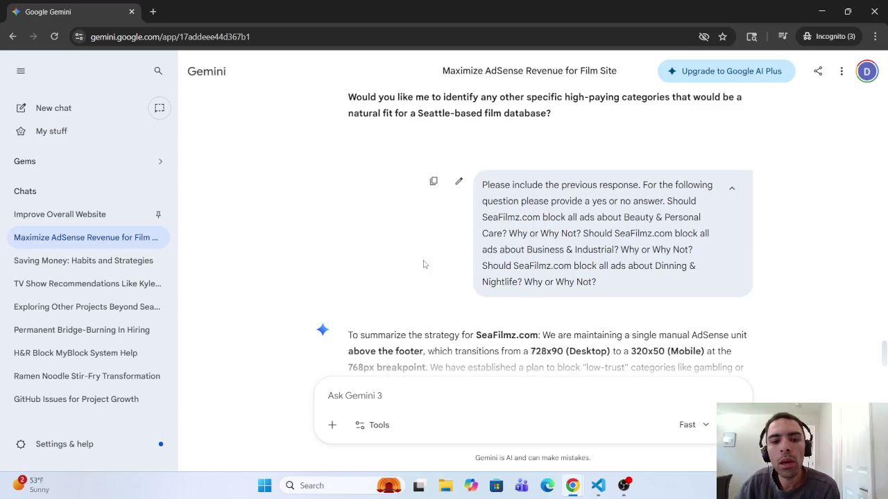
Delete the last two questions from the draft prompt.
{"action": "scroll", "coordinate": [763, 299], "scroll_direction": "up", "scroll_amount": 15}
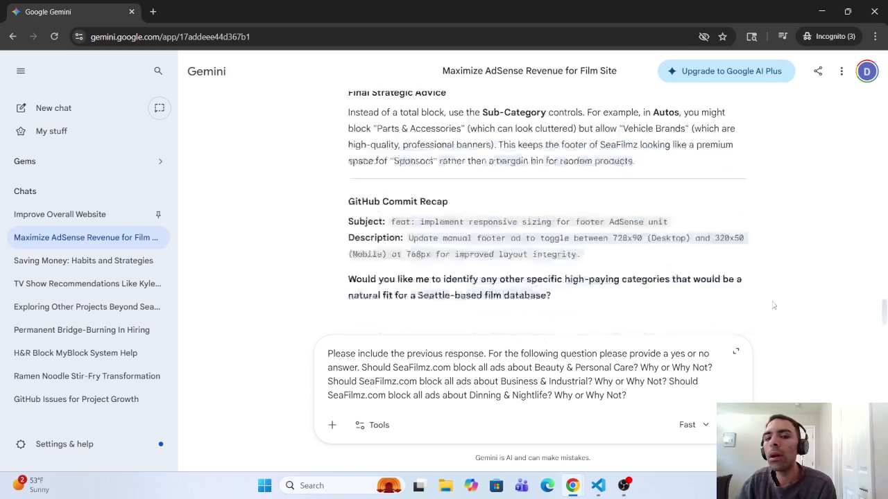
{"action": "scroll", "coordinate": [728, 250], "scroll_direction": "down", "scroll_amount": 5}
{"action": "scroll", "coordinate": [714, 222], "scroll_direction": "up", "scroll_amount": 15}
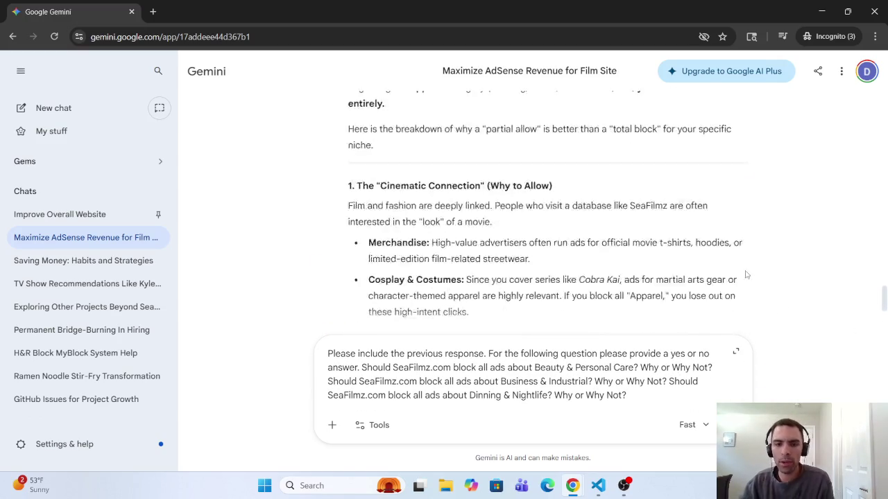
{"action": "scroll", "coordinate": [697, 194], "scroll_direction": "up", "scroll_amount": 20}
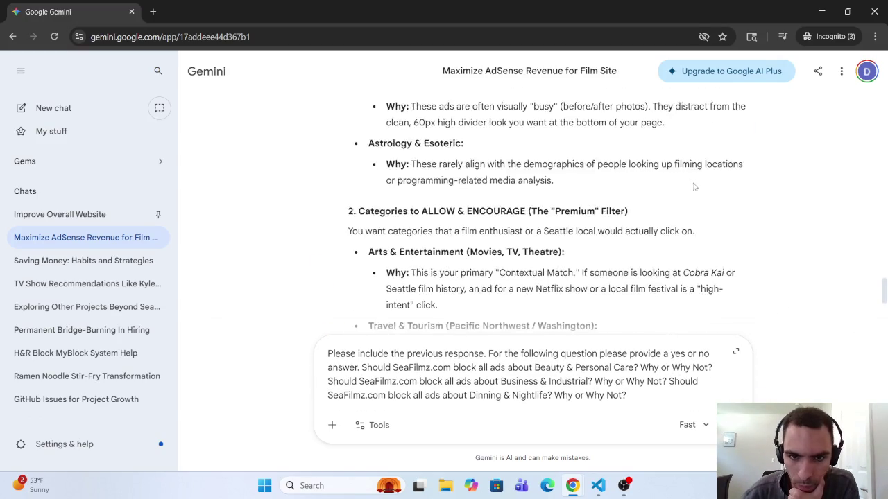
{"action": "scroll", "coordinate": [687, 192], "scroll_direction": "up", "scroll_amount": 3}
{"action": "scroll", "coordinate": [685, 194], "scroll_direction": "down", "scroll_amount": 4}
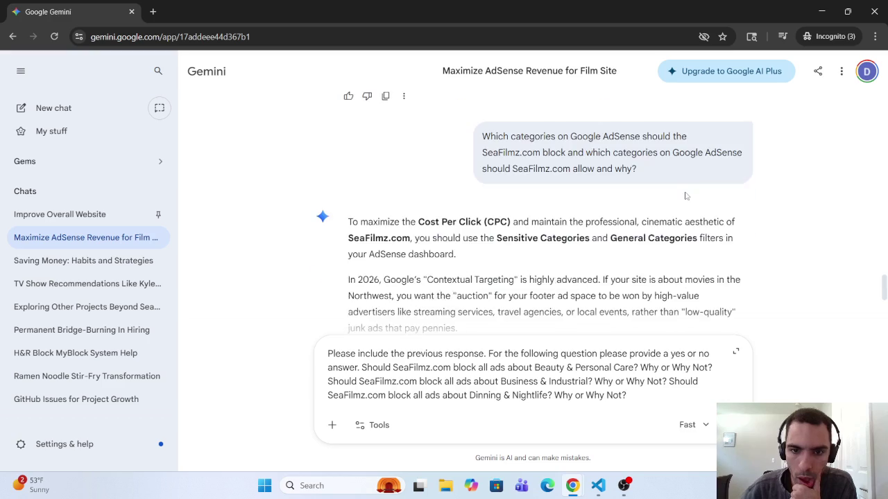
{"action": "scroll", "coordinate": [693, 199], "scroll_direction": "up", "scroll_amount": 6}
{"action": "scroll", "coordinate": [693, 198], "scroll_direction": "up", "scroll_amount": 5}
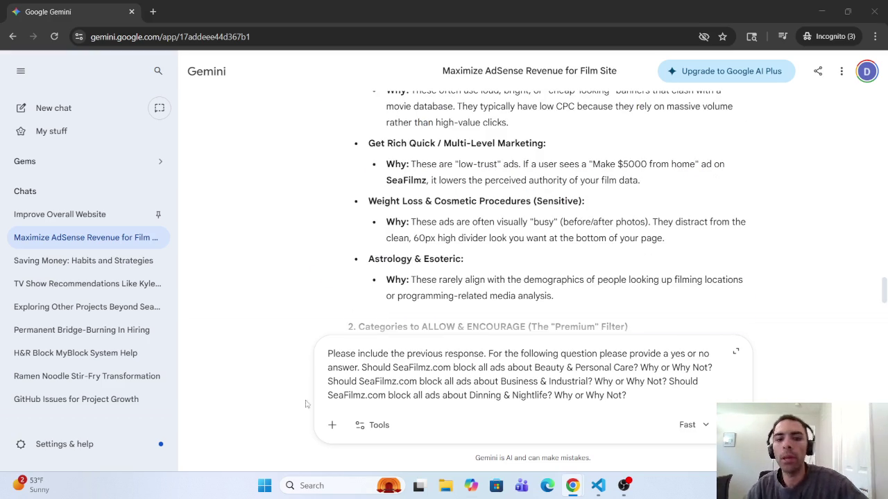
{"action": "left_click", "coordinate": [562, 399]}
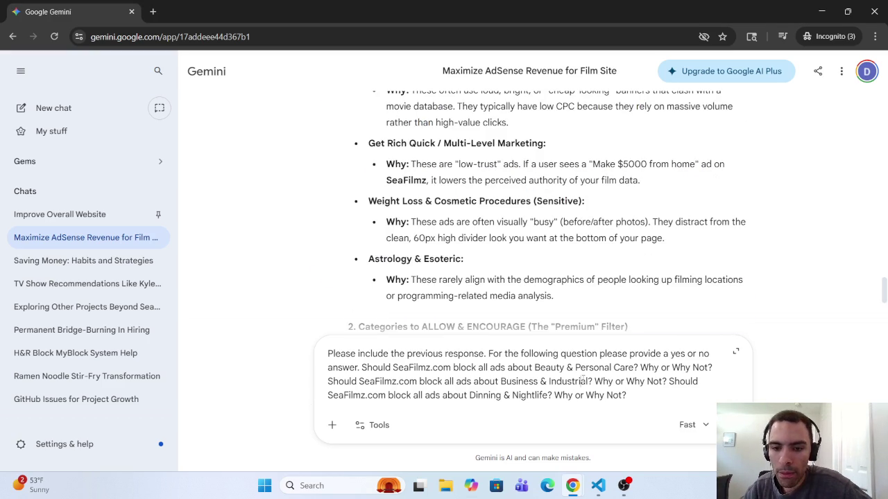
{"action": "mouse_move", "coordinate": [629, 394]}
{"action": "left_mouse_down"}
{"action": "mouse_move", "coordinate": [320, 395]}
{"action": "mouse_move", "coordinate": [316, 374]}
{"action": "left_mouse_up"}
{"action": "key", "text": "BackSpace"}
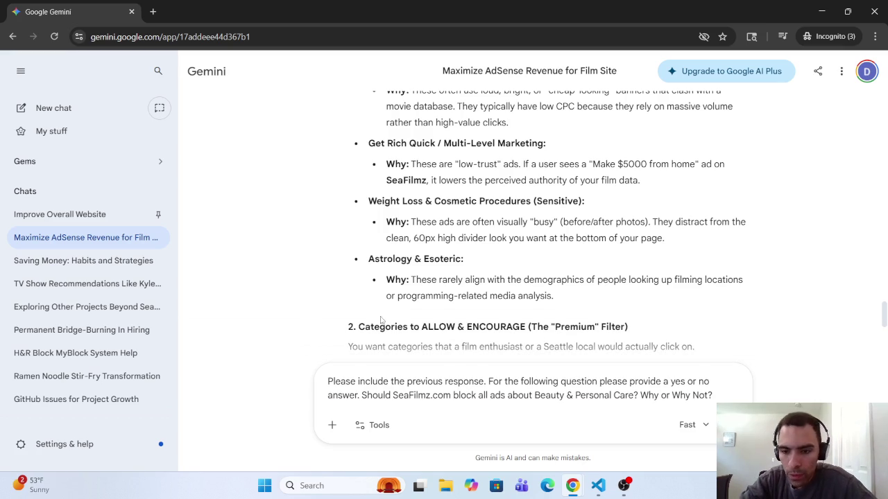
Replace Beauty & Personal Care with Law & Government, correcting the spelling of Government.
{"action": "left_click_drag", "start_coordinate": [634, 396], "coordinate": [534, 395]}
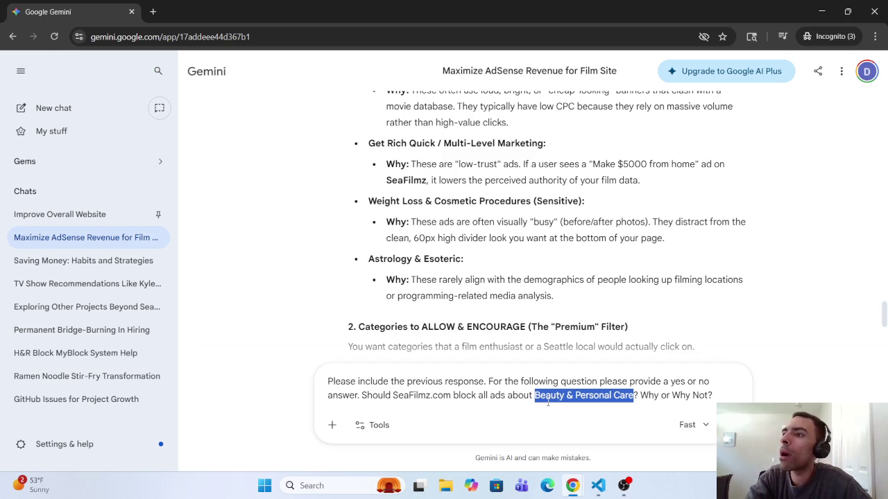
{"action": "type", "text": "Law "}
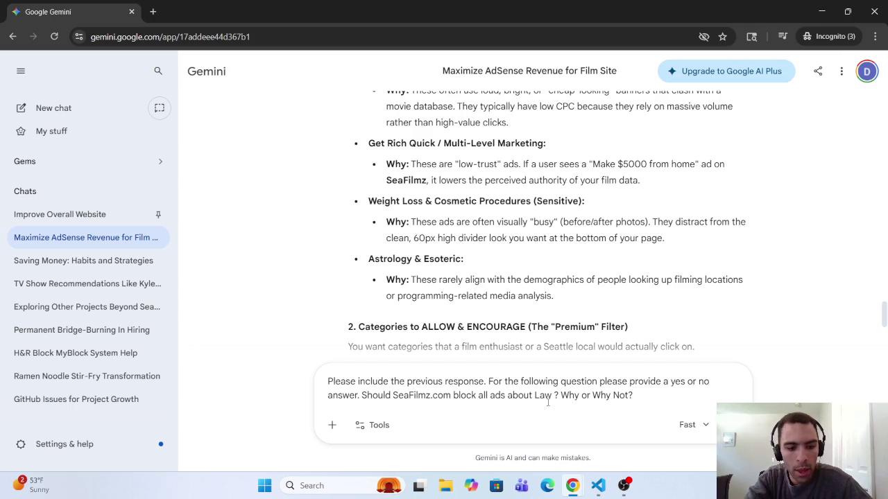
{"action": "type", "text": "& Gove"}
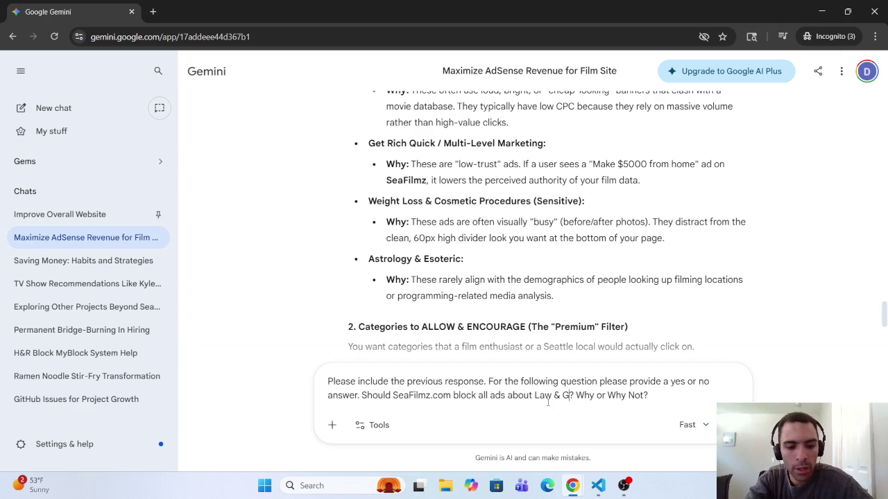
{"action": "type", "text": "rnement"}
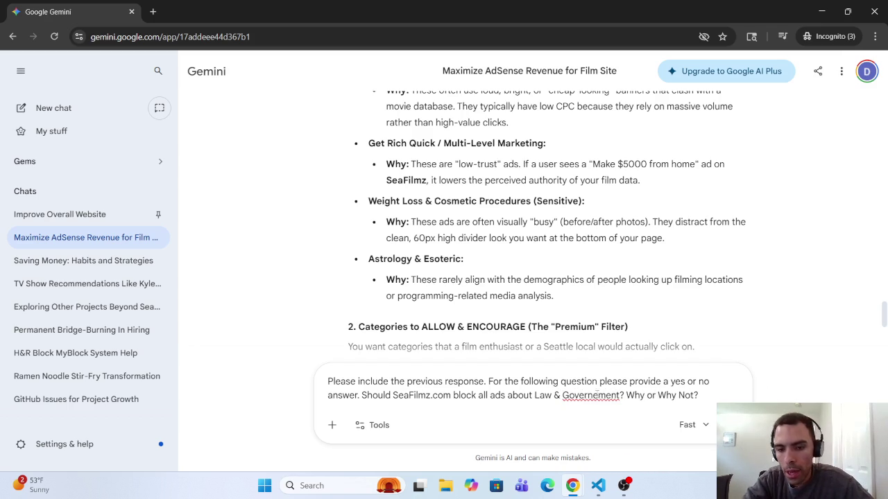
{"action": "right_click", "coordinate": [591, 403]}
{"action": "left_click", "coordinate": [601, 183]}
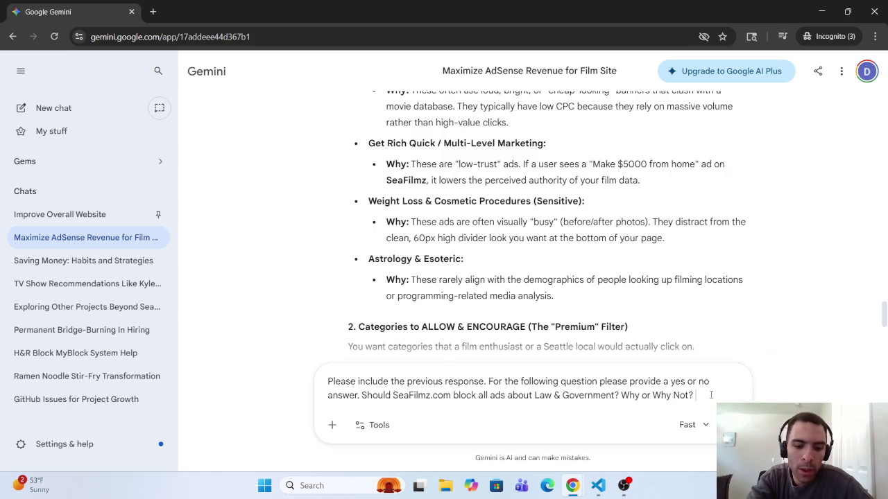
Add that the category is broken up into Legal, Military and Public Services.
{"action": "type", "text": "In side"}
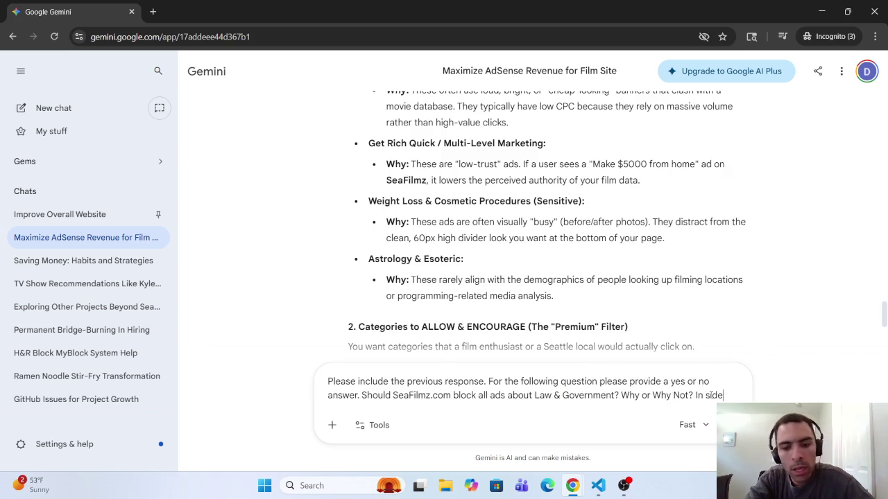
{"action": "key", "text": "BackSpace"}
{"action": "key", "text": "BackSpace"}
{"action": "key", "text": "BackSpace"}
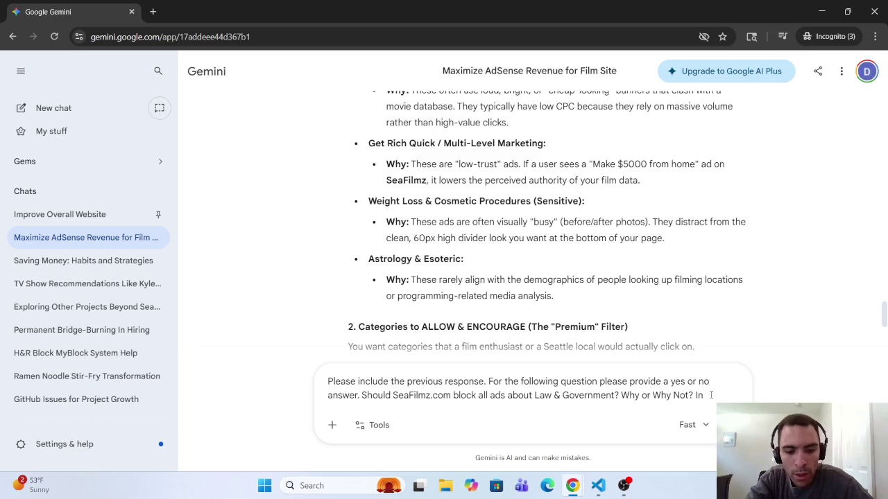
{"action": "type", "text": "side that "}
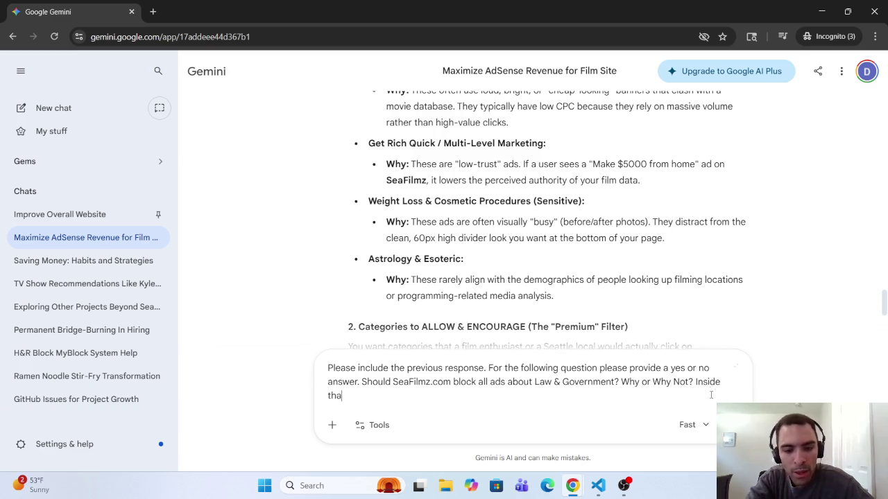
{"action": "type", "text": "cat"}
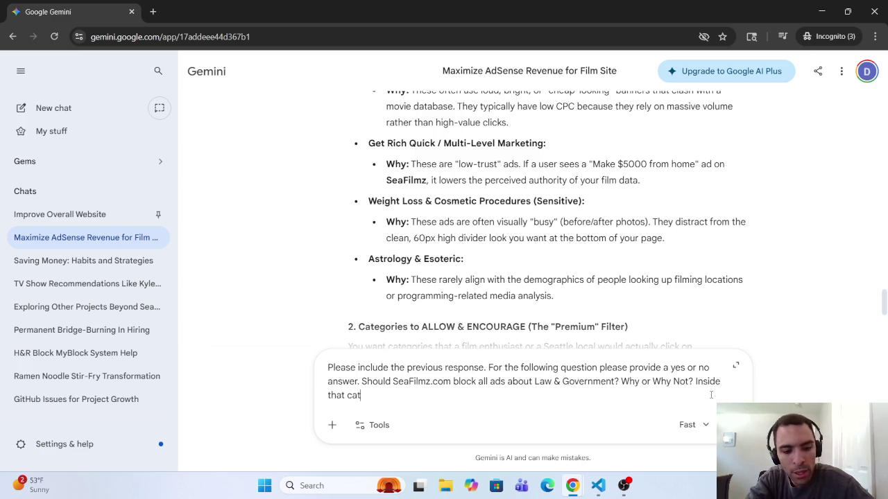
{"action": "type", "text": "ego"}
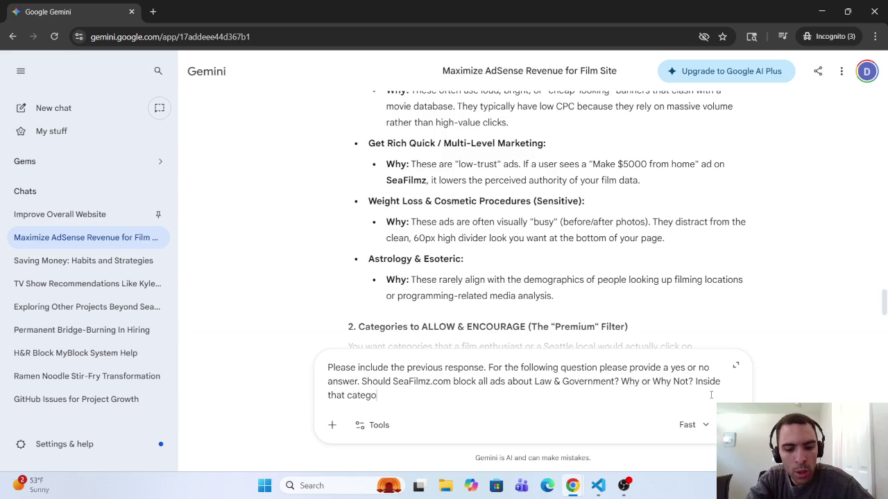
{"action": "type", "text": "ri"}
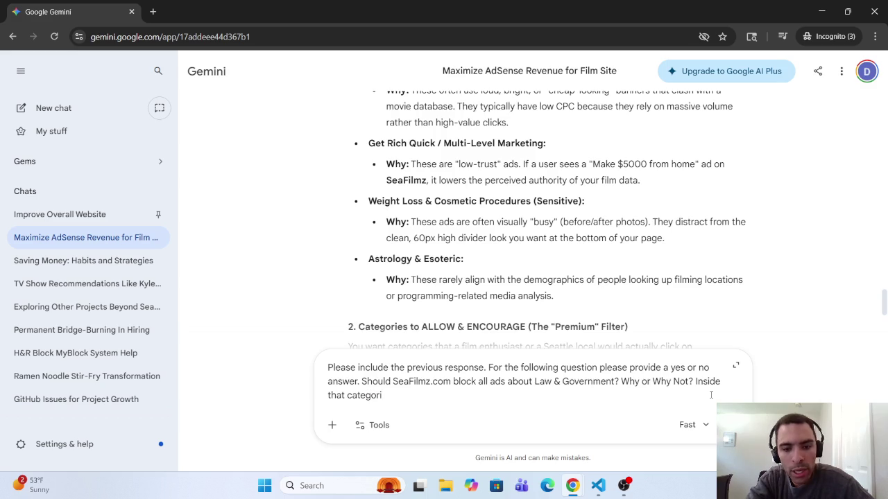
{"action": "type", "text": "y it is "}
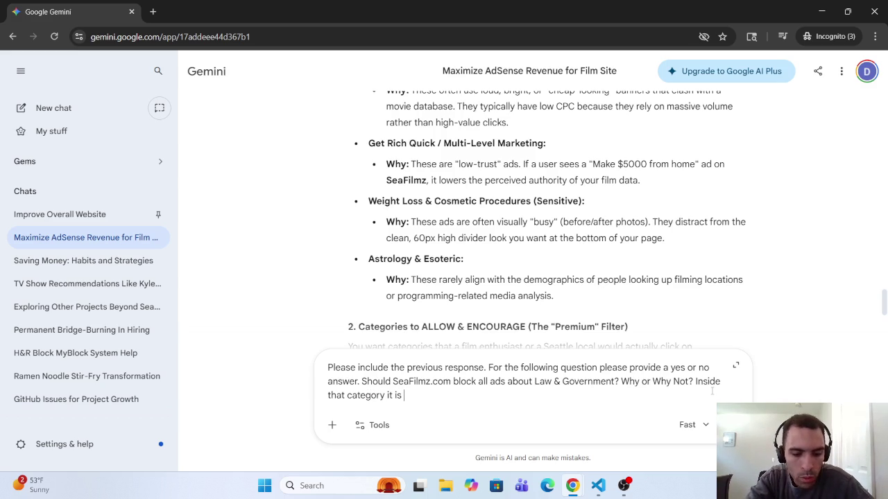
{"action": "type", "text": "br"}
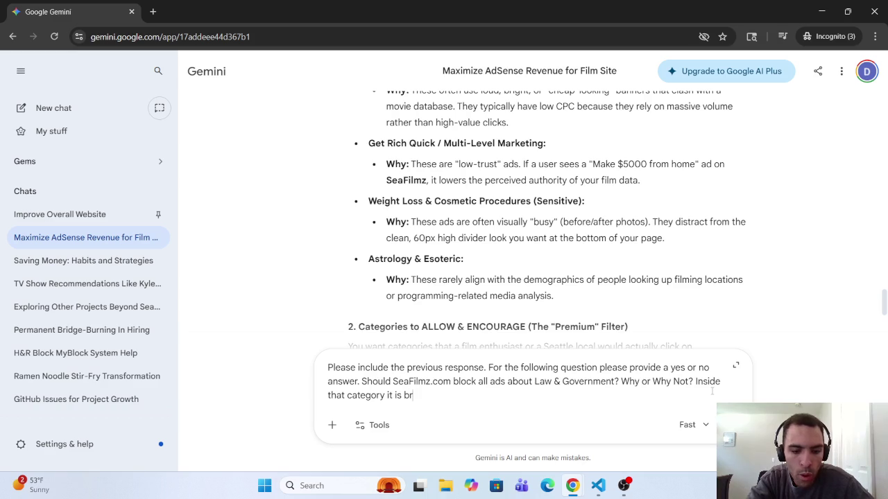
{"action": "type", "text": "oken upo"}
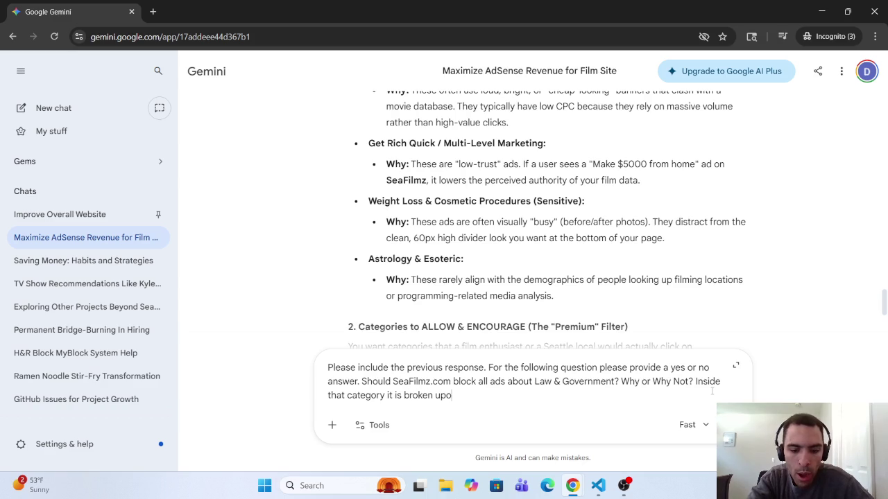
{"action": "key", "text": "BackSpace"}
{"action": "type", "text": " int"}
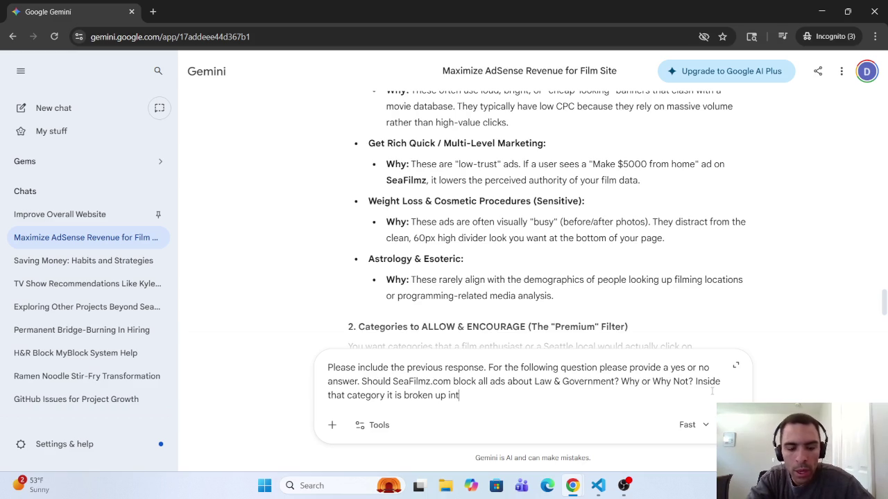
{"action": "type", "text": "o "}
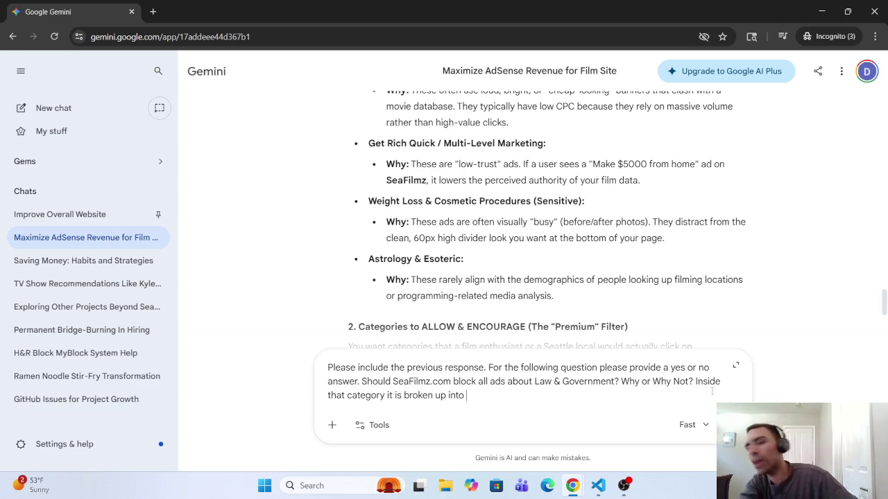
{"action": "type", "text": "Legal,"}
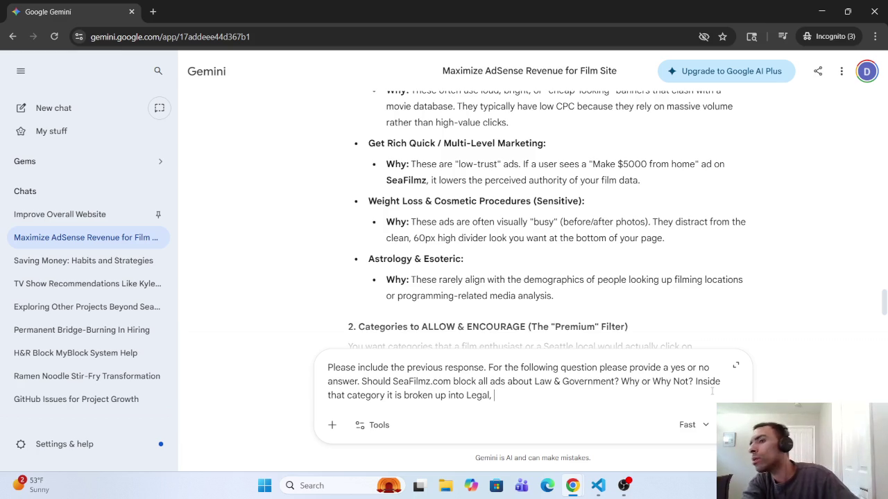
{"action": "type", "text": " Military"}
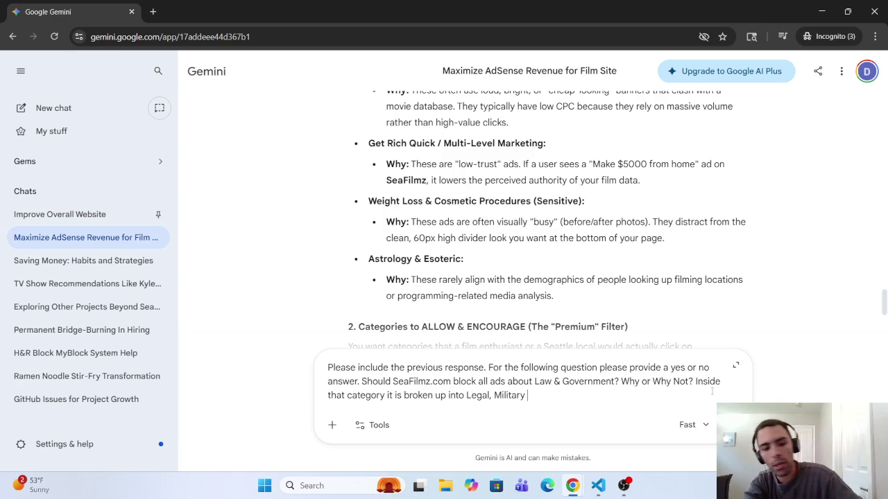
{"action": "type", "text": "and Pub"}
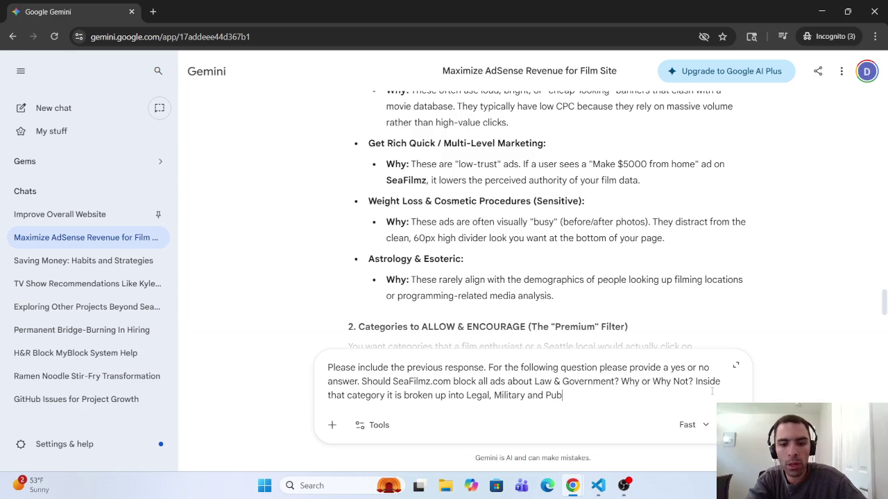
{"action": "type", "text": "lic Ser"}
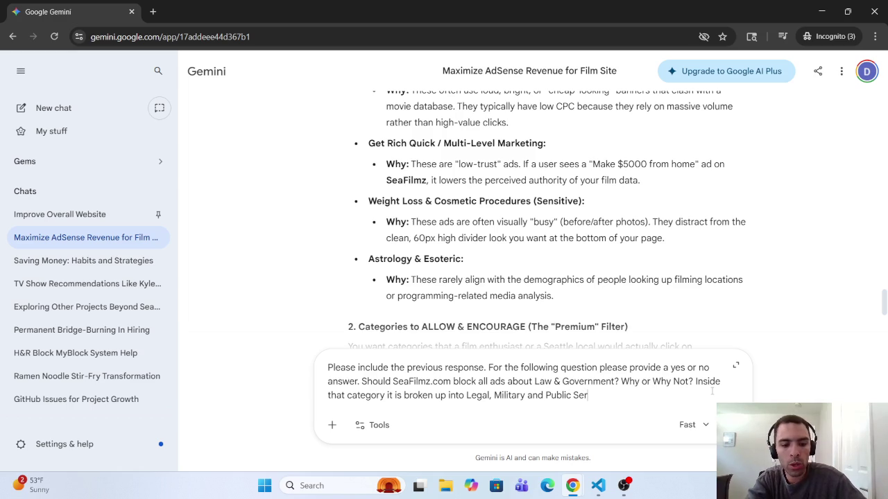
{"action": "type", "text": "vices."}
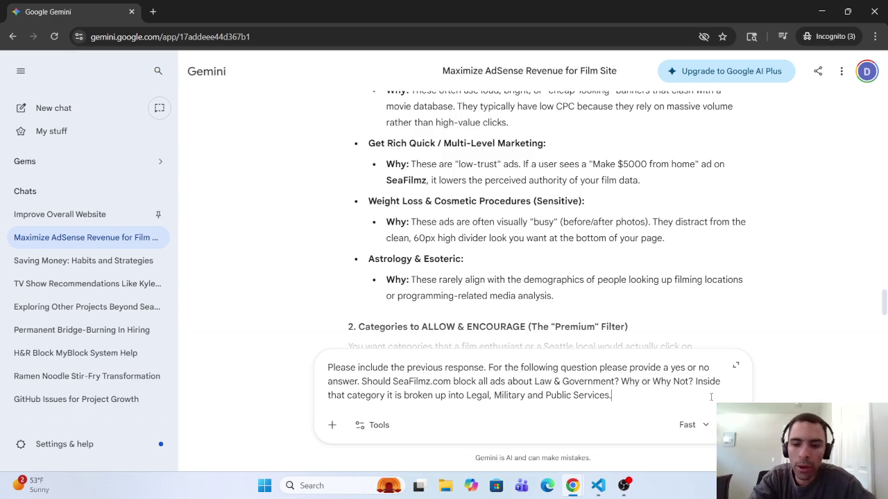
{"action": "key", "text": "BackSpace"}
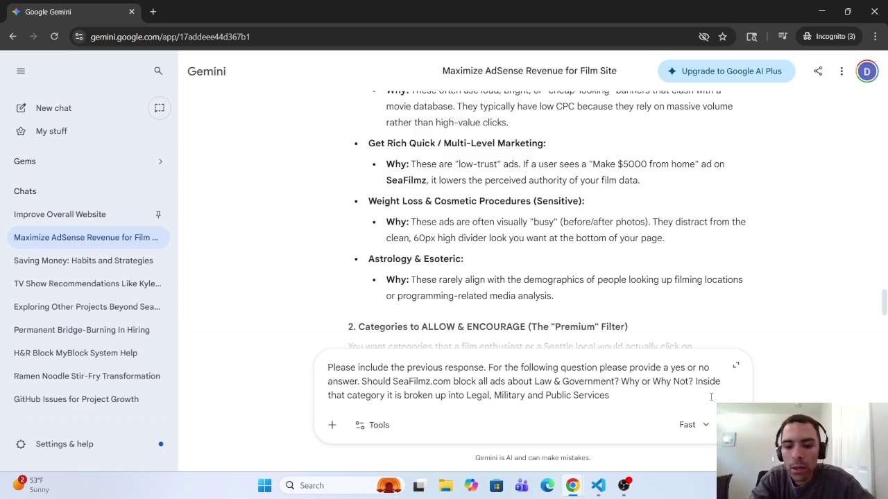
{"action": "type", "text": "? S"}
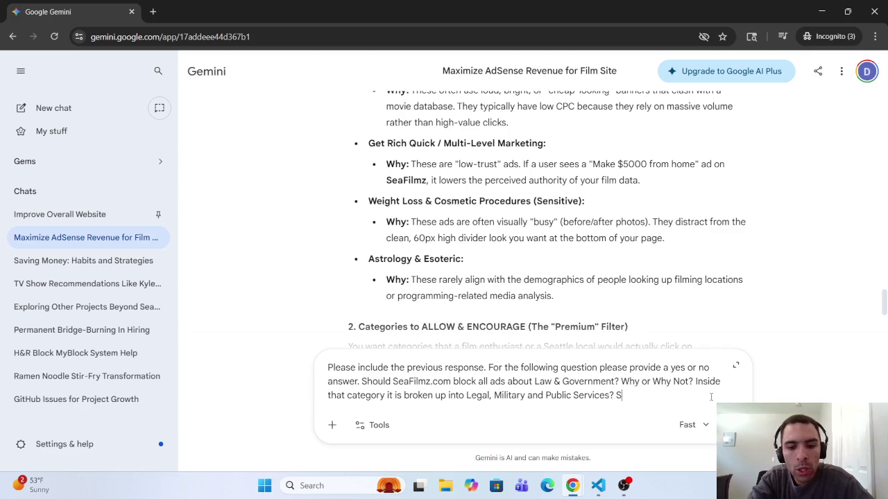
{"action": "key", "text": "BackSpace"}
{"action": "key", "text": "BackSpace"}
{"action": "key", "text": "BackSpace"}
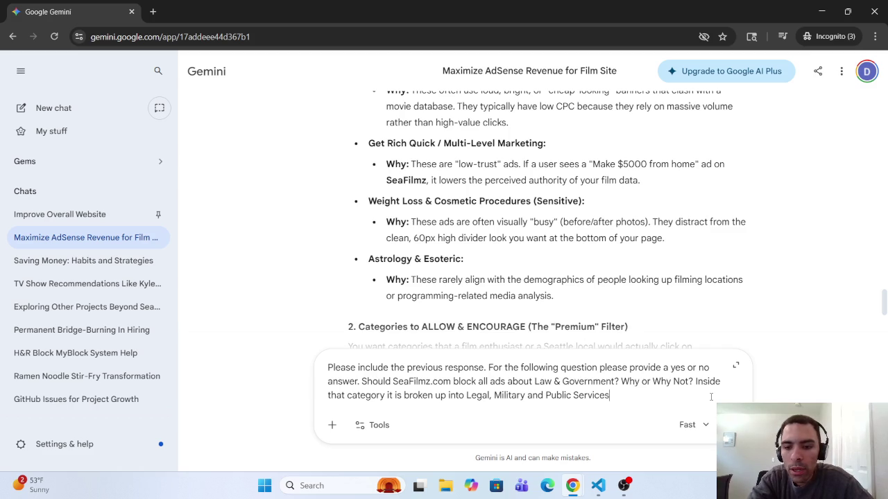
Ask whether to block any of those categories and why, and send the question.
{"action": "type", "text": ". "}
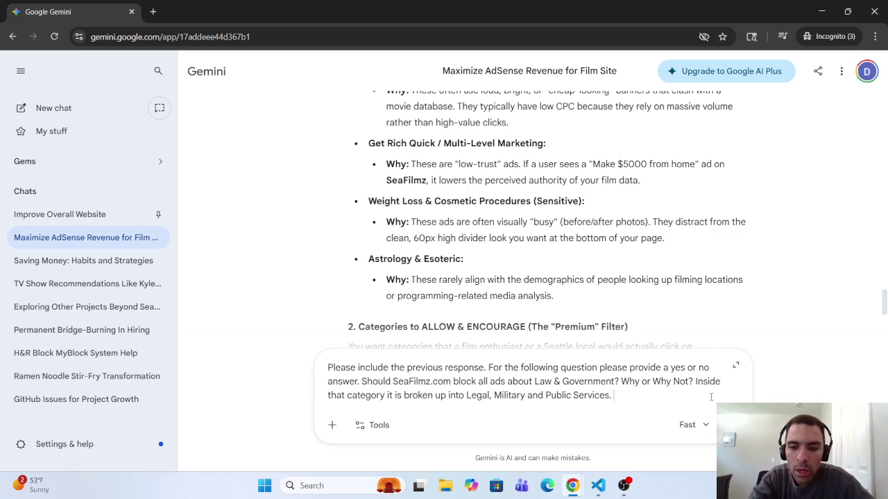
{"action": "type", "text": "Should I"}
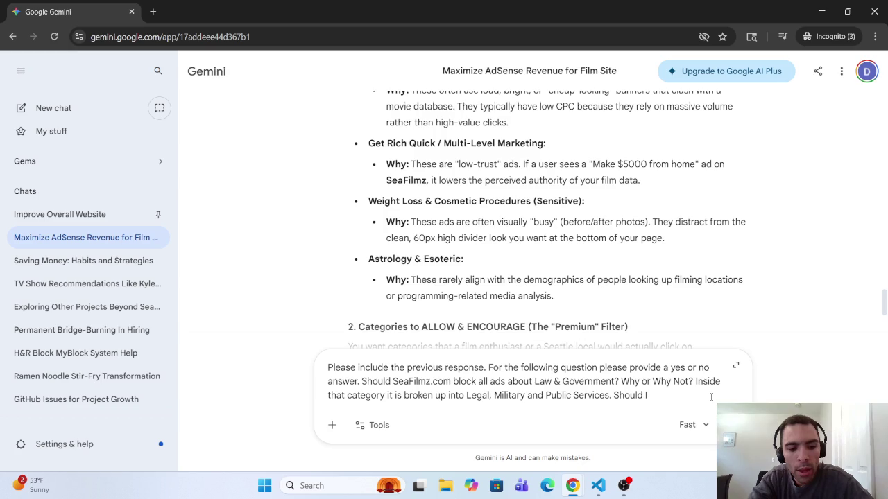
{"action": "type", "text": " block a"}
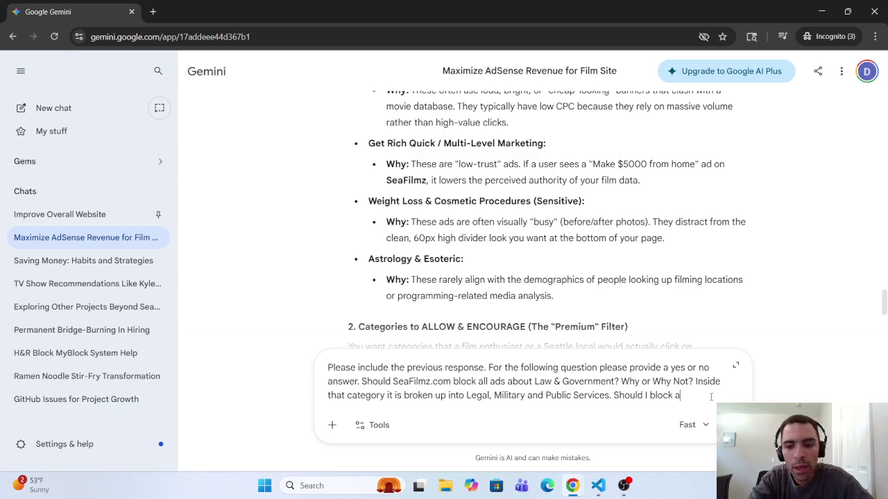
{"action": "type", "text": "ny of the"}
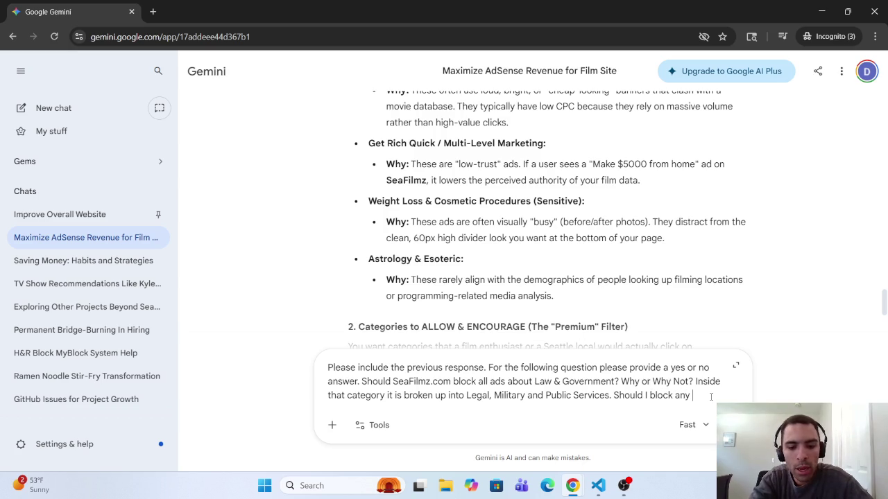
{"action": "key", "text": "BackSpace"}
{"action": "key", "text": "BackSpace"}
{"action": "key", "text": "BackSpace"}
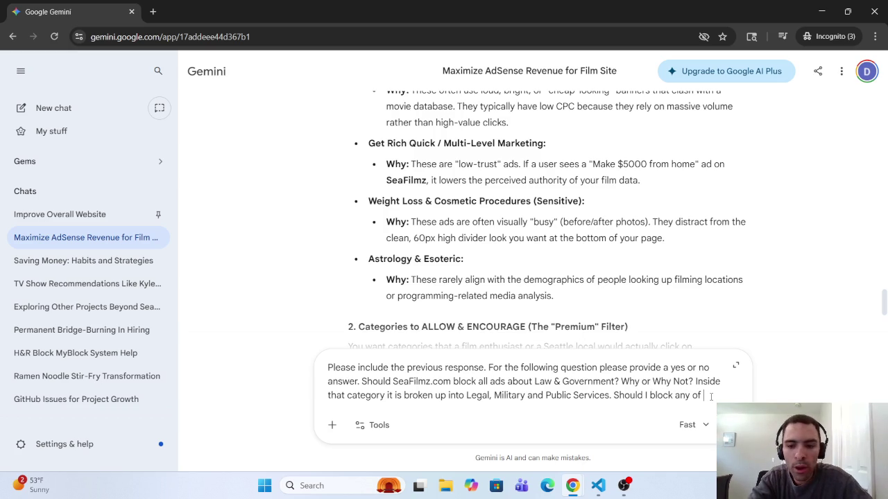
{"action": "type", "text": "those cat"}
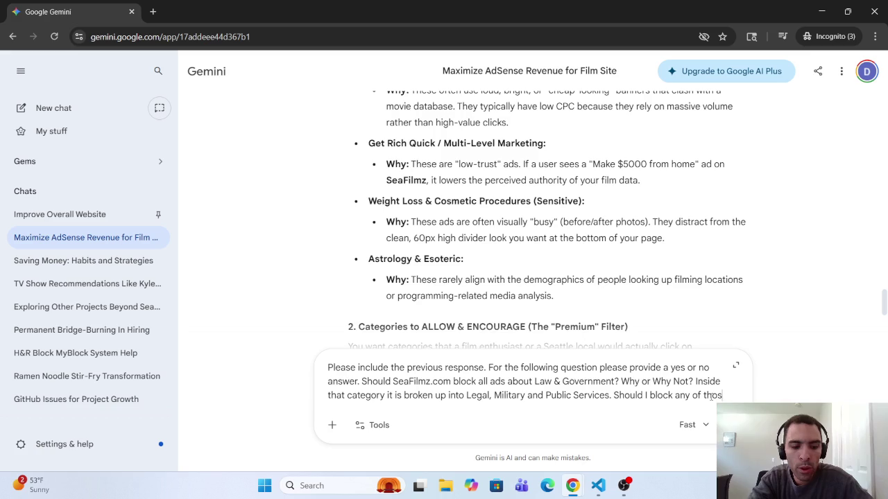
{"action": "type", "text": "e"}
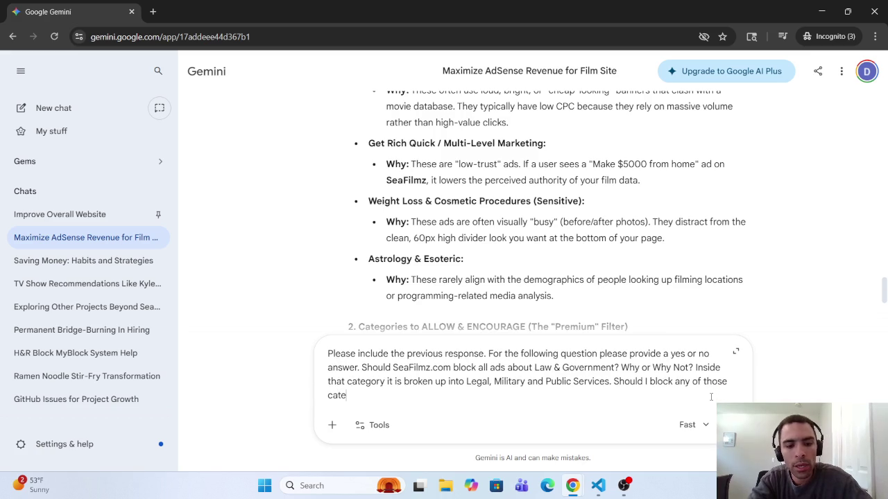
{"action": "type", "text": "gr"}
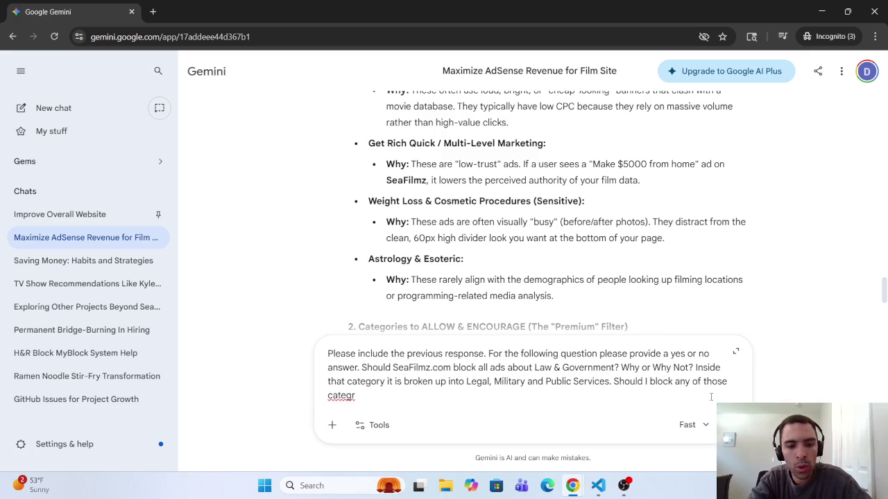
{"action": "key", "text": "BackSpace"}
{"action": "type", "text": "oeie"}
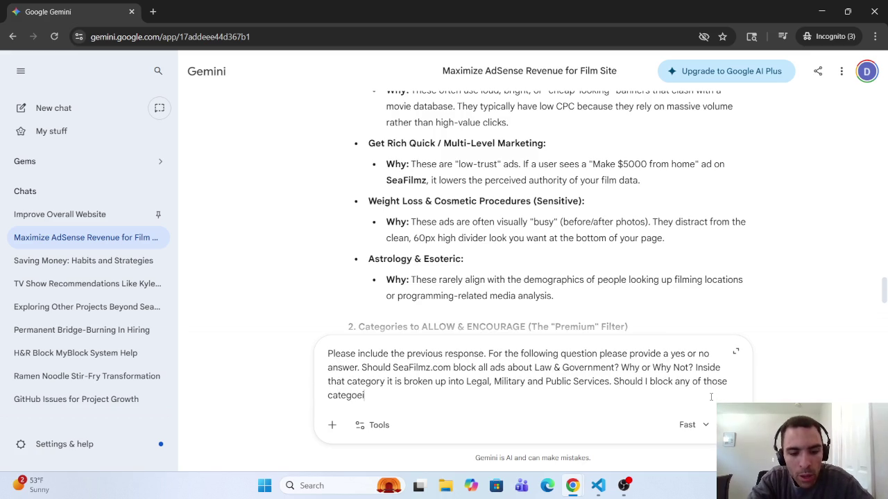
{"action": "key", "text": "BackSpace"}
{"action": "key", "text": "BackSpace"}
{"action": "key", "text": "BackSpace"}
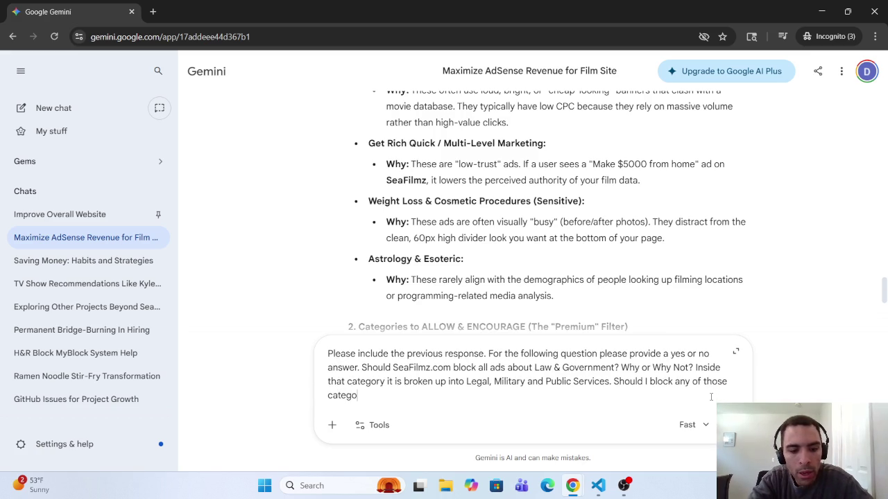
{"action": "type", "text": "ries"}
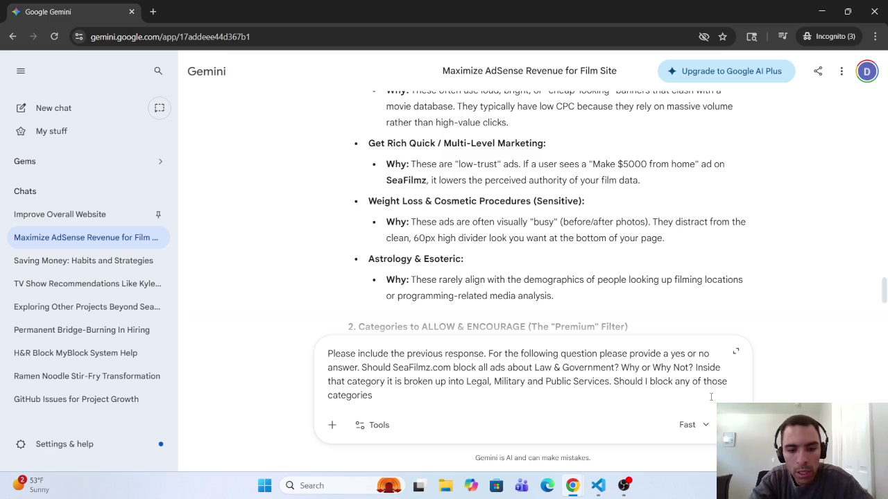
{"action": "type", "text": "?"}
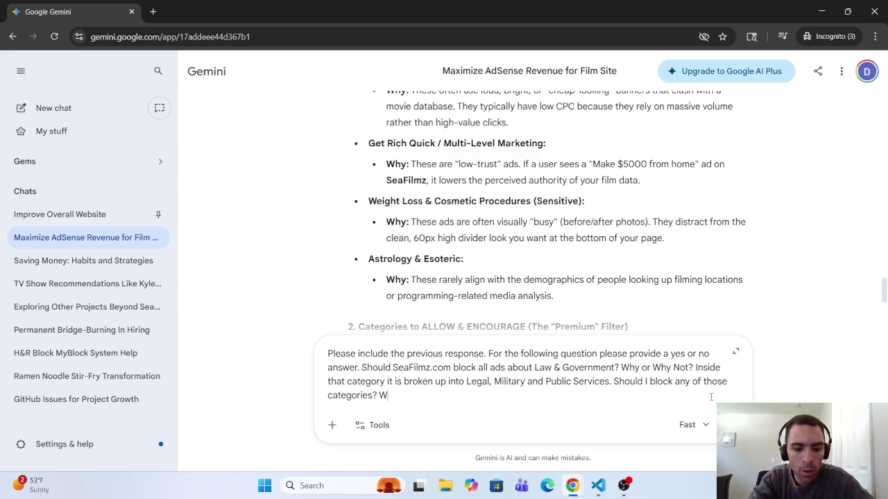
{"action": "key", "text": "BackSpace"}
{"action": "type", "text": "and why?"}
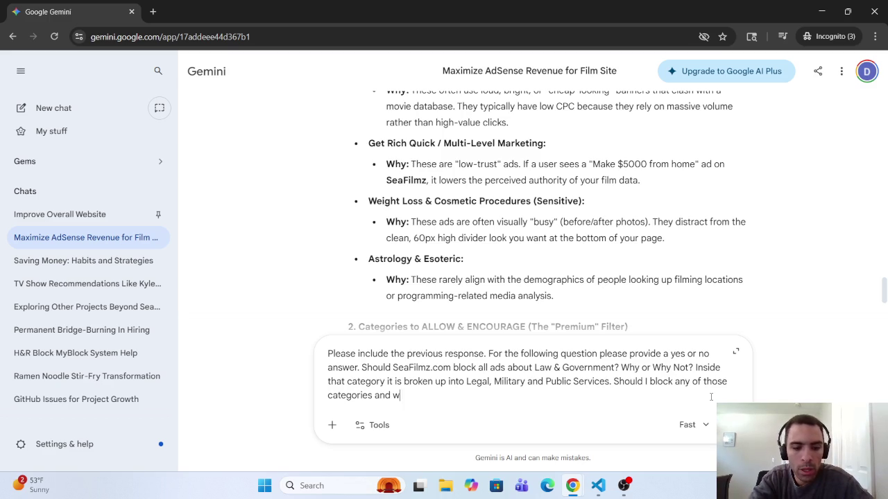
{"action": "key", "text": "Return"}
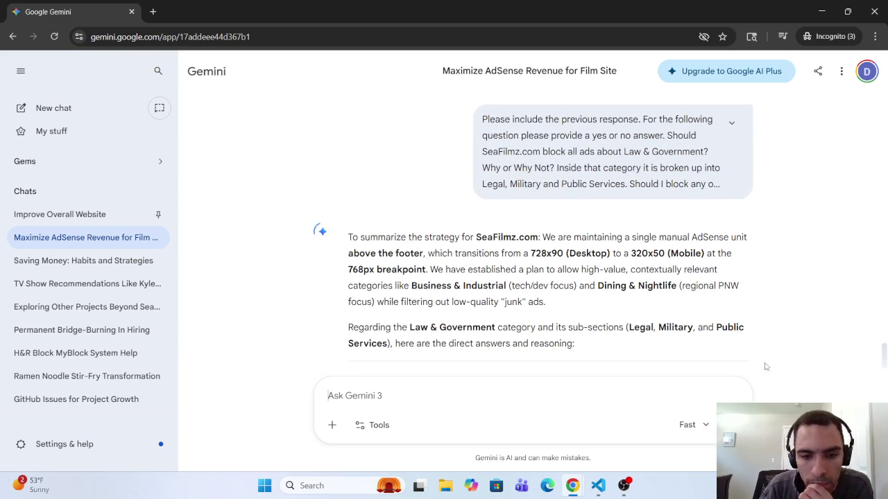
{"action": "scroll", "coordinate": [455, 280], "scroll_direction": "down", "scroll_amount": 3}
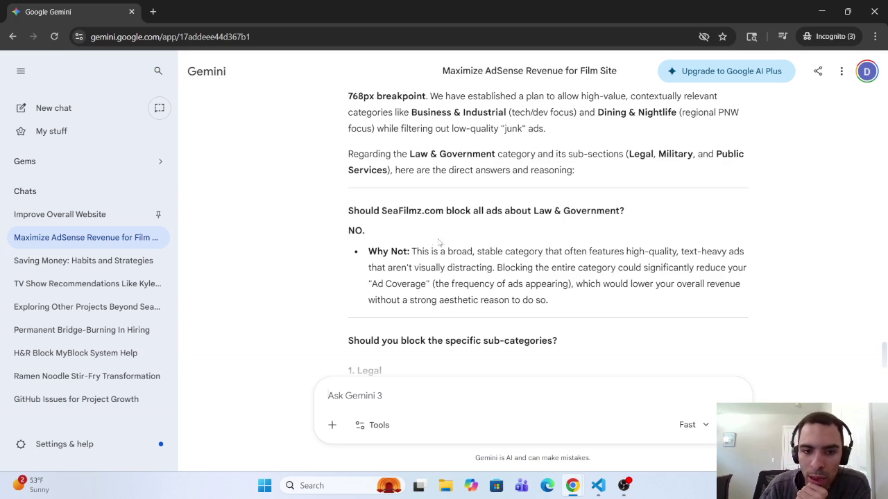
{"action": "left_click_drag", "start_coordinate": [388, 251], "coordinate": [719, 252]}
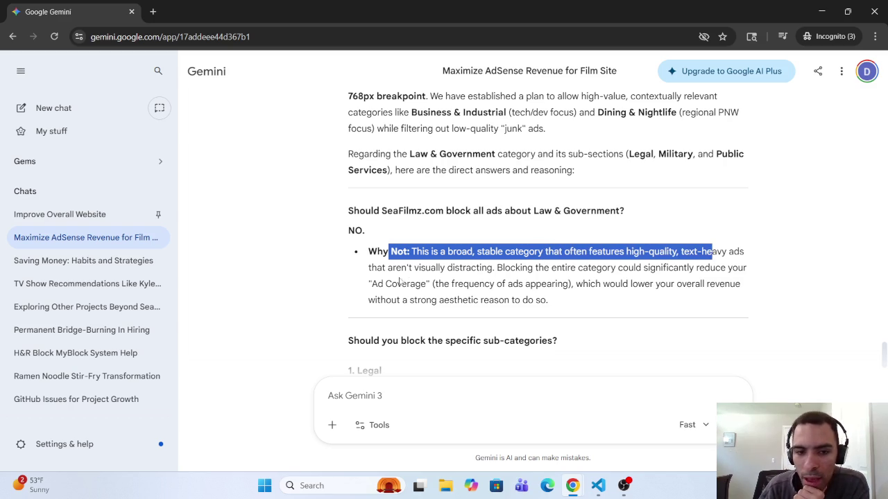
{"action": "mouse_move", "coordinate": [376, 269]}
{"action": "left_mouse_down"}
{"action": "mouse_move", "coordinate": [745, 268]}
{"action": "mouse_move", "coordinate": [437, 285]}
{"action": "mouse_move", "coordinate": [742, 280]}
{"action": "mouse_move", "coordinate": [436, 301]}
{"action": "mouse_move", "coordinate": [499, 303]}
{"action": "mouse_move", "coordinate": [488, 304]}
{"action": "left_mouse_up"}
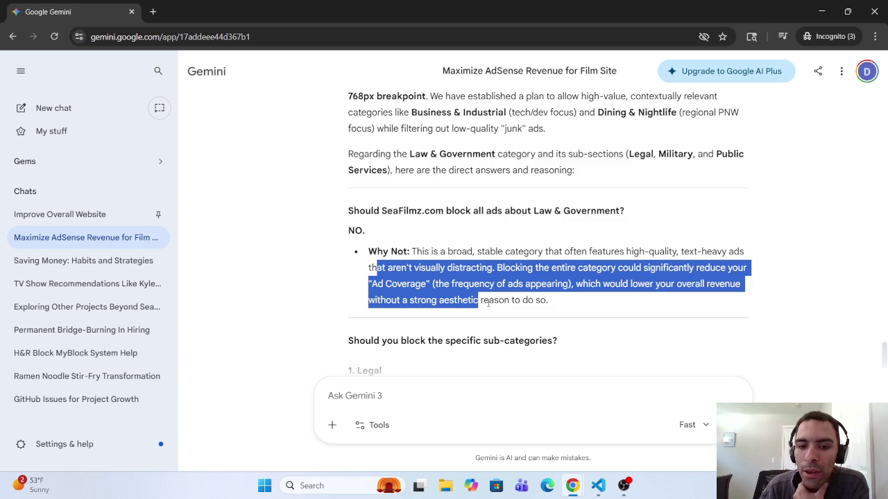
{"action": "scroll", "coordinate": [500, 302], "scroll_direction": "down", "scroll_amount": 2}
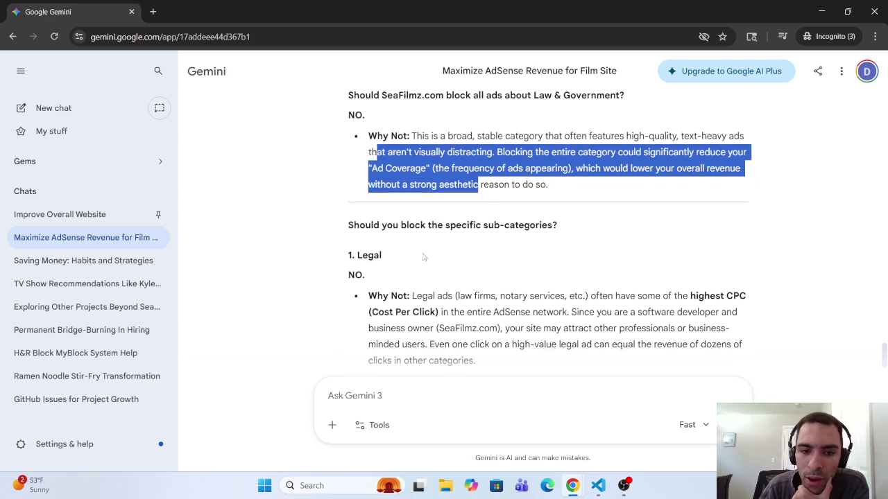
{"action": "left_click_drag", "start_coordinate": [399, 224], "coordinate": [565, 225]}
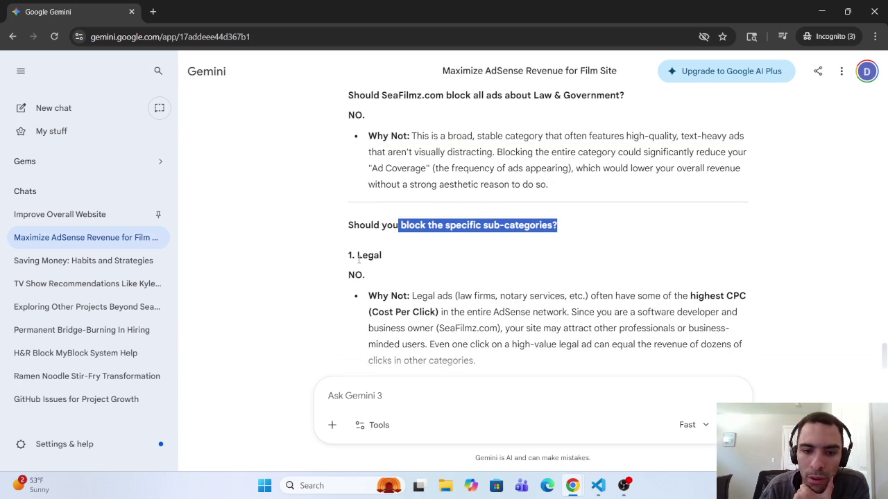
{"action": "scroll", "coordinate": [359, 258], "scroll_direction": "down", "scroll_amount": 2}
{"action": "left_click_drag", "start_coordinate": [422, 180], "coordinate": [591, 181]}
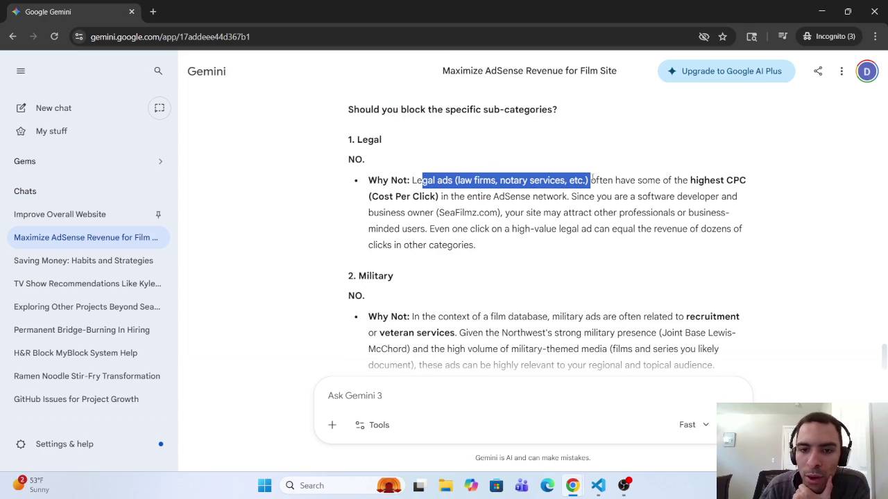
{"action": "mouse_move", "coordinate": [592, 179]}
{"action": "left_mouse_down"}
{"action": "mouse_move", "coordinate": [745, 180]}
{"action": "mouse_move", "coordinate": [657, 180]}
{"action": "mouse_move", "coordinate": [424, 213]}
{"action": "mouse_move", "coordinate": [466, 197]}
{"action": "mouse_move", "coordinate": [533, 197]}
{"action": "left_mouse_up"}
{"action": "scroll", "coordinate": [380, 286], "scroll_direction": "down", "scroll_amount": 4}
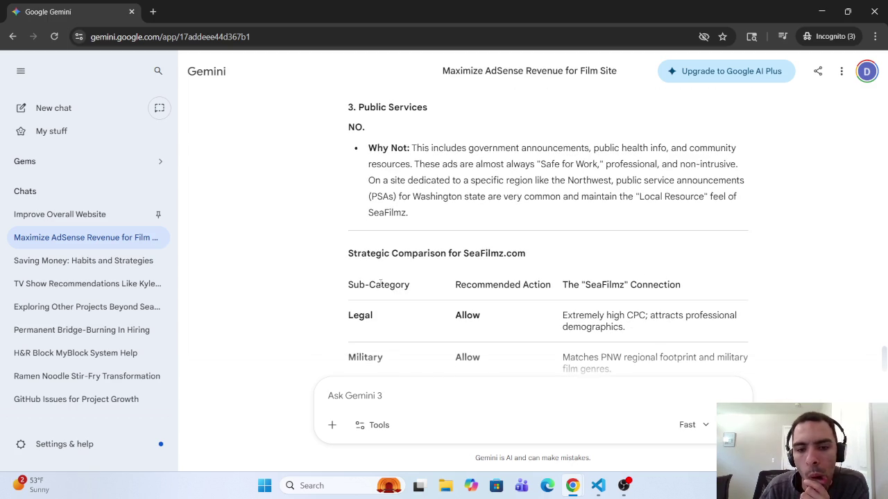
{"action": "scroll", "coordinate": [380, 285], "scroll_direction": "down", "scroll_amount": 3}
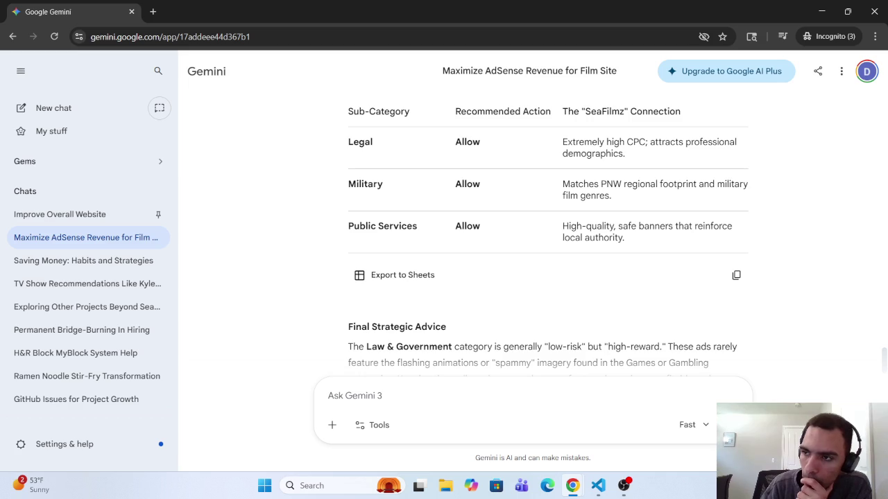
{"action": "scroll", "coordinate": [656, 391], "scroll_direction": "down", "scroll_amount": 3}
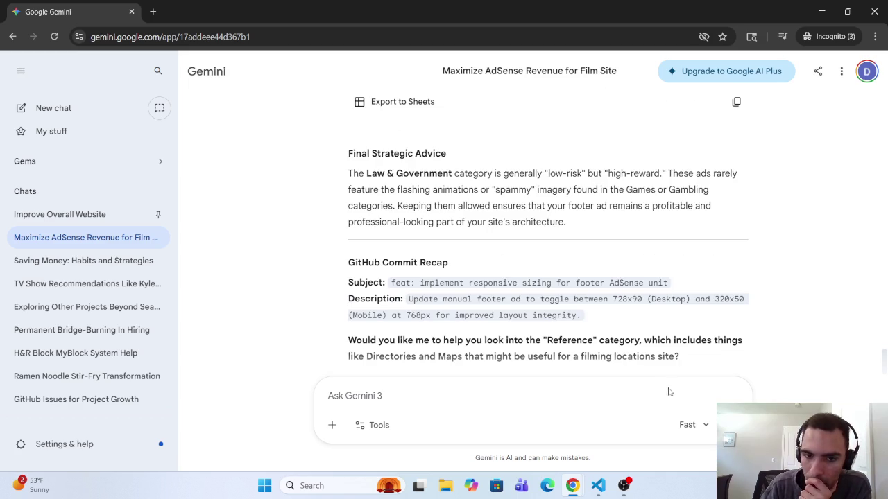
{"action": "scroll", "coordinate": [611, 309], "scroll_direction": "up", "scroll_amount": 5}
{"action": "scroll", "coordinate": [611, 309], "scroll_direction": "up", "scroll_amount": 10}
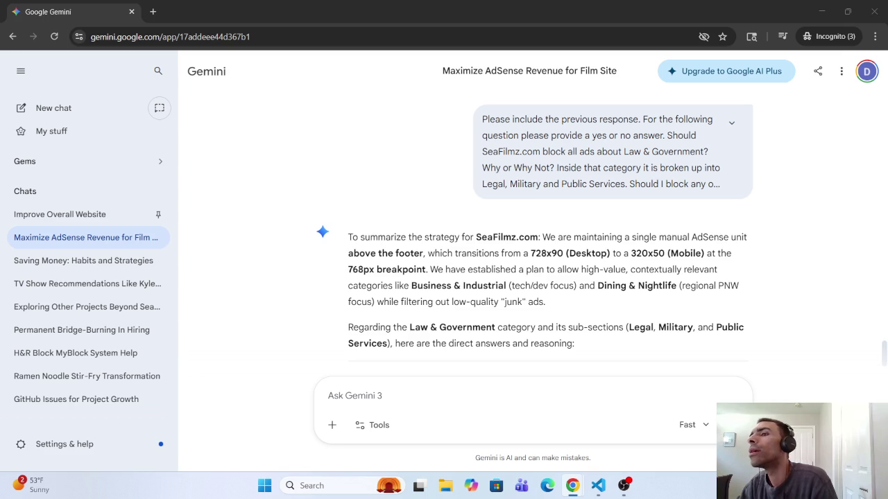
Expand the earlier Law & Government question and select its full text.
{"action": "left_click", "coordinate": [423, 395]}
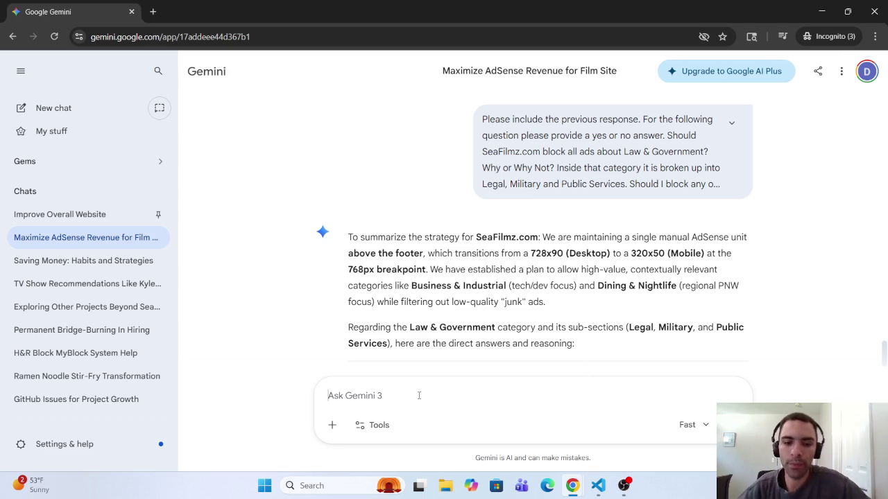
{"action": "type", "text": "P"}
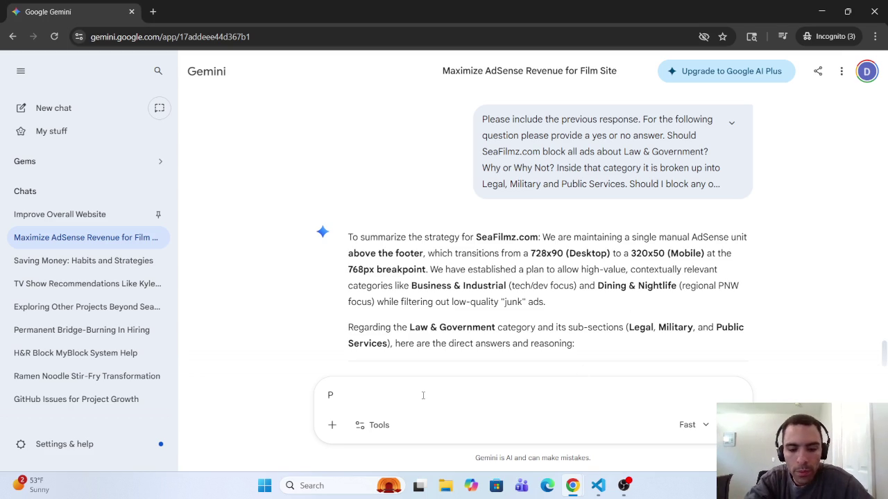
{"action": "key", "text": "BackSpace"}
{"action": "mouse_move", "coordinate": [479, 123]}
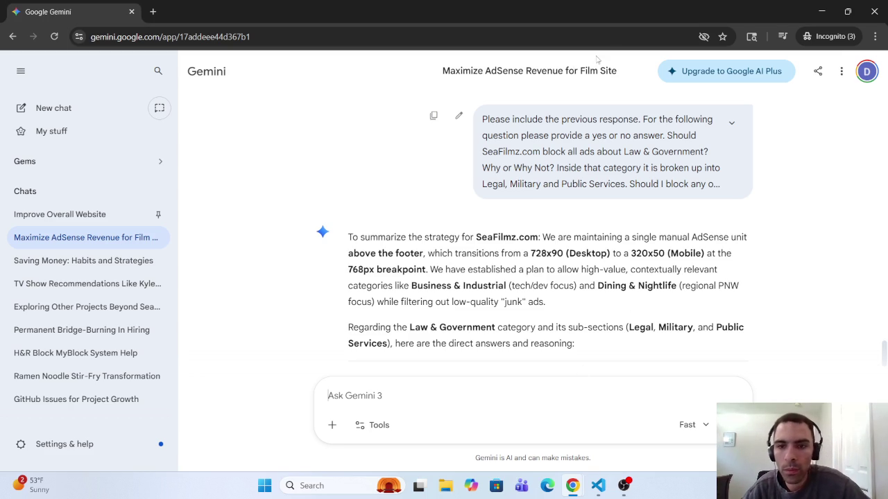
{"action": "mouse_move", "coordinate": [478, 122]}
{"action": "left_mouse_down"}
{"action": "mouse_move", "coordinate": [514, 122]}
{"action": "mouse_move", "coordinate": [716, 200]}
{"action": "left_mouse_up"}
{"action": "scroll", "coordinate": [714, 191], "scroll_direction": "down", "scroll_amount": 3}
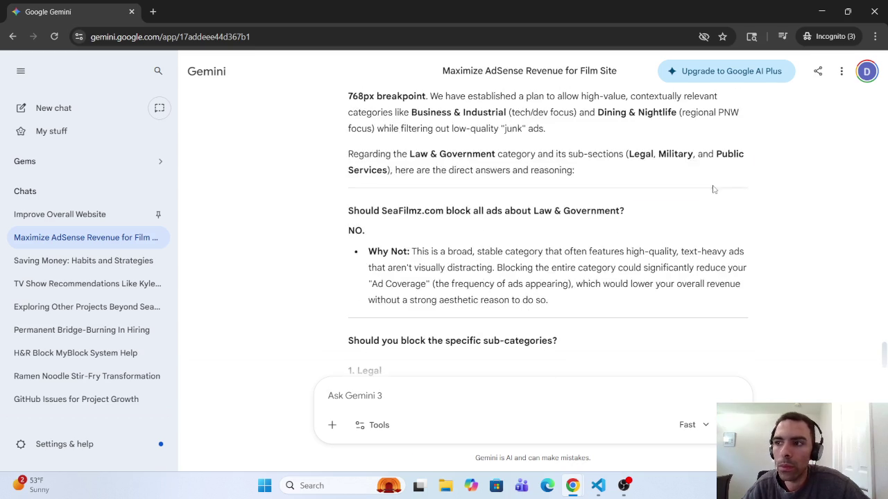
{"action": "scroll", "coordinate": [714, 194], "scroll_direction": "up", "scroll_amount": 5}
{"action": "left_click", "coordinate": [731, 243]}
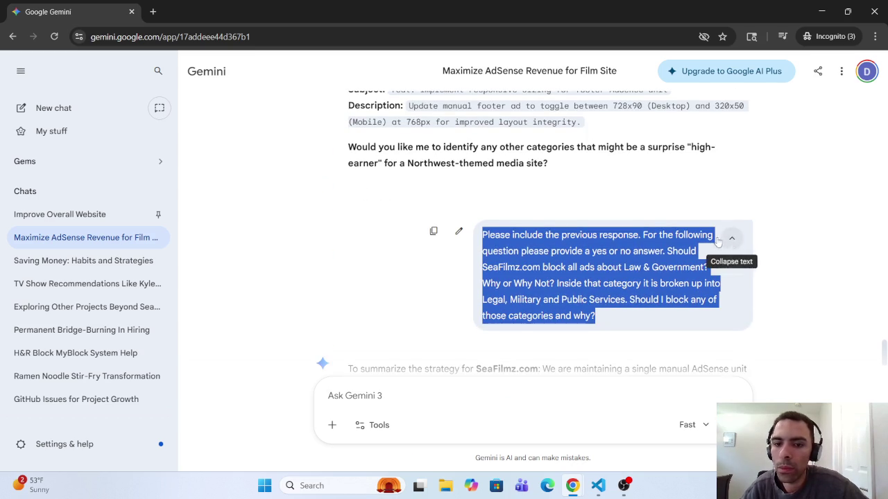
{"action": "left_click", "coordinate": [620, 319]}
{"action": "mouse_move", "coordinate": [595, 319]}
{"action": "left_mouse_down"}
{"action": "mouse_move", "coordinate": [510, 300]}
{"action": "mouse_move", "coordinate": [483, 267]}
{"action": "mouse_move", "coordinate": [484, 238]}
{"action": "left_mouse_up"}
{"action": "key", "text": "ctrl+c"}
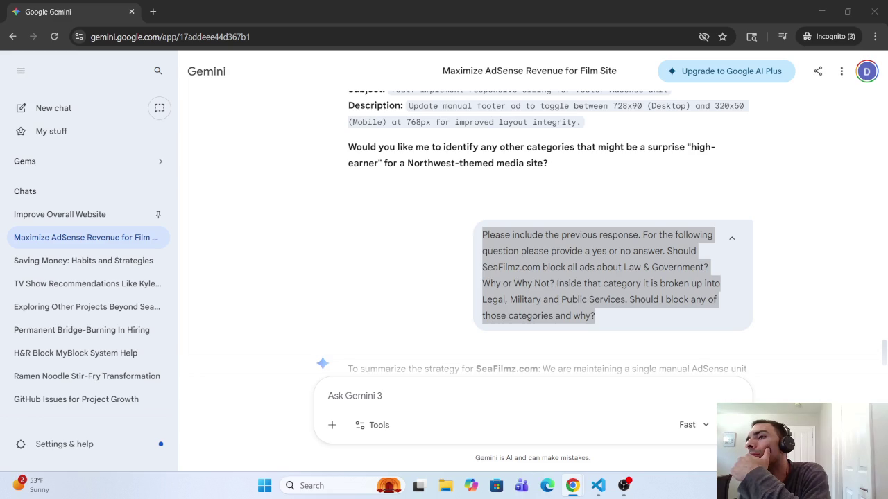
Paste the copied question as a new prompt and change Law & Government to Real Estate.
{"action": "left_click", "coordinate": [402, 395]}
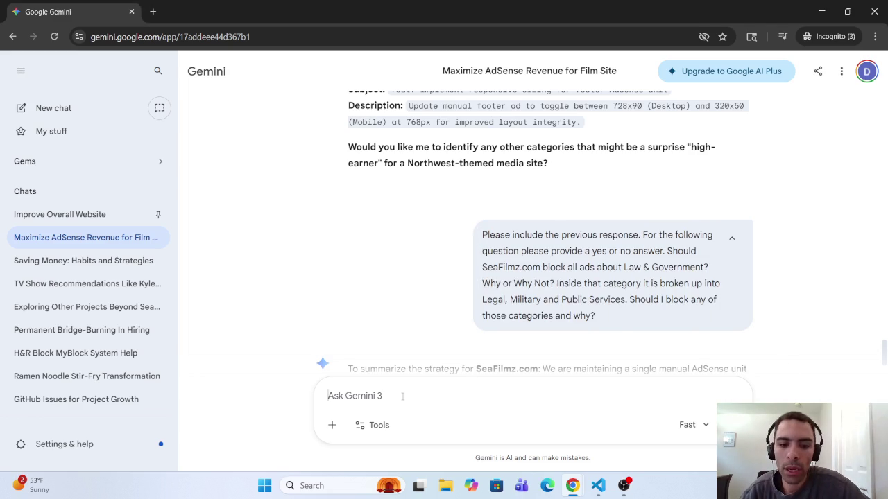
{"action": "key", "text": "ctrl+v"}
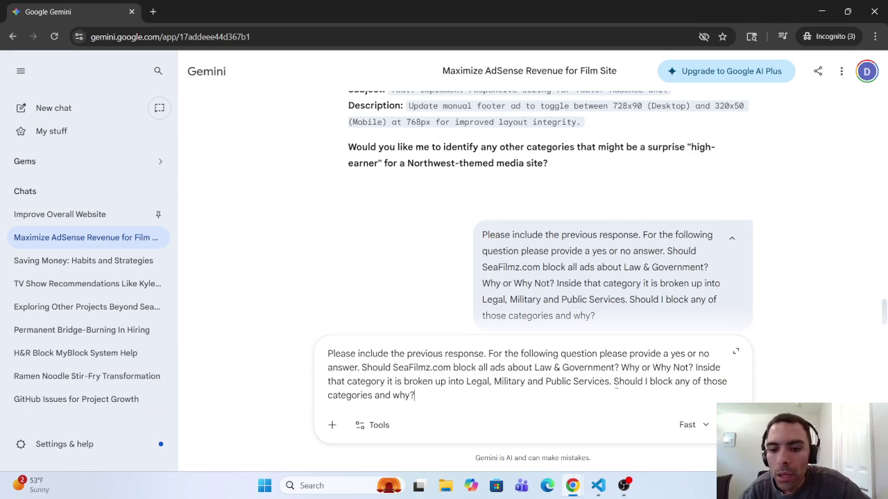
{"action": "mouse_move", "coordinate": [615, 367]}
{"action": "left_mouse_down"}
{"action": "mouse_move", "coordinate": [516, 367]}
{"action": "mouse_move", "coordinate": [533, 367]}
{"action": "left_mouse_up"}
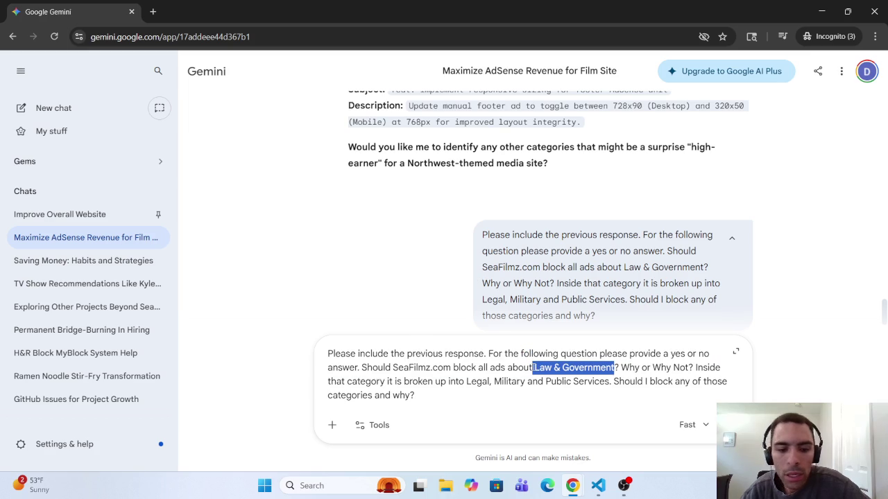
{"action": "type", "text": "Real"}
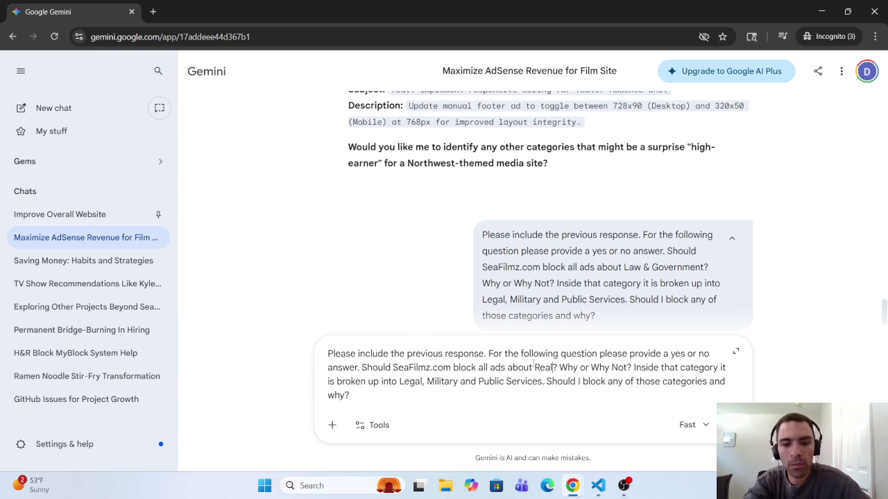
{"action": "type", "text": " Es"}
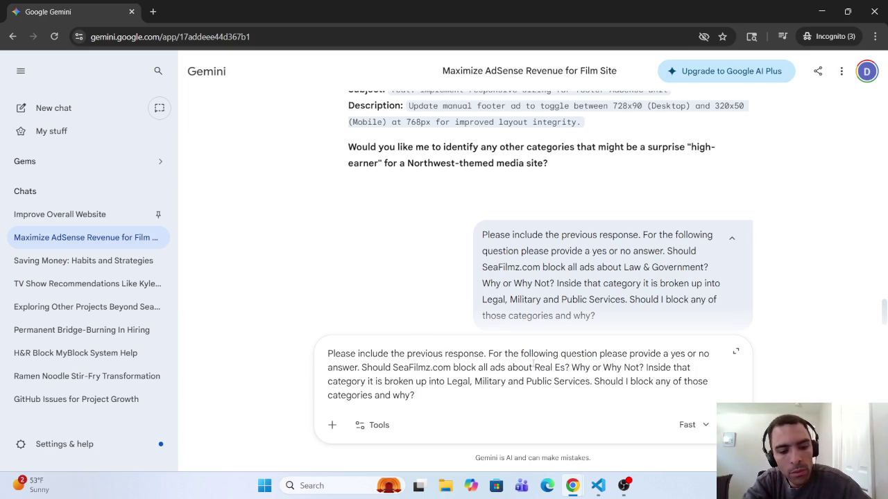
{"action": "type", "text": "tate"}
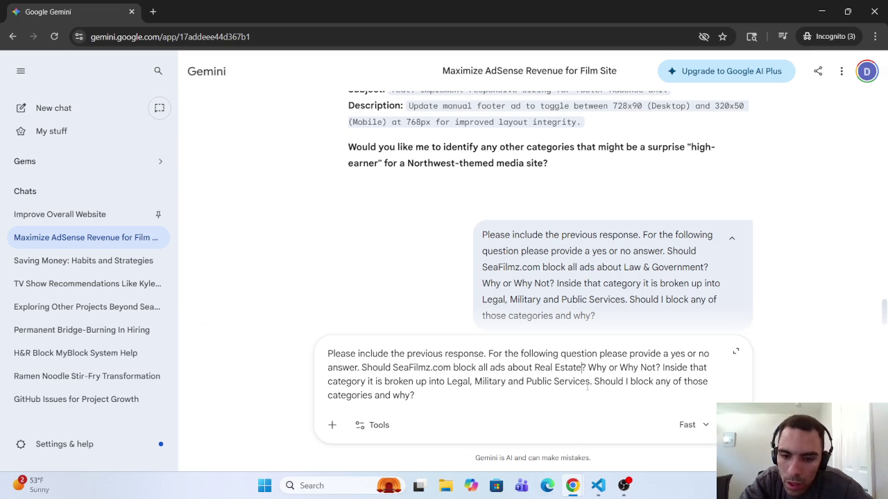
Replace the Legal, Military and Public Services list with Property Development.
{"action": "mouse_move", "coordinate": [589, 386]}
{"action": "left_mouse_down"}
{"action": "mouse_move", "coordinate": [424, 398]}
{"action": "mouse_move", "coordinate": [449, 387]}
{"action": "left_mouse_up"}
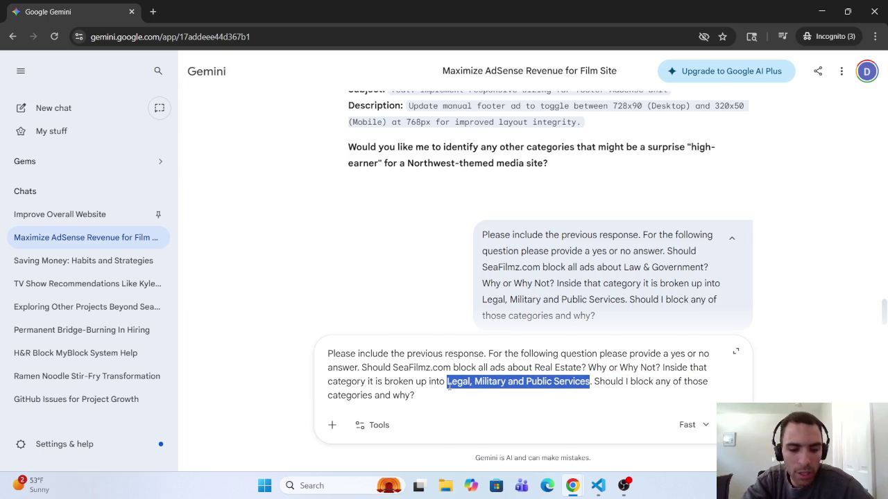
{"action": "type", "text": "Pro"}
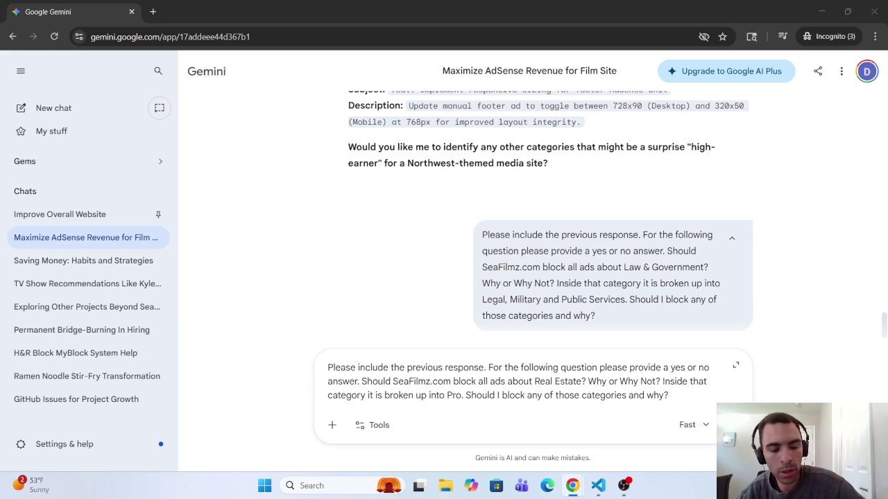
{"action": "left_click", "coordinate": [449, 394]}
{"action": "left_click_drag", "start_coordinate": [447, 395], "coordinate": [462, 397]}
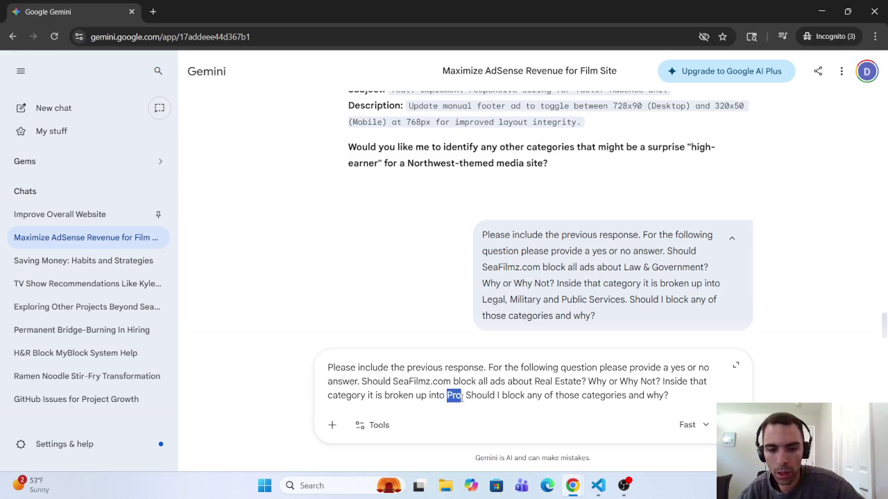
{"action": "type", "text": "Property Development"}
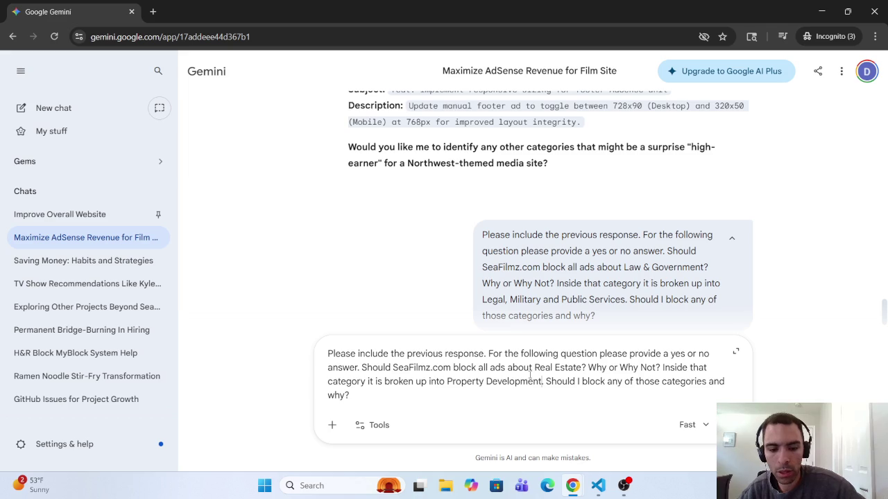
{"action": "type", "text": ","}
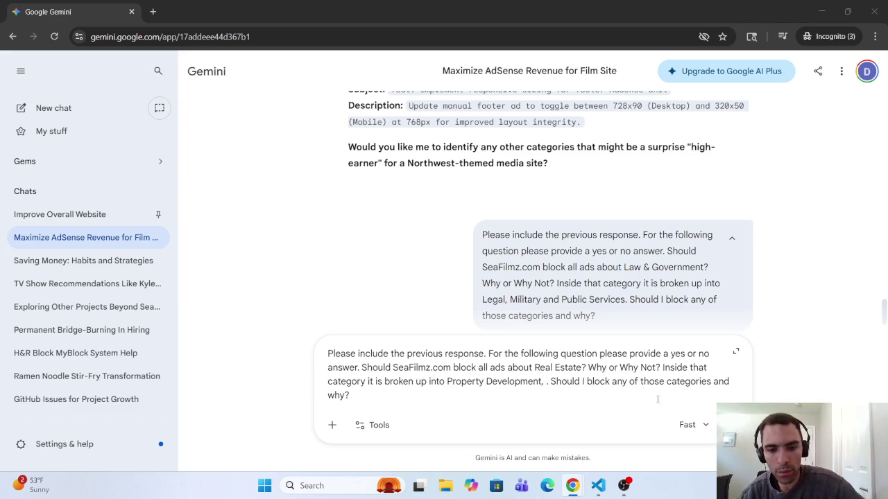
{"action": "left_click", "coordinate": [546, 383]}
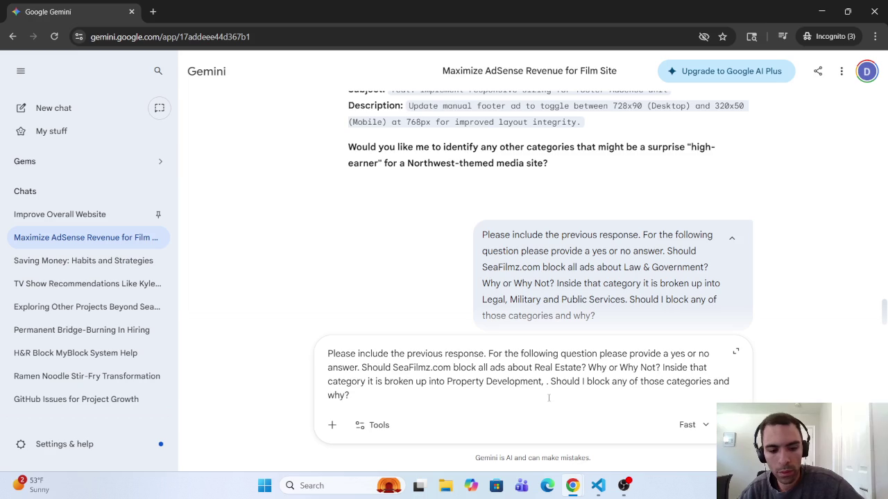
Insert Real Estate Agents & Brokerages after Property Development in the sub-category list.
{"action": "type", "text": "Real Estate Agents & Brokerages"}
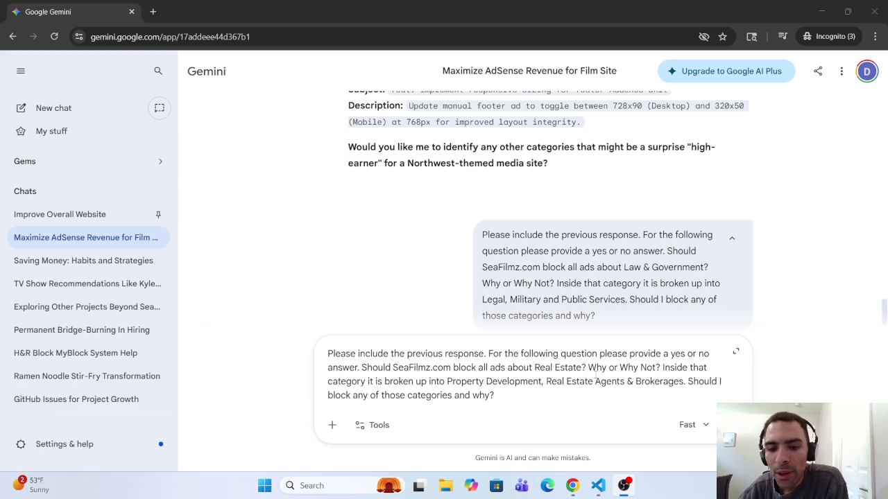
{"action": "left_click", "coordinate": [682, 383]}
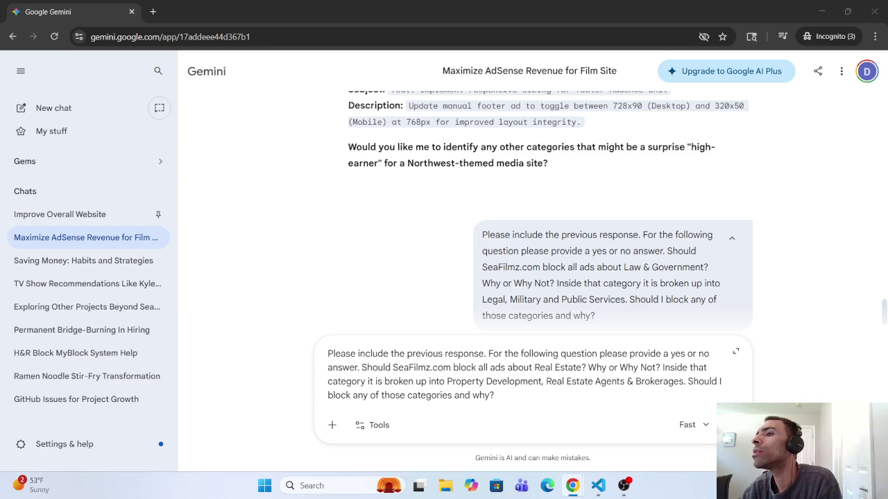
Append 'Real Estate Listings and Relocation & Household Moving' to the list and send the question.
{"action": "left_click", "coordinate": [685, 381]}
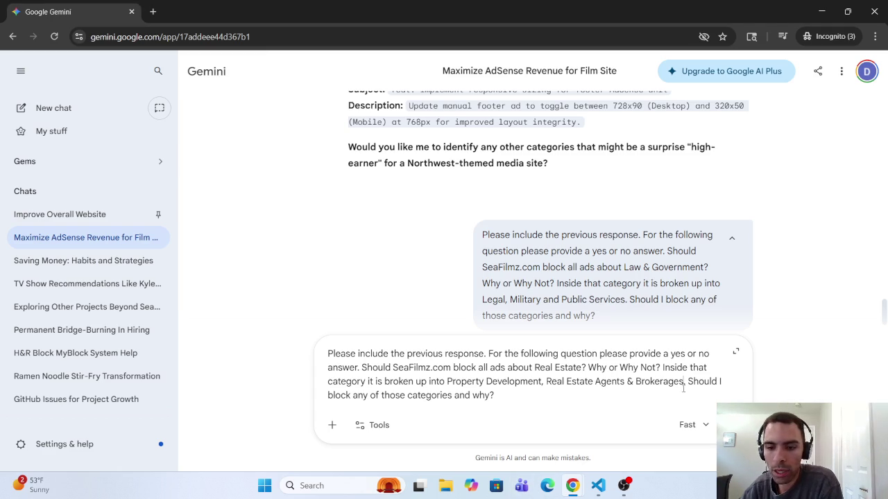
{"action": "key", "text": "BackSpace"}
{"action": "type", "text": ", "}
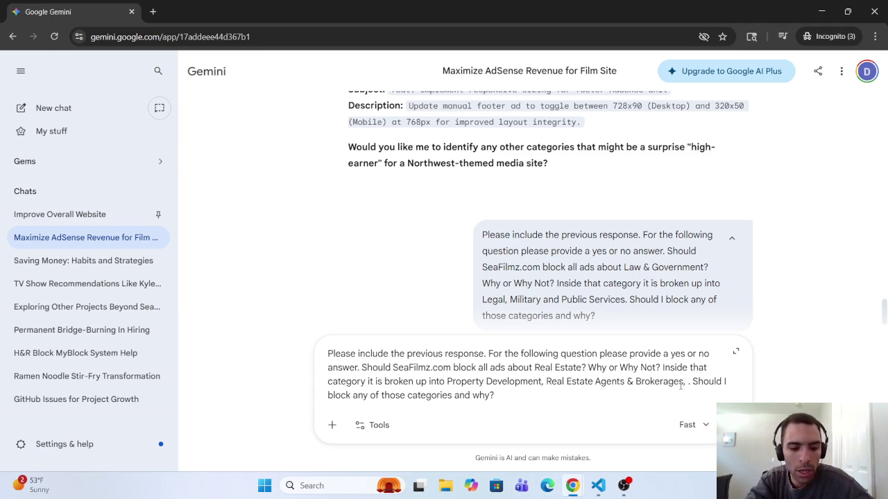
{"action": "type", "text": "Real Estate Listings,"}
{"action": "key", "text": "BackSpace"}
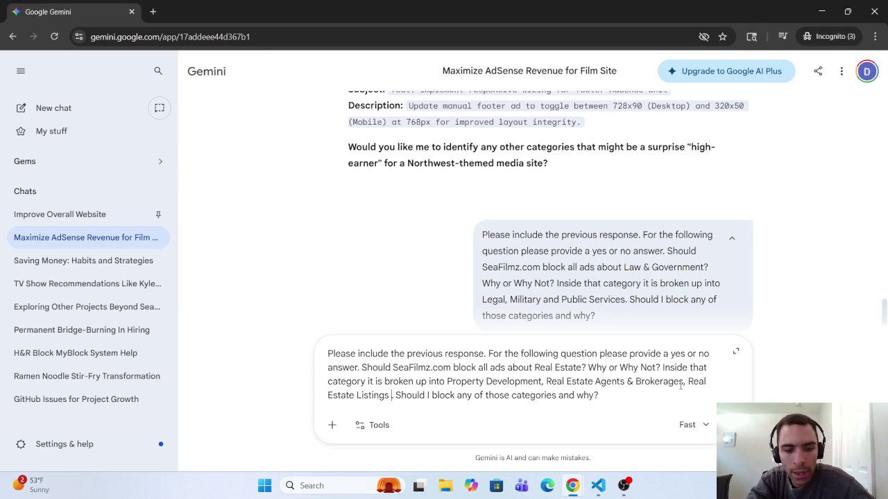
{"action": "type", "text": "ans ."}
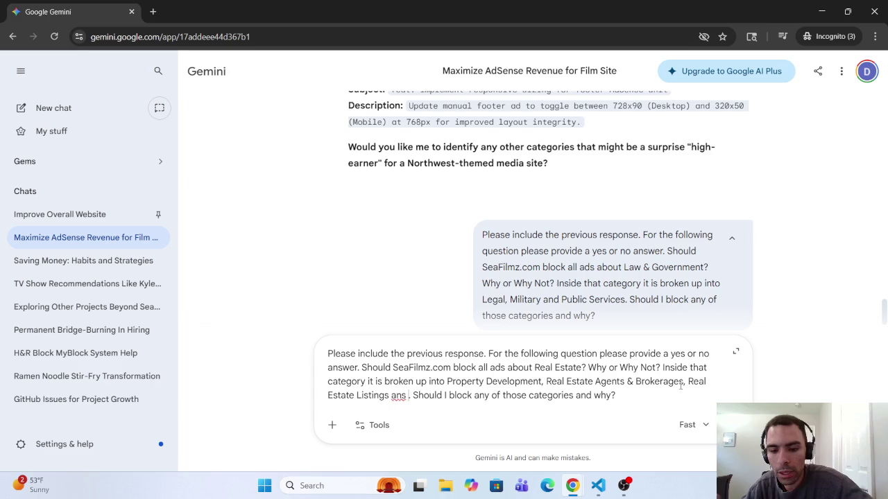
{"action": "key", "text": "BackSpace"}
{"action": "key", "text": "BackSpace"}
{"action": "key", "text": "BackSpace"}
{"action": "type", "text": "d"}
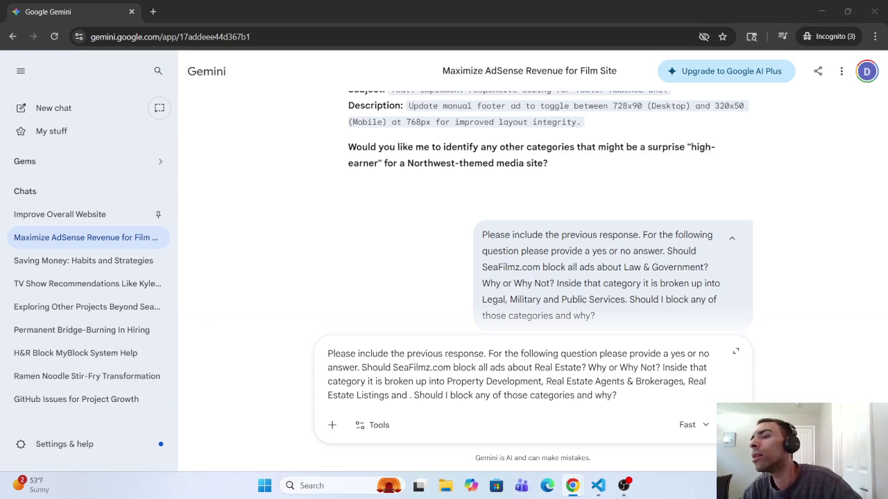
{"action": "left_click", "coordinate": [408, 398]}
{"action": "type", "text": "Relocation & Household Moving"}
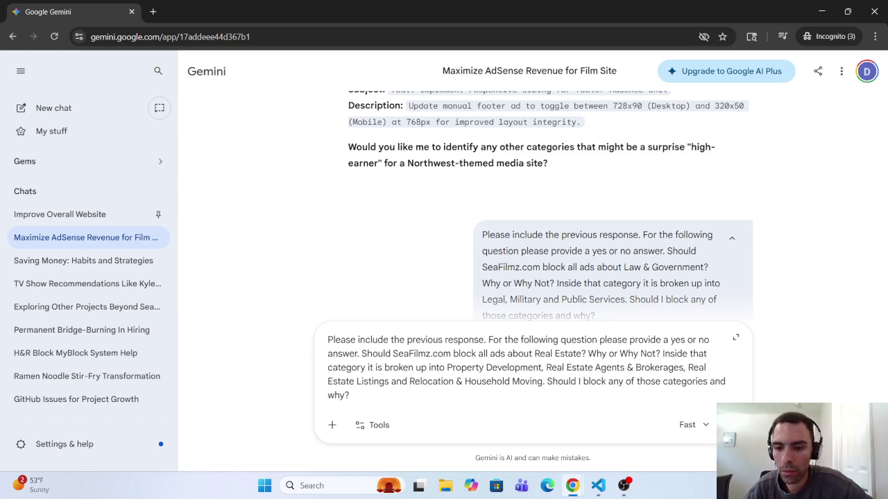
{"action": "key", "text": "Return"}
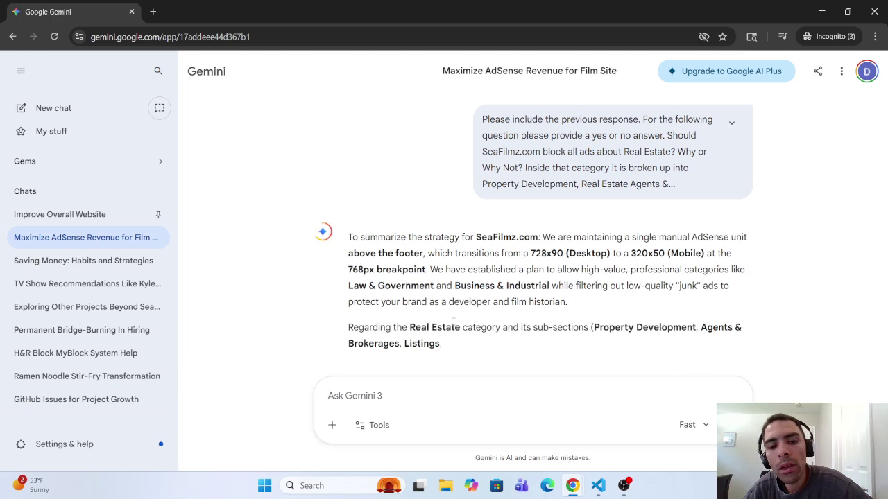
Scroll through the reply's per-sub-category answers, Allow table and Final Strategic Advice.
{"action": "scroll", "coordinate": [451, 324], "scroll_direction": "down", "scroll_amount": 3}
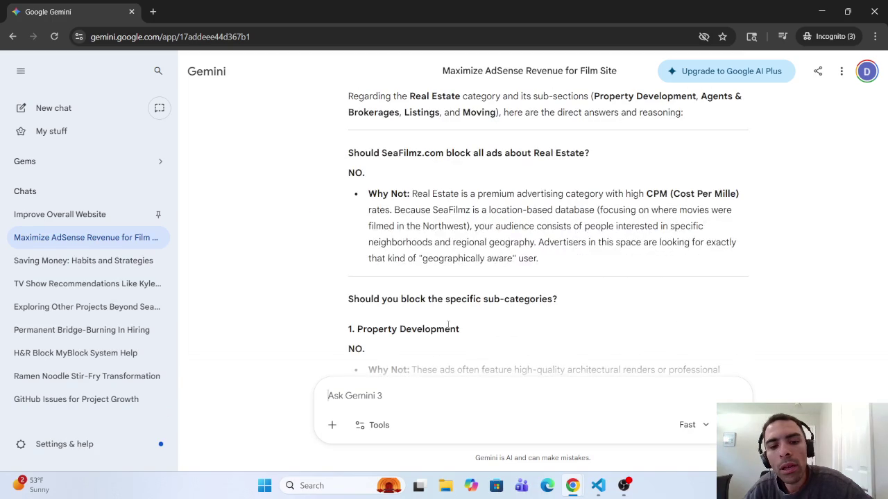
{"action": "scroll", "coordinate": [440, 316], "scroll_direction": "down", "scroll_amount": 4}
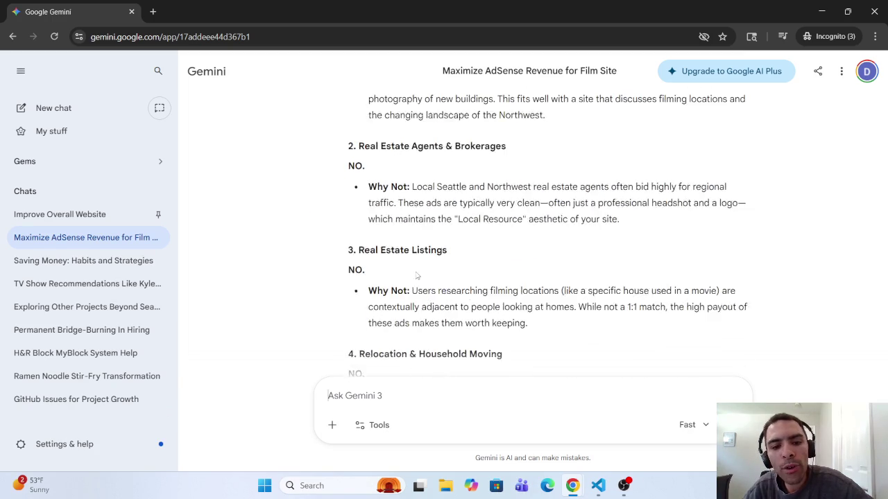
{"action": "scroll", "coordinate": [416, 276], "scroll_direction": "down", "scroll_amount": 7}
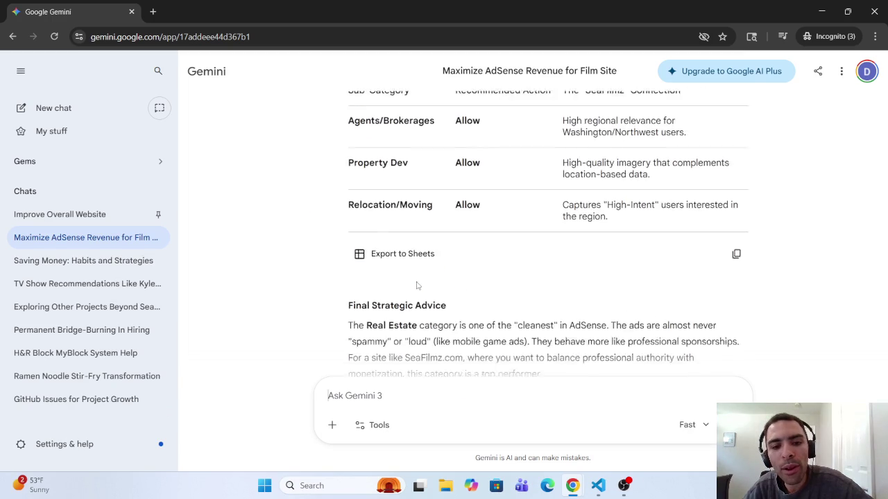
{"action": "scroll", "coordinate": [417, 285], "scroll_direction": "down", "scroll_amount": 1}
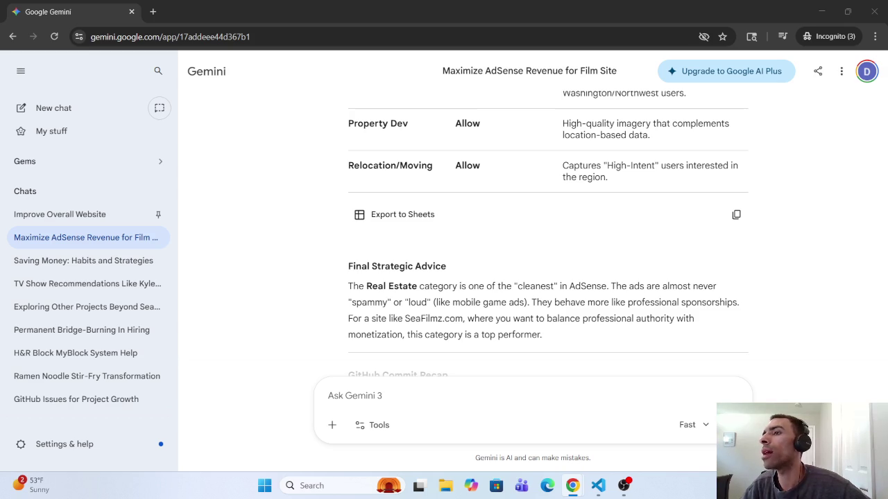
Begin the prompt with 'Please include the previous response' and reference the Law and Government category.
{"action": "left_click", "coordinate": [399, 395]}
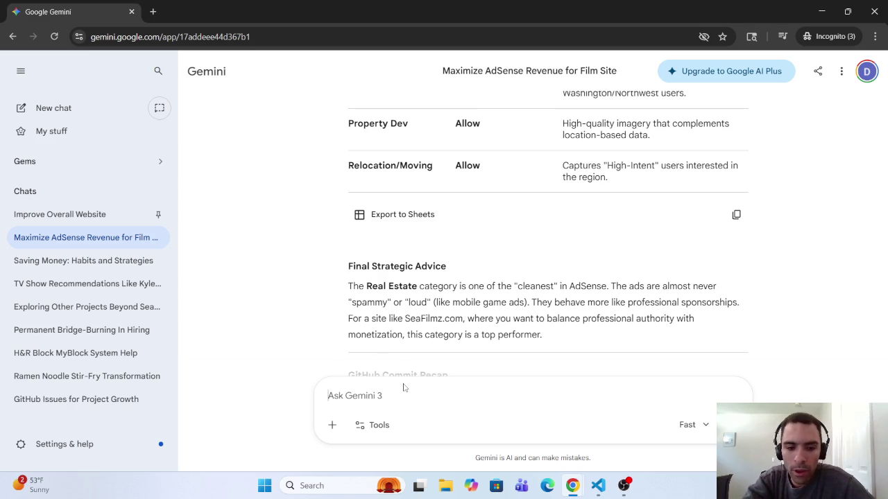
{"action": "type", "text": "Pleas"}
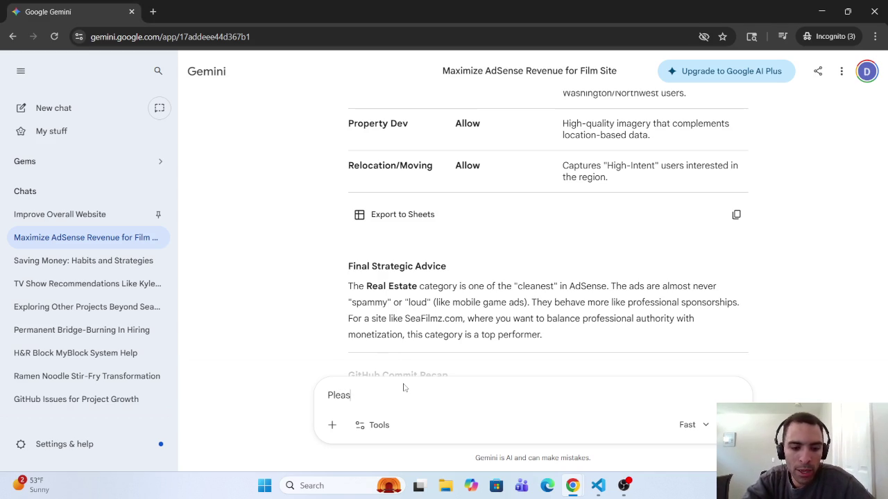
{"action": "type", "text": "e include the"}
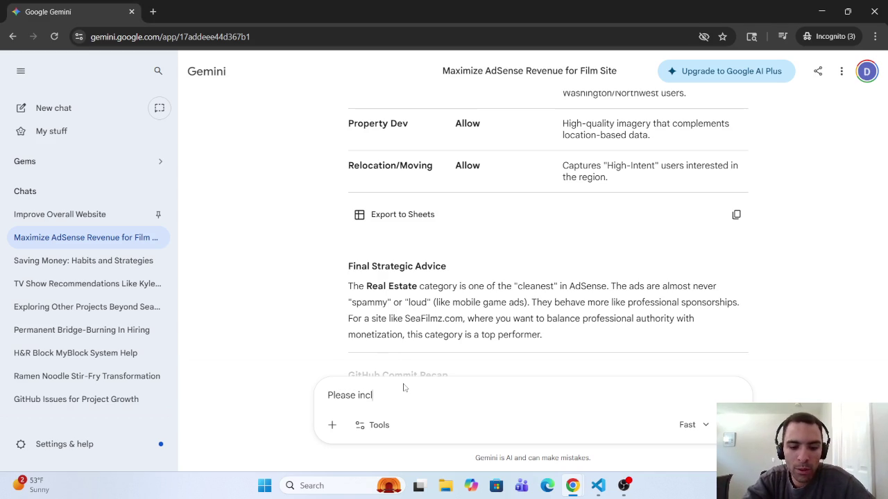
{"action": "type", "text": " p"}
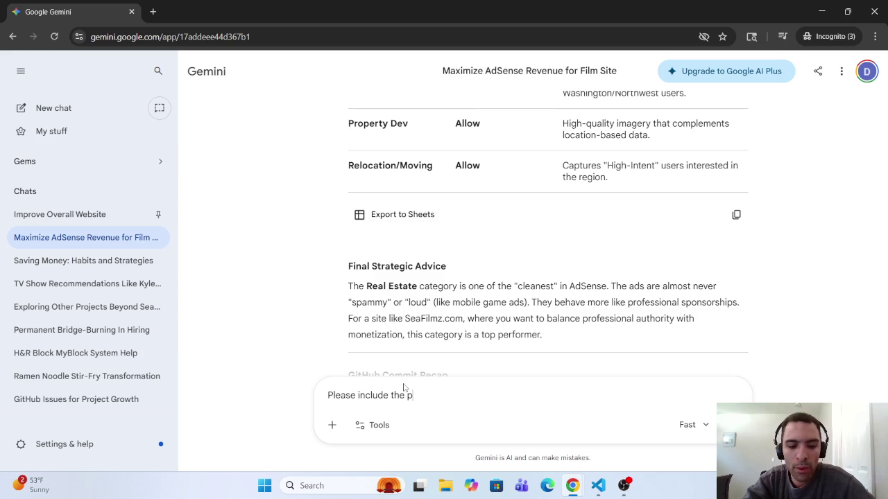
{"action": "type", "text": "revio"}
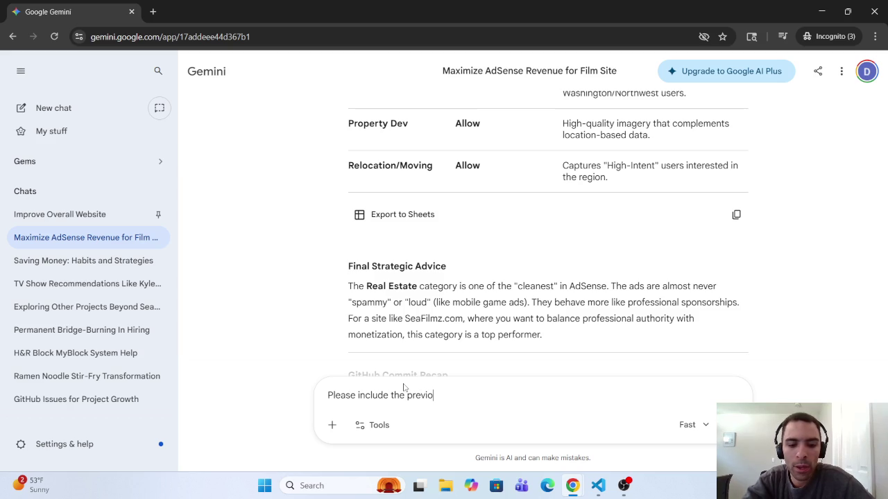
{"action": "type", "text": "us re"}
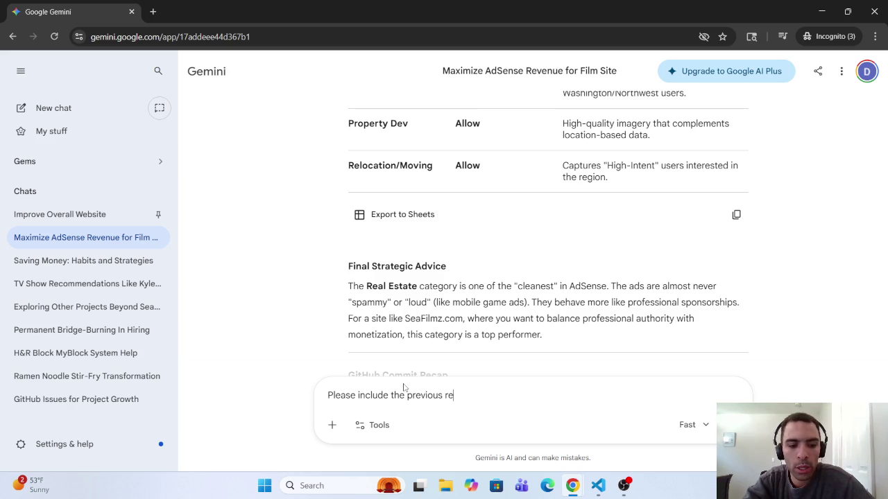
{"action": "type", "text": "spons"}
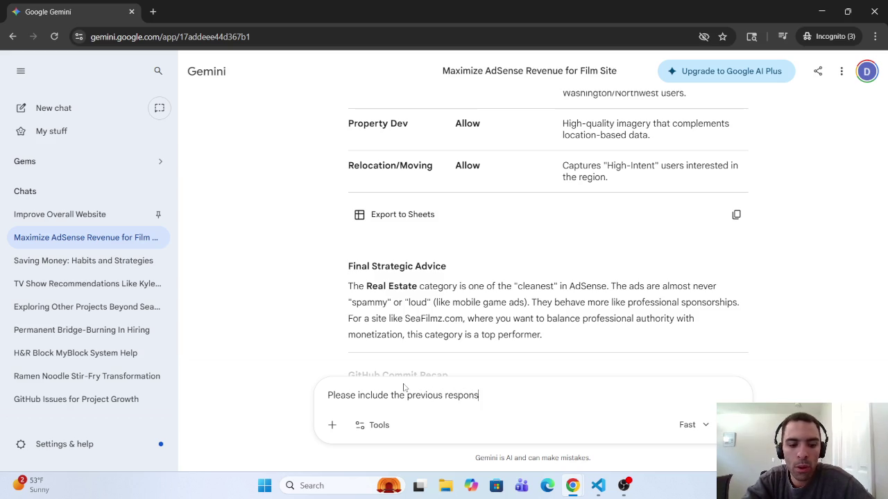
{"action": "type", "text": "e."}
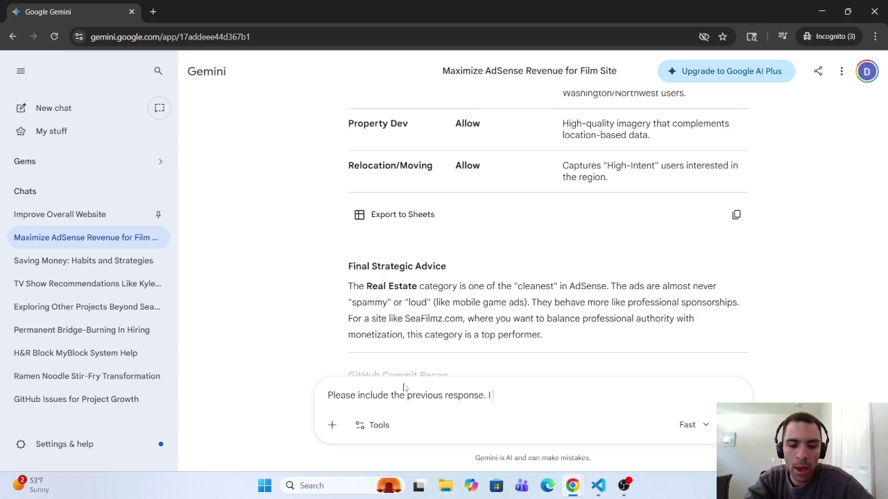
{"action": "type", "text": "I ha"}
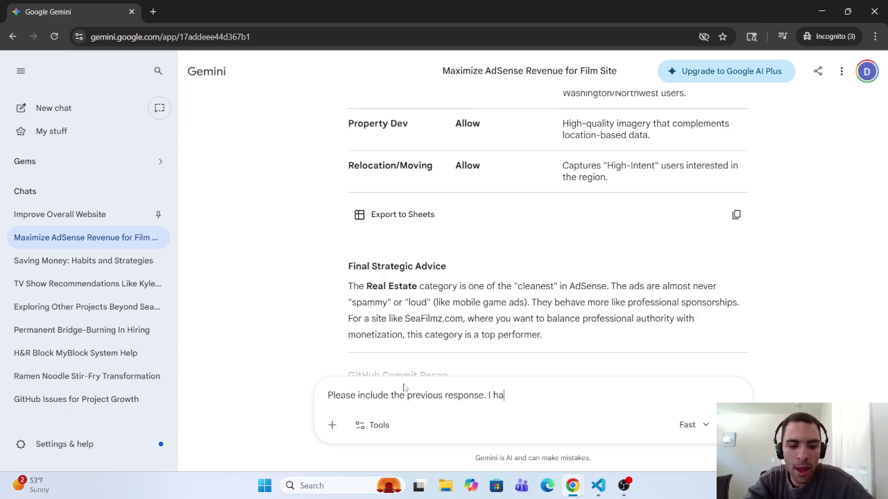
{"action": "type", "text": "vve"}
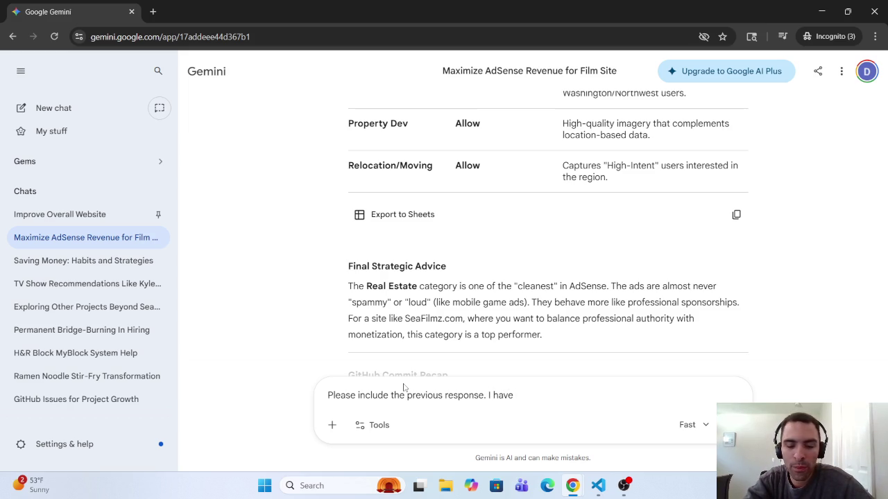
{"action": "key", "text": "BackSpace"}
{"action": "key", "text": "BackSpace"}
{"action": "key", "text": "BackSpace"}
{"action": "type", "text": "I"}
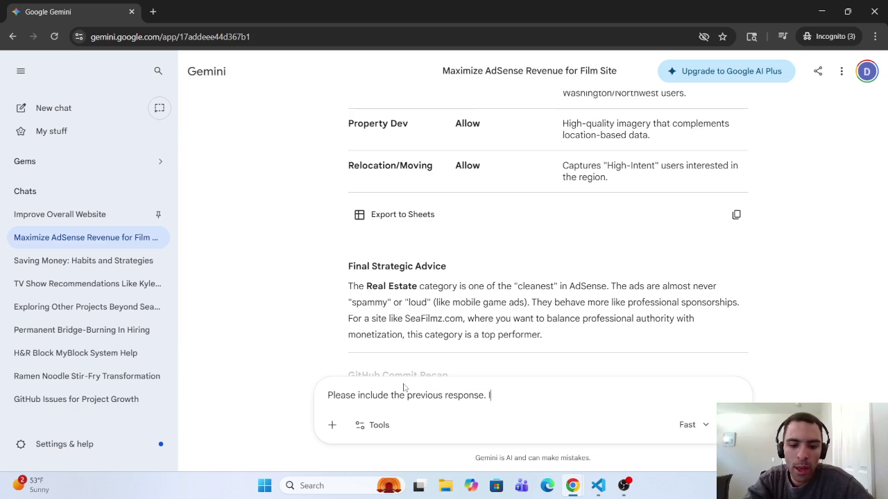
{"action": "type", "text": "n The La"}
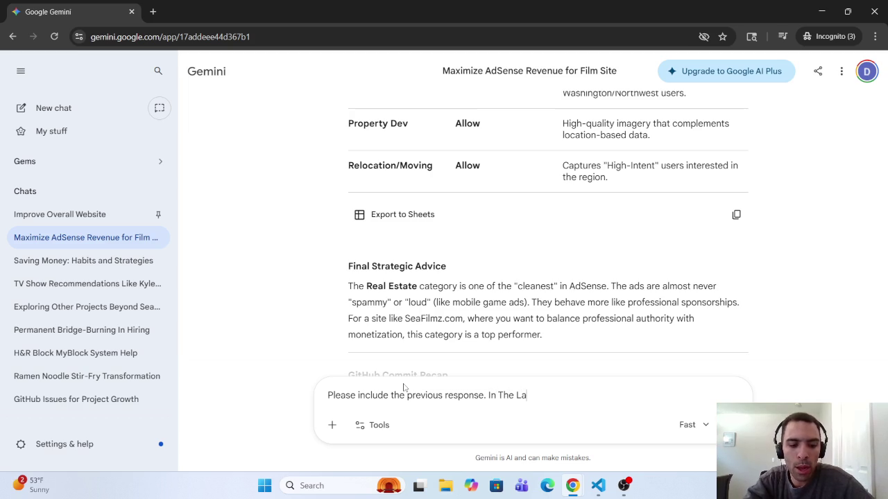
{"action": "type", "text": "w a"}
{"action": "key", "text": "BackSpace"}
{"action": "key", "text": "BackSpace"}
{"action": "key", "text": "BackSpace"}
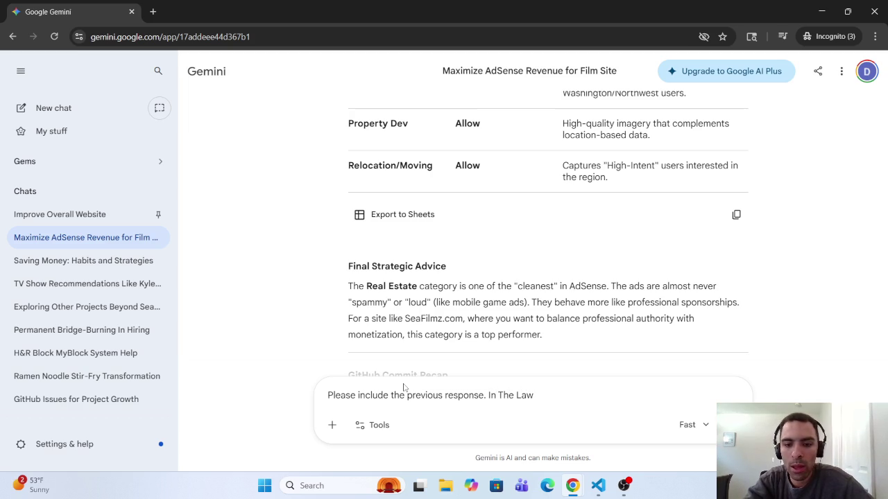
{"action": "key", "text": "BackSpace"}
{"action": "key", "text": "BackSpace"}
{"action": "key", "text": "BackSpace"}
{"action": "type", "text": "La"}
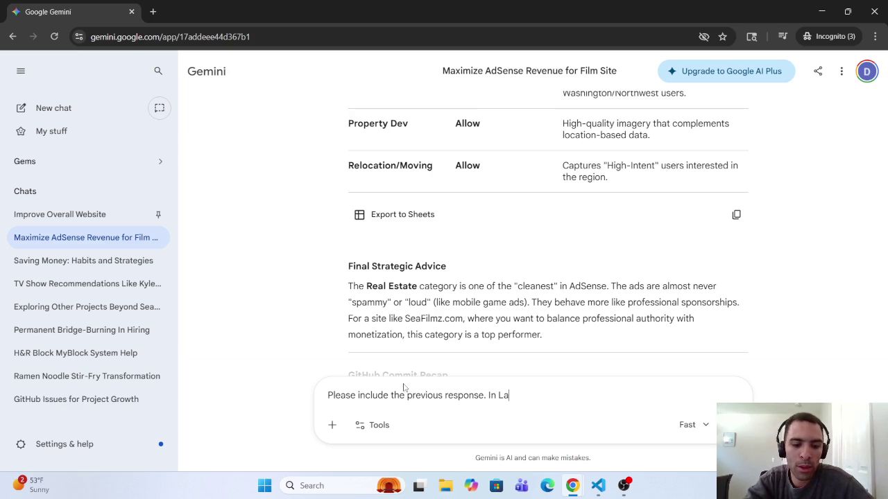
{"action": "type", "text": "w and "}
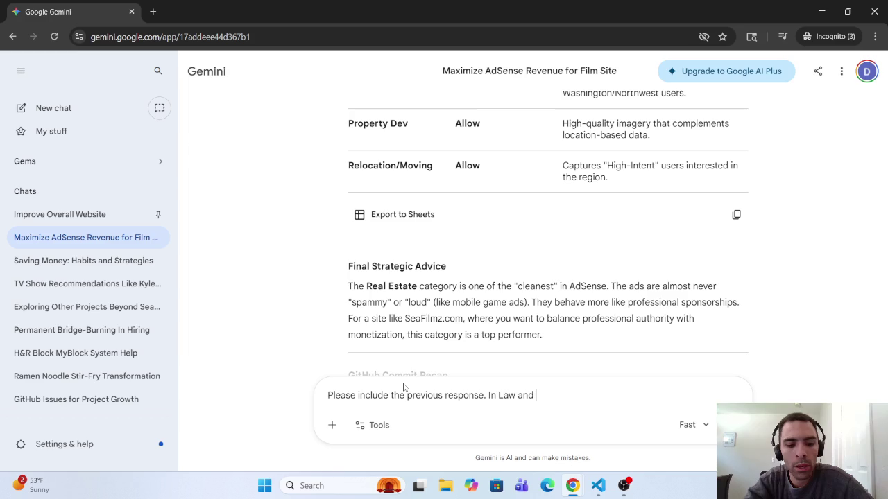
{"action": "type", "text": "Governement "}
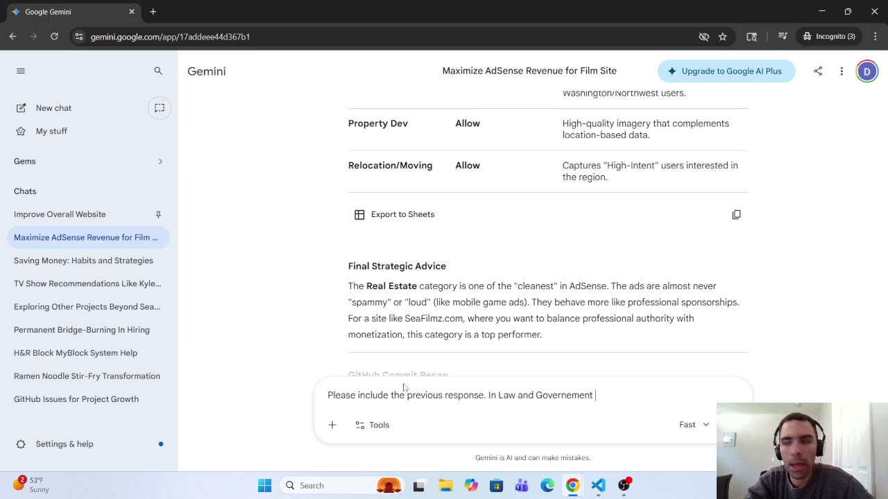
{"action": "type", "text": "caetory"}
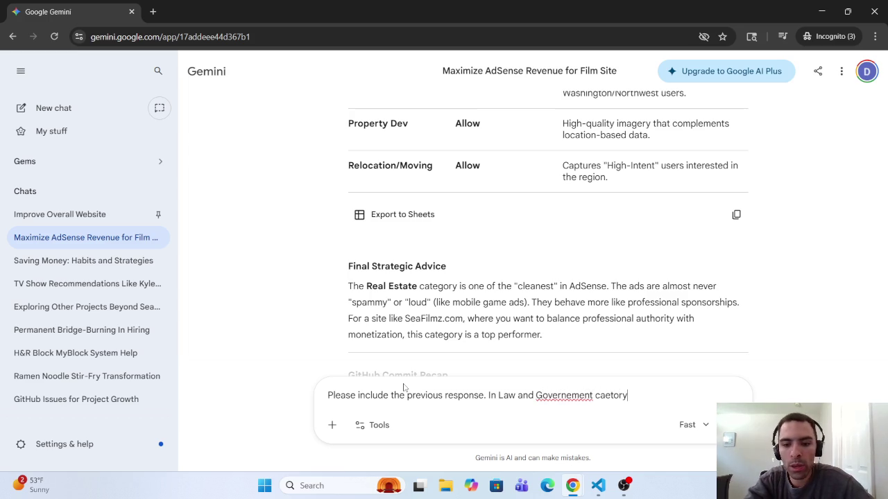
{"action": "key", "text": "BackSpace"}
{"action": "key", "text": "BackSpace"}
{"action": "key", "text": "BackSpace"}
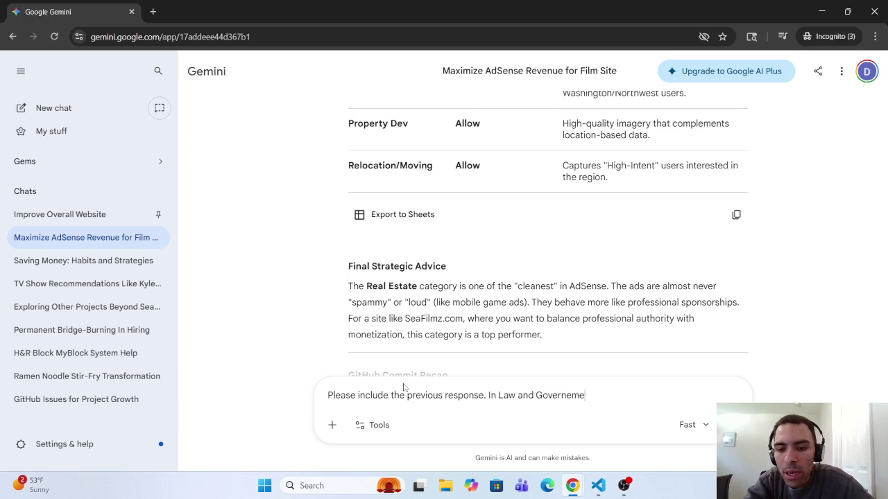
{"action": "key", "text": "BackSpace"}
{"action": "key", "text": "BackSpace"}
{"action": "key", "text": "BackSpace"}
State that Military is blocked and ask whether to unblock it, why or why not.
{"action": "type", "text": "nme"}
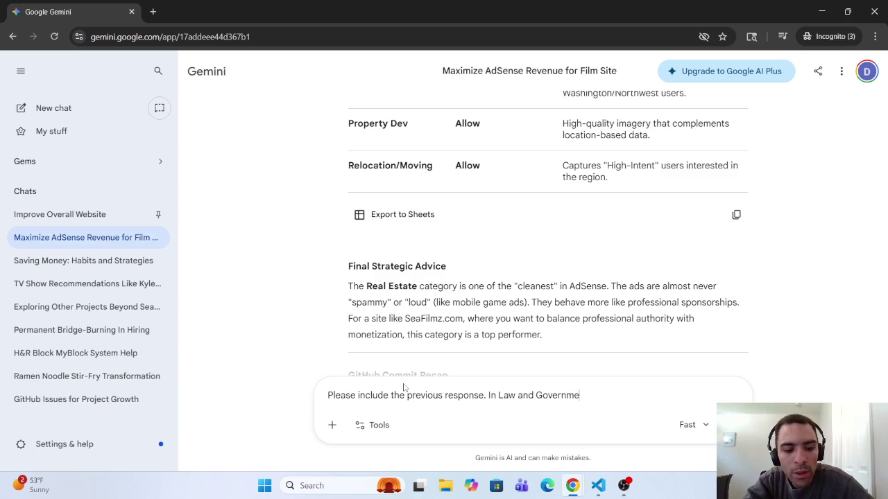
{"action": "type", "text": "nt C"}
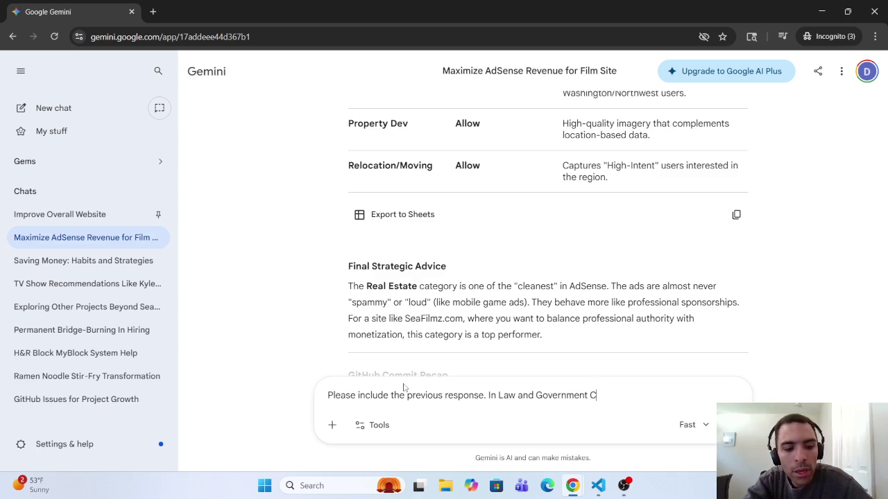
{"action": "type", "text": "ategory "}
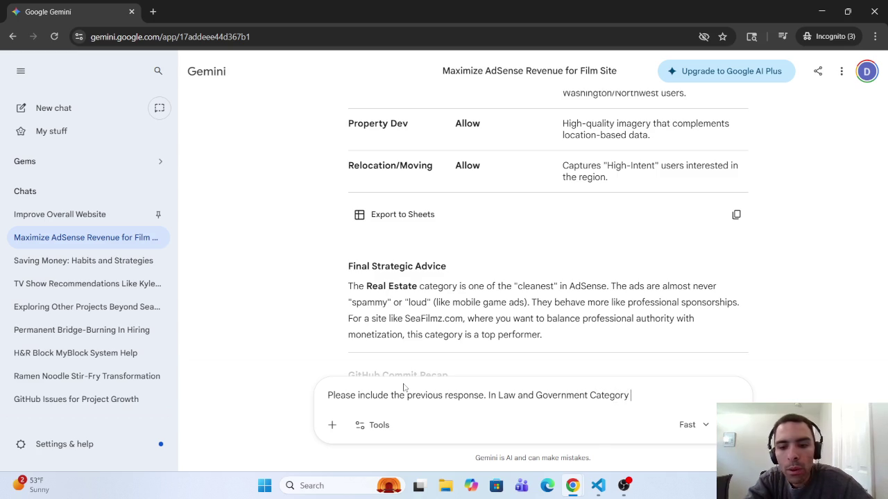
{"action": "type", "text": "I have"}
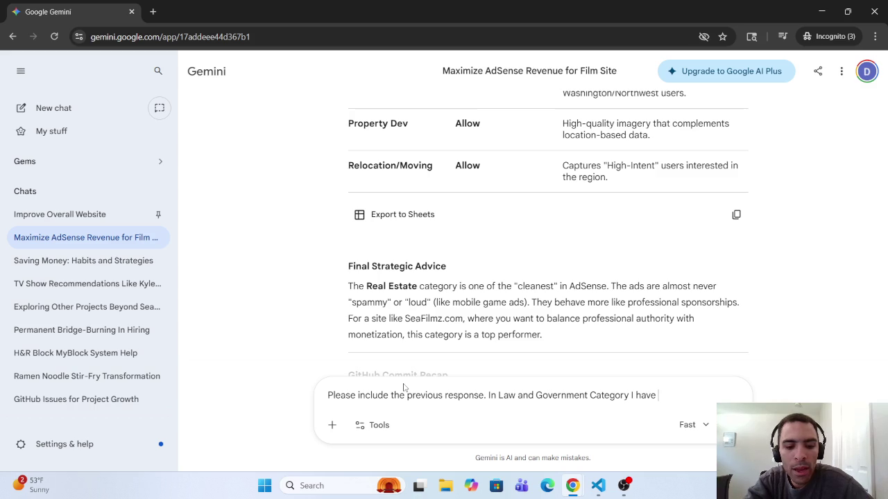
{"action": "type", "text": "had "}
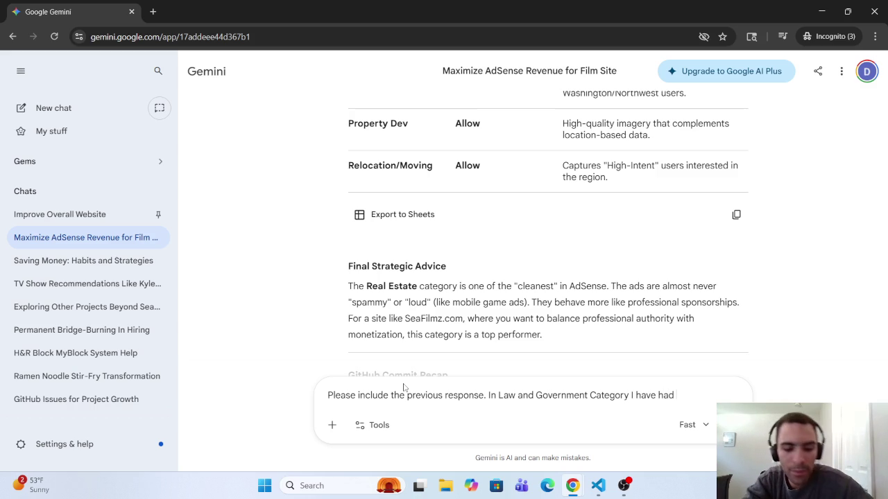
{"action": "type", "text": "Mil"}
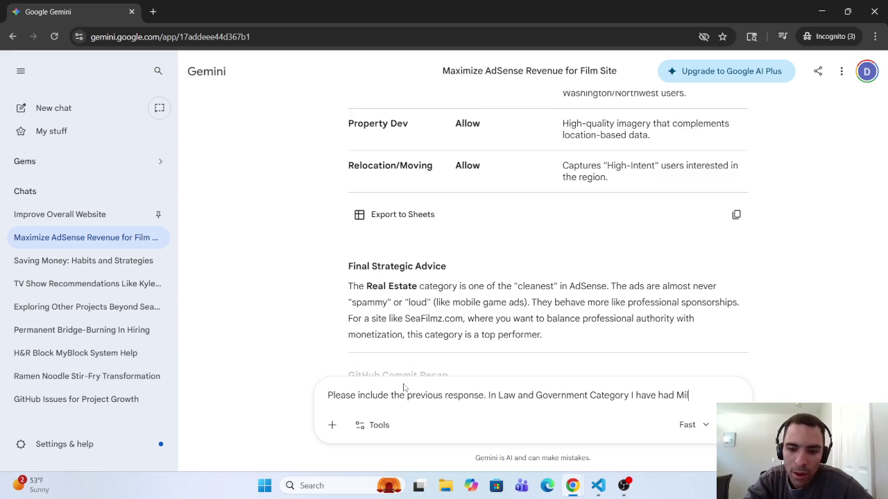
{"action": "type", "text": "l"}
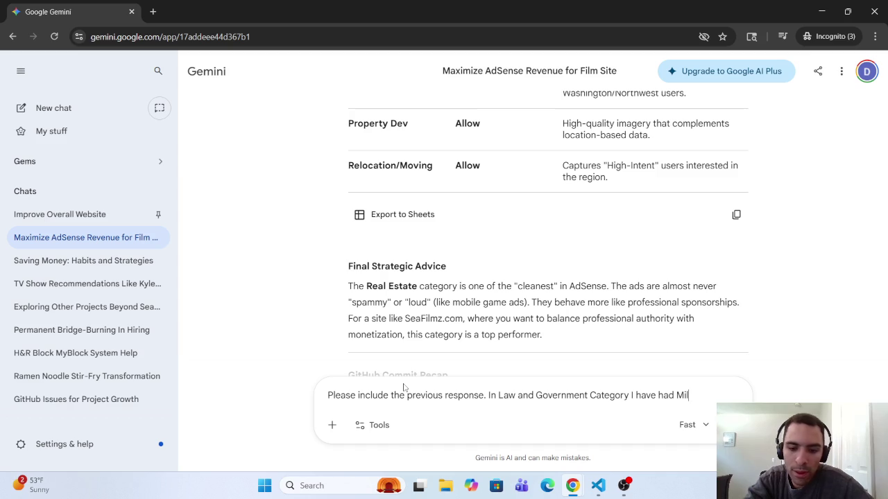
{"action": "type", "text": "itary "}
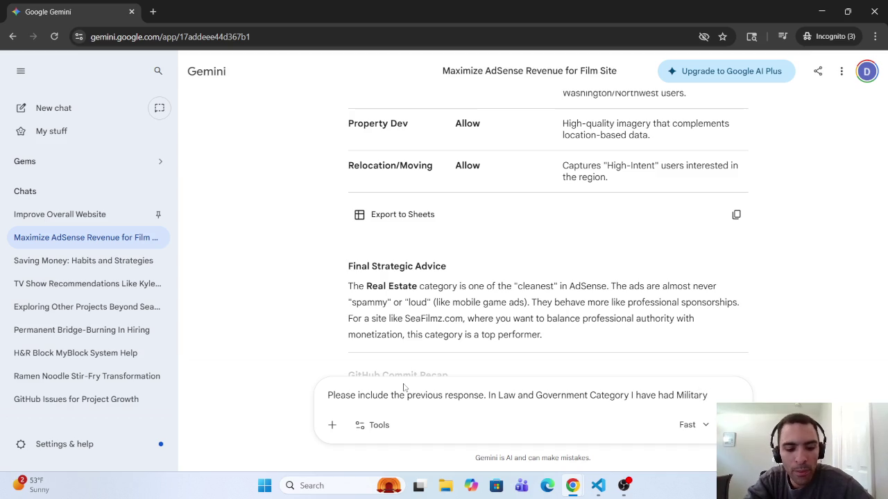
{"action": "type", "text": "blocked "}
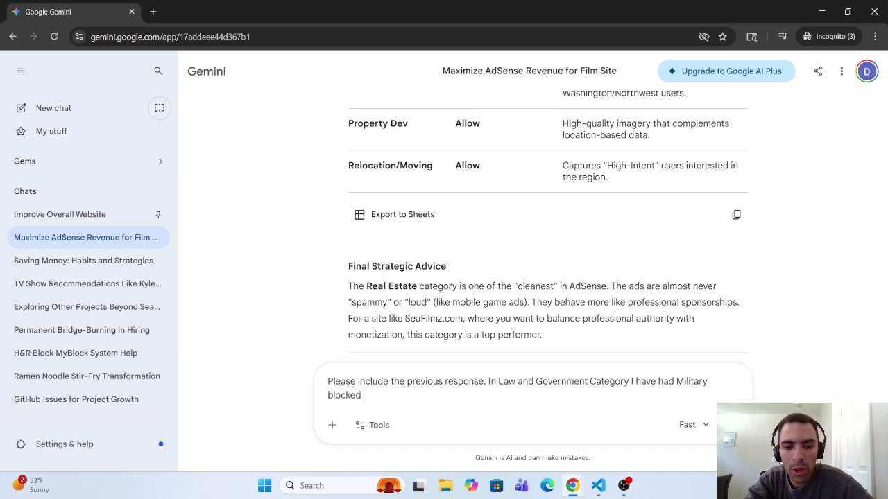
{"action": "type", "text": "."}
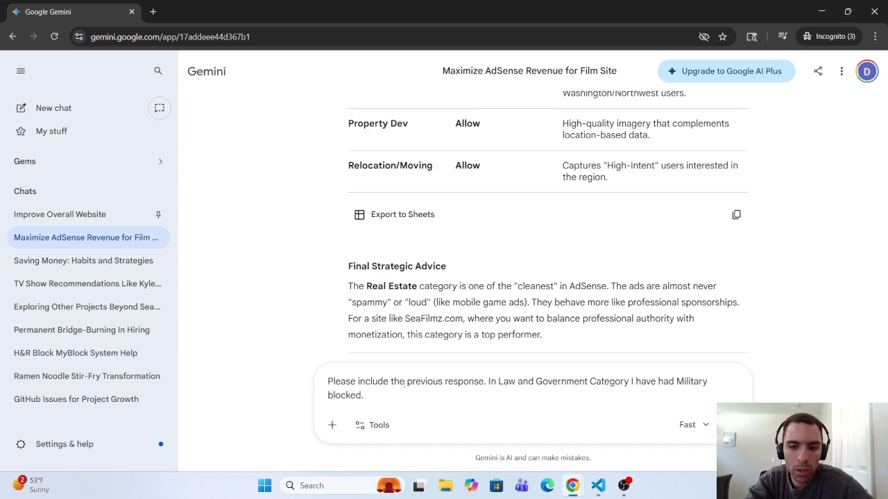
{"action": "type", "text": "Shou"}
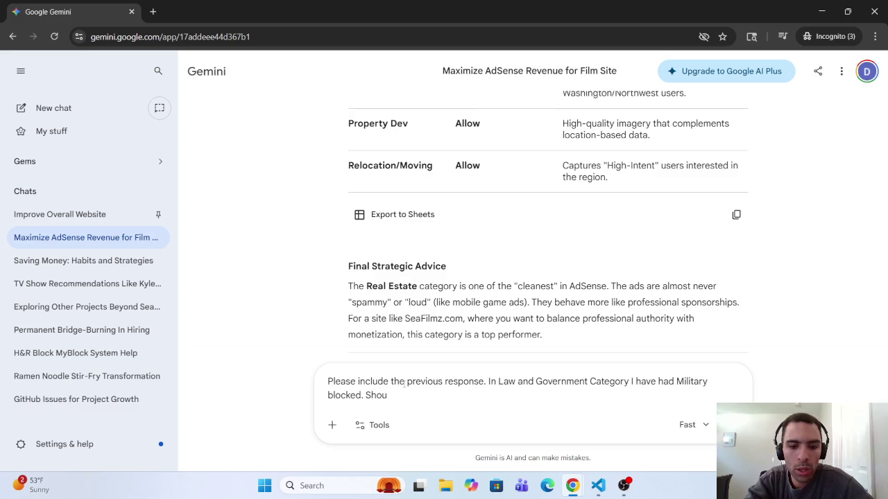
{"action": "type", "text": "ld Iun"}
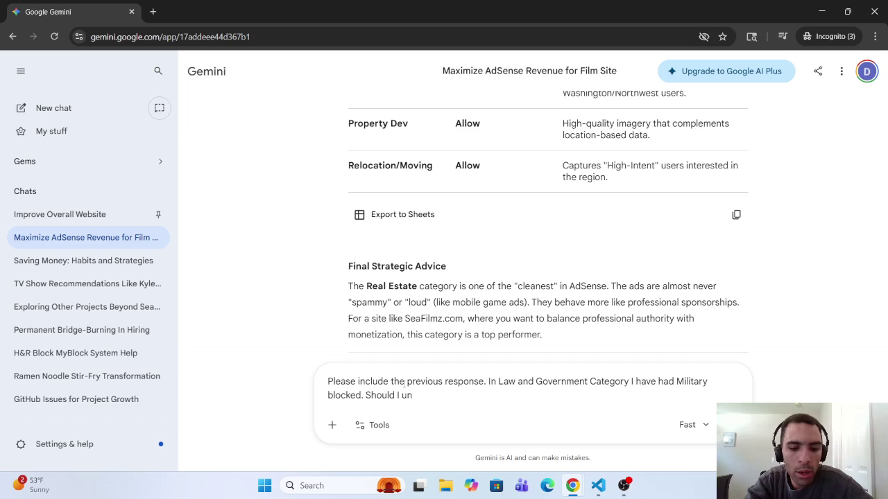
{"action": "type", "text": "block it"}
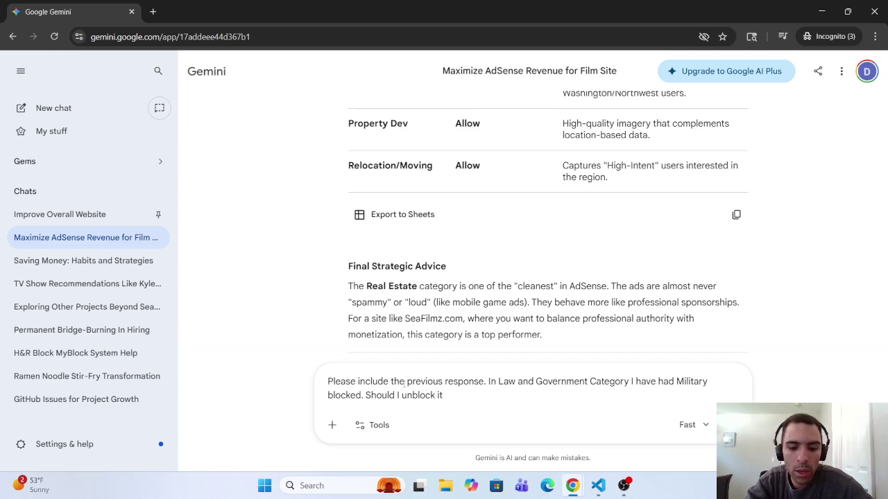
{"action": "type", "text": "? Why or "}
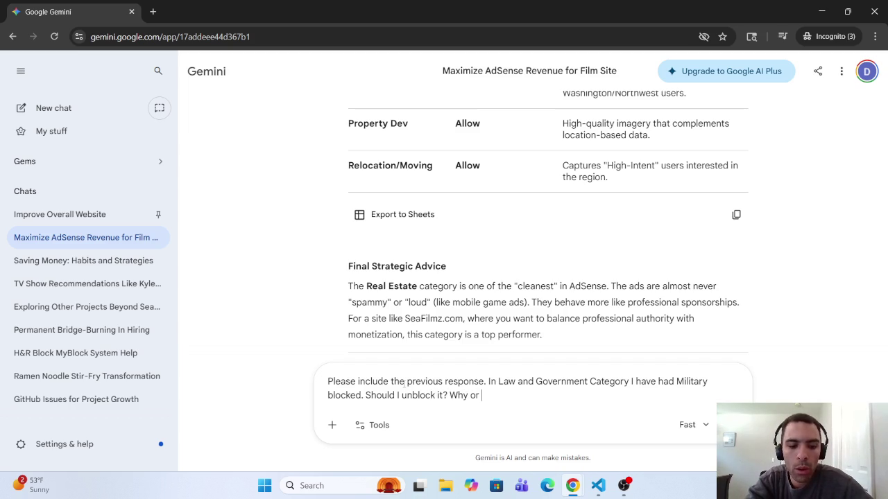
{"action": "type", "text": "Why Not"}
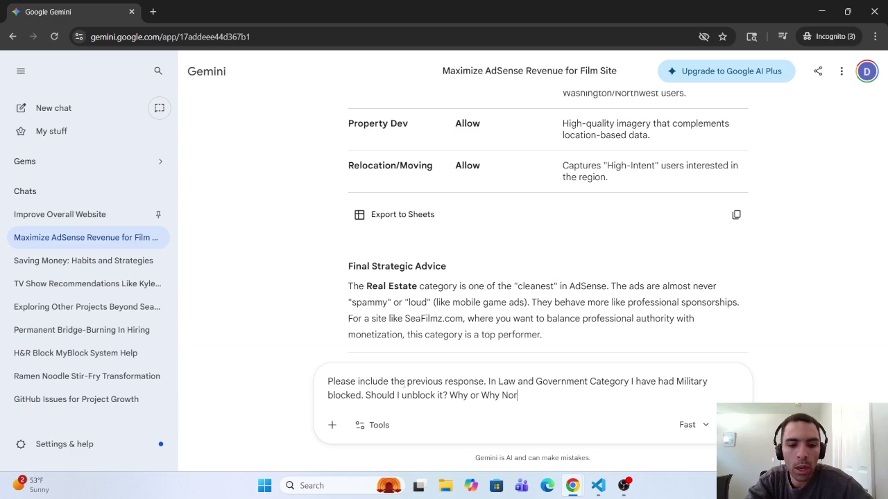
{"action": "key", "text": "BackSpace"}
{"action": "type", "text": "t?"}
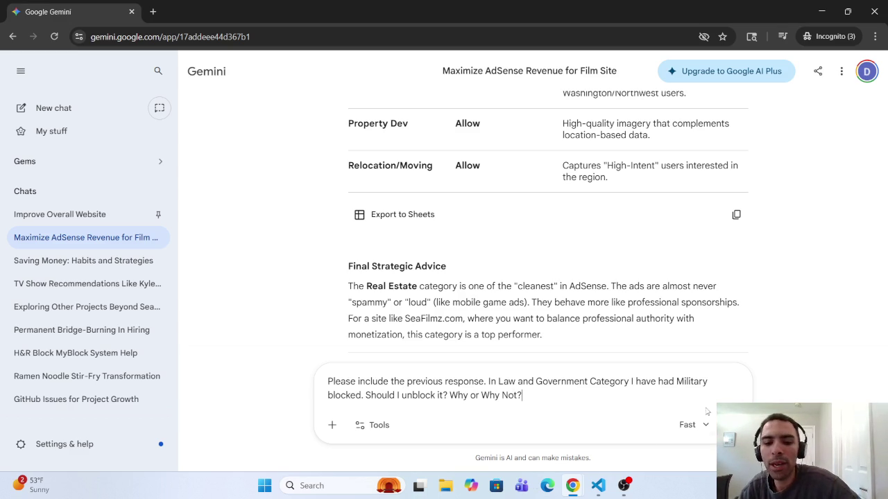
{"action": "left_click", "coordinate": [570, 492]}
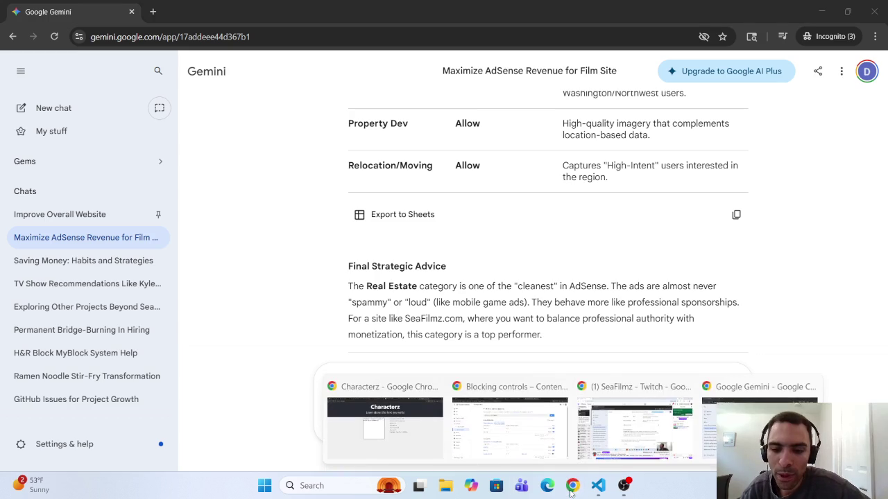
{"action": "left_click", "coordinate": [756, 423]}
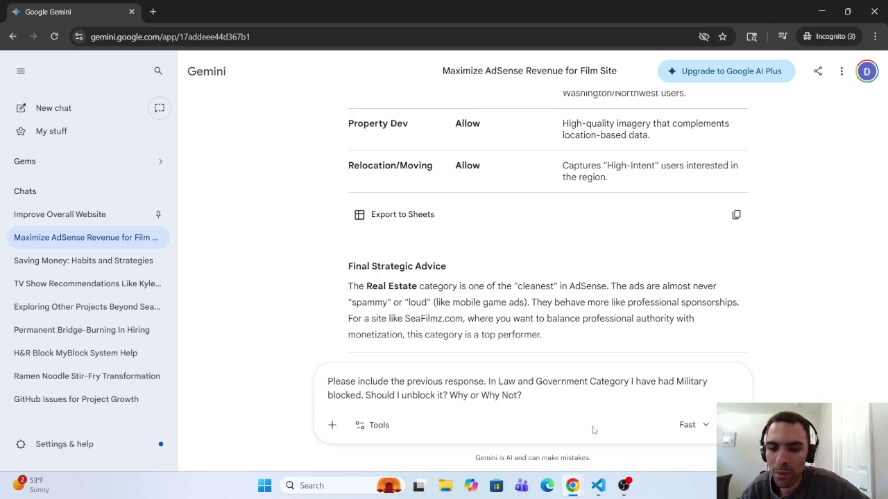
Send the Military question and read the Regional Footprint reasoning in Gemini's answer.
{"action": "key", "text": "Return"}
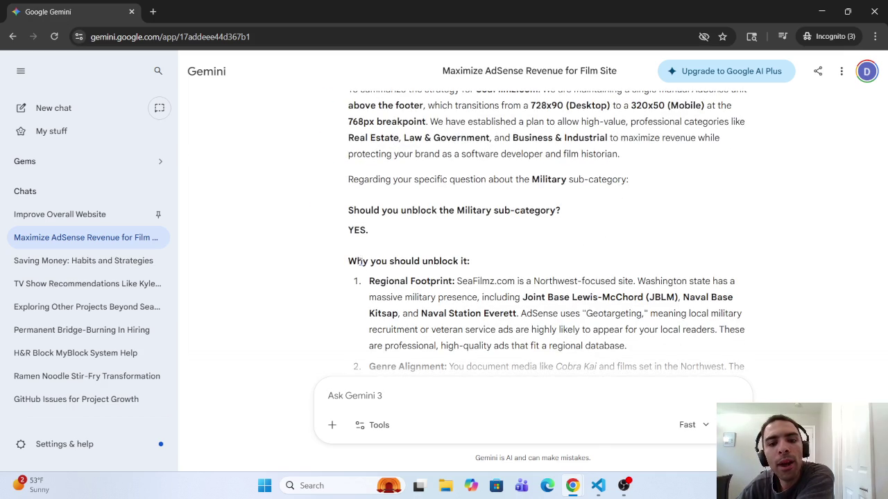
{"action": "triple_click", "coordinate": [359, 258]}
{"action": "left_click", "coordinate": [426, 281]}
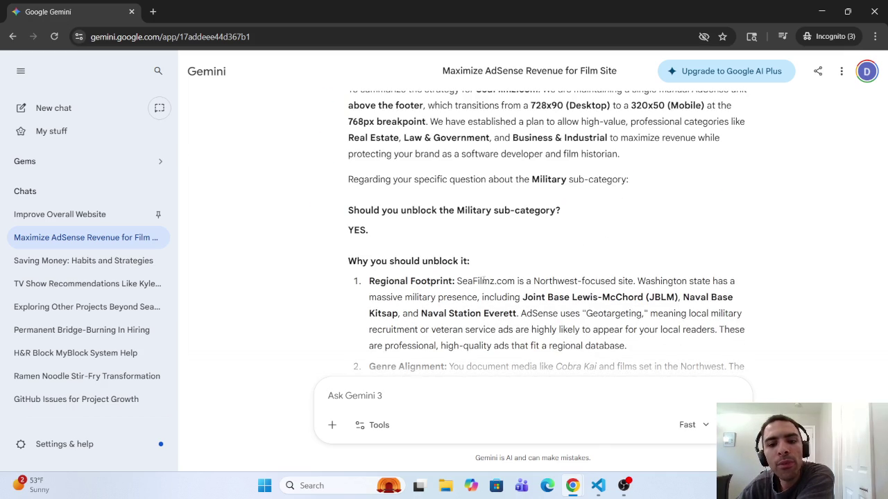
{"action": "mouse_move", "coordinate": [483, 281]}
{"action": "left_mouse_down"}
{"action": "mouse_move", "coordinate": [728, 281]}
{"action": "mouse_move", "coordinate": [436, 306]}
{"action": "mouse_move", "coordinate": [559, 314]}
{"action": "mouse_move", "coordinate": [568, 303]}
{"action": "mouse_move", "coordinate": [559, 314]}
{"action": "mouse_move", "coordinate": [742, 316]}
{"action": "mouse_move", "coordinate": [432, 331]}
{"action": "mouse_move", "coordinate": [701, 330]}
{"action": "left_mouse_up"}
{"action": "left_click", "coordinate": [653, 315]}
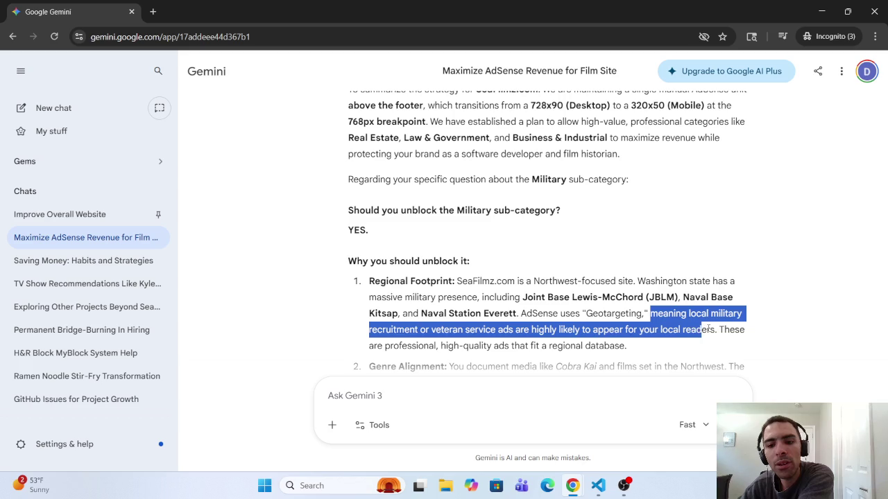
{"action": "left_click", "coordinate": [712, 330]}
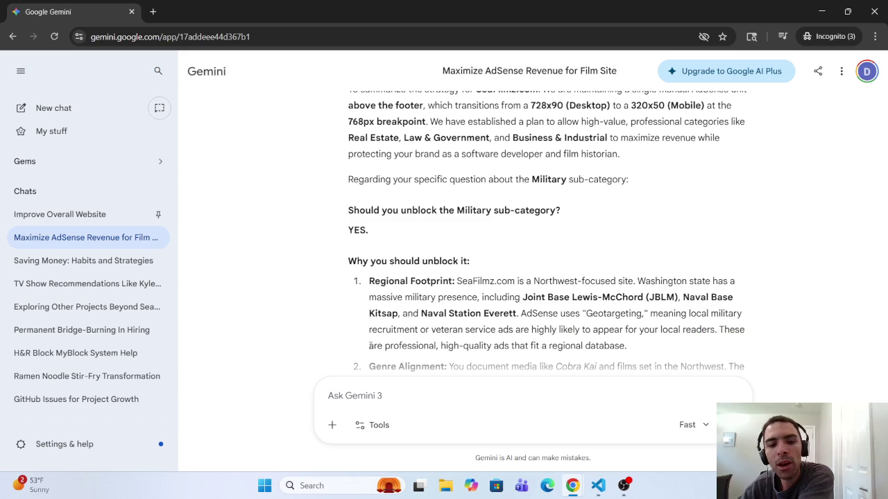
Read the answer's points on professional, high-quality ads and Genre Alignment.
{"action": "mouse_move", "coordinate": [369, 345]}
{"action": "left_mouse_down"}
{"action": "mouse_move", "coordinate": [561, 345]}
{"action": "mouse_move", "coordinate": [579, 356]}
{"action": "left_mouse_up"}
{"action": "scroll", "coordinate": [423, 339], "scroll_direction": "down", "scroll_amount": 1}
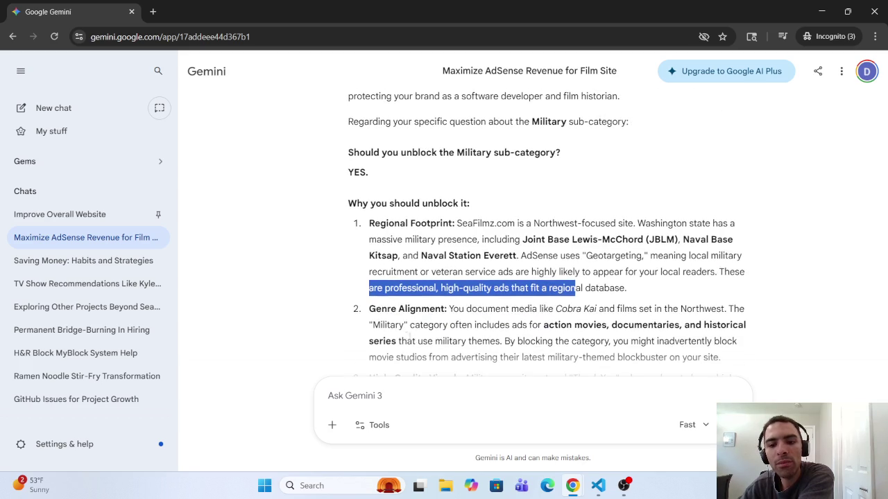
{"action": "left_click_drag", "start_coordinate": [369, 310], "coordinate": [549, 310]}
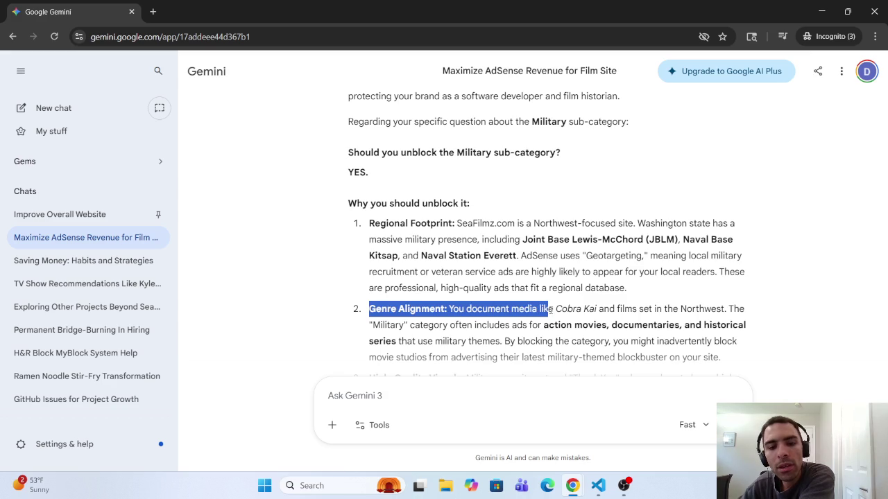
{"action": "left_click", "coordinate": [380, 320]}
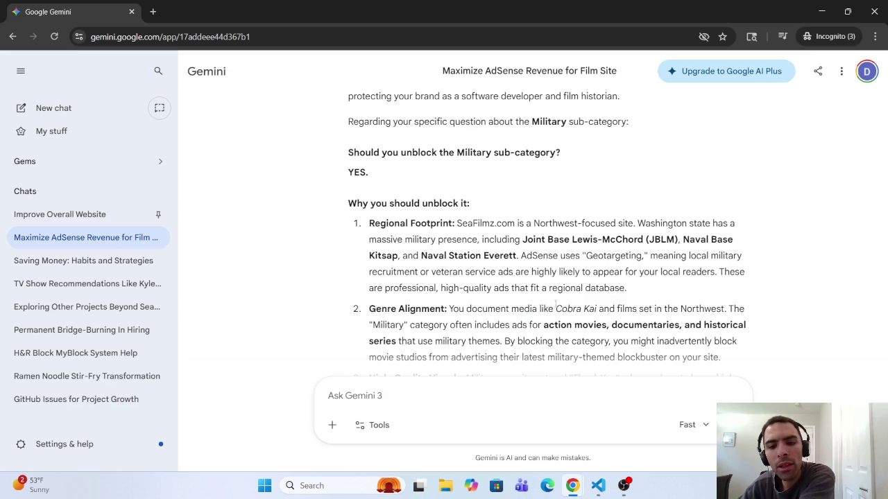
{"action": "scroll", "coordinate": [510, 332], "scroll_direction": "down", "scroll_amount": 3}
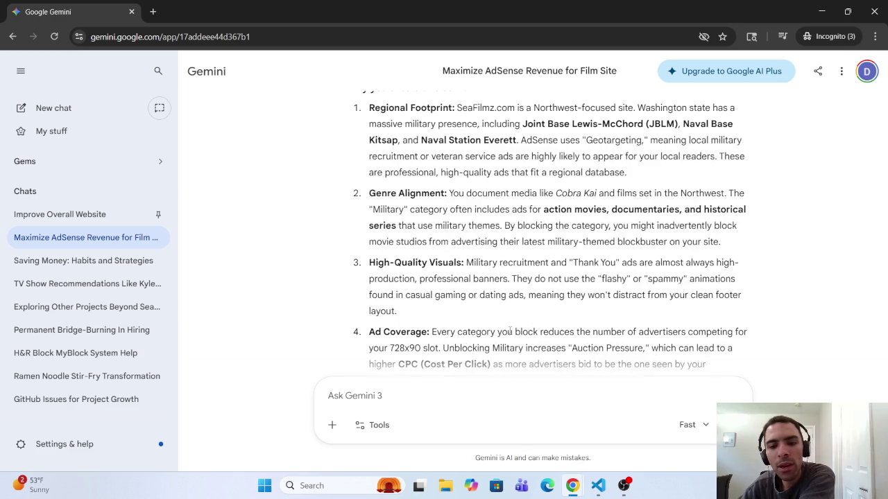
{"action": "left_click", "coordinate": [489, 390]}
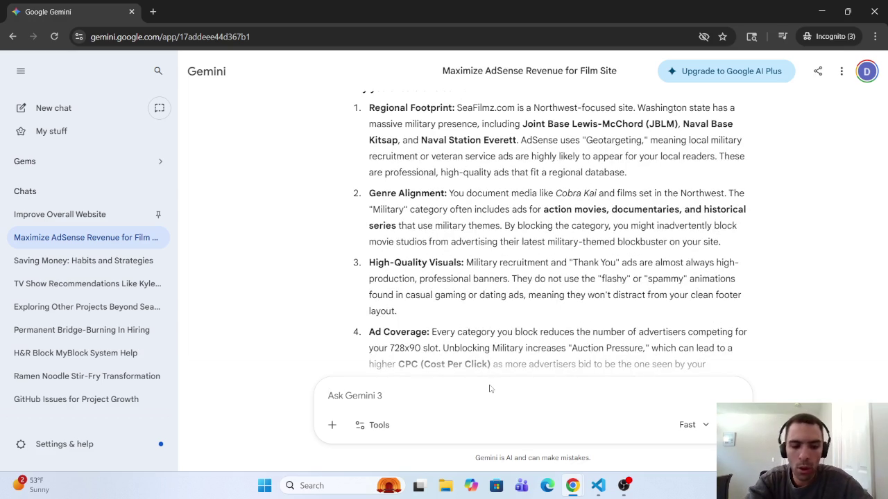
Tell Gemini SeaFilmz.com has no Cobra Kai, only Northwest US-filmed movies, and send it.
{"action": "type", "text": "CO"}
{"action": "key", "text": "BackSpace"}
{"action": "key", "text": "BackSpace"}
{"action": "type", "text": "I"}
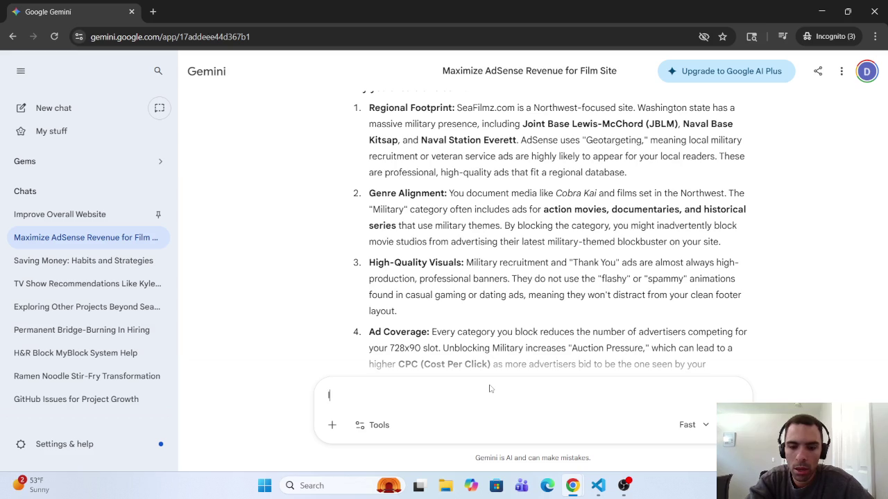
{"action": "key", "text": "BackSpace"}
{"action": "type", "text": "Please"}
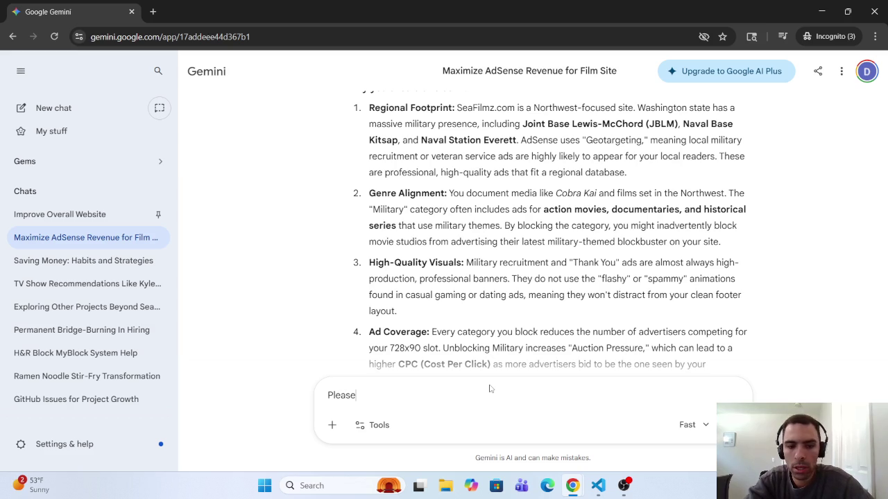
{"action": "type", "text": "on"}
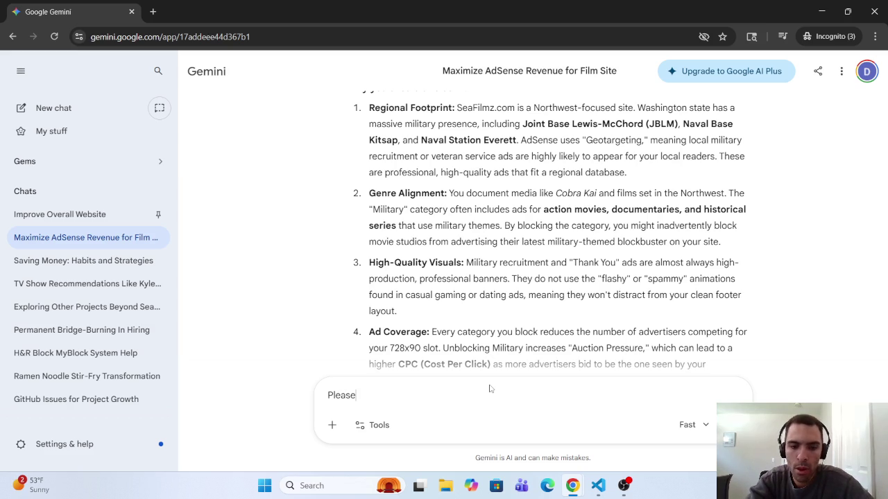
{"action": "type", "text": "nc"}
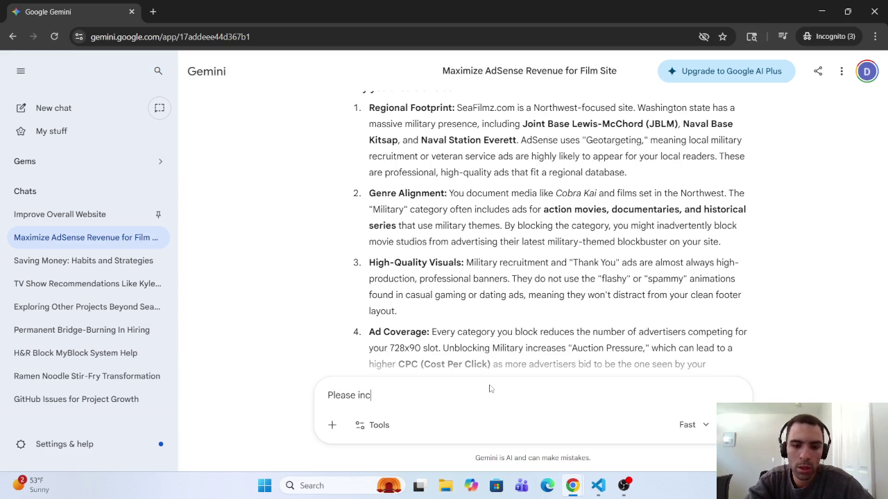
{"action": "type", "text": "lude th"}
{"action": "type", "text": "e previous r"}
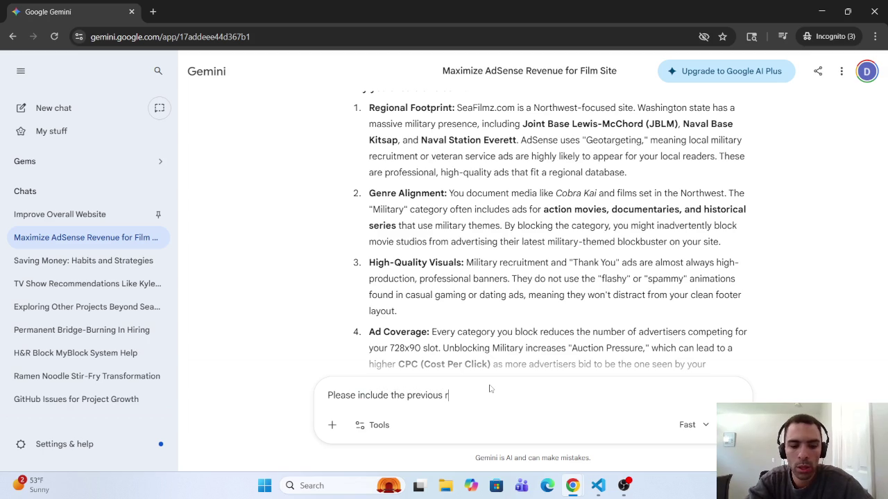
{"action": "type", "text": "esponse."}
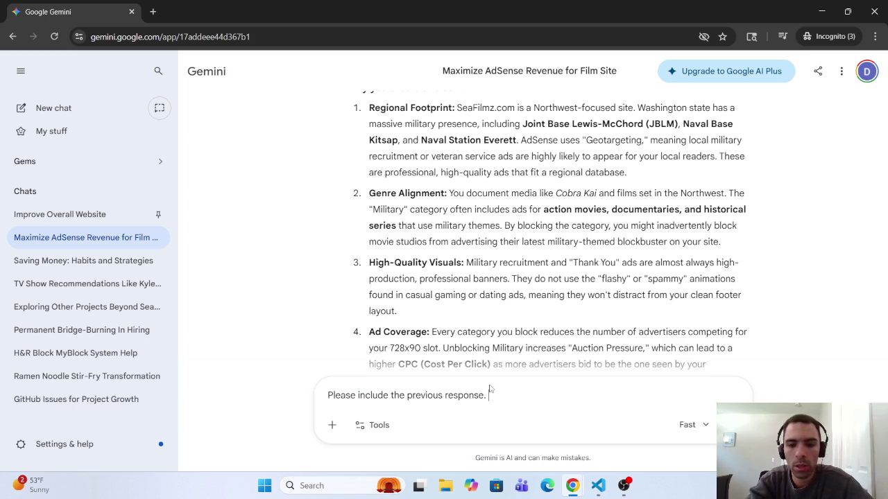
{"action": "type", "text": "I do not "}
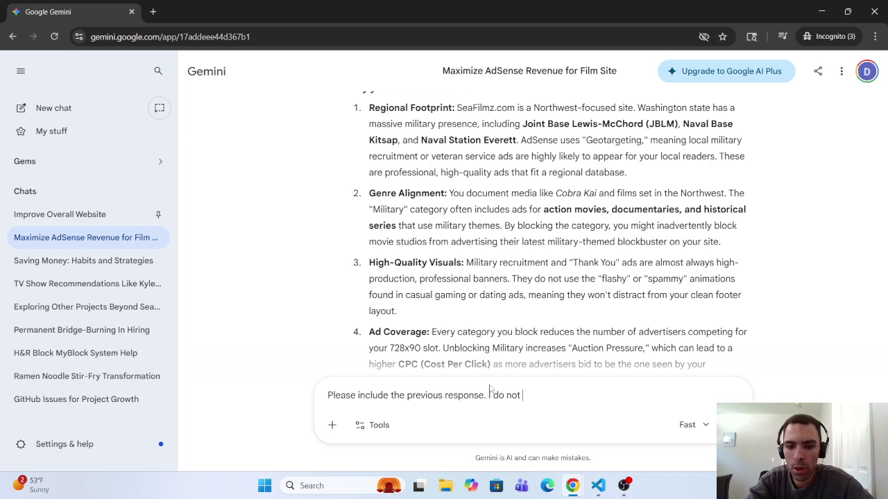
{"action": "type", "text": "have Cob"}
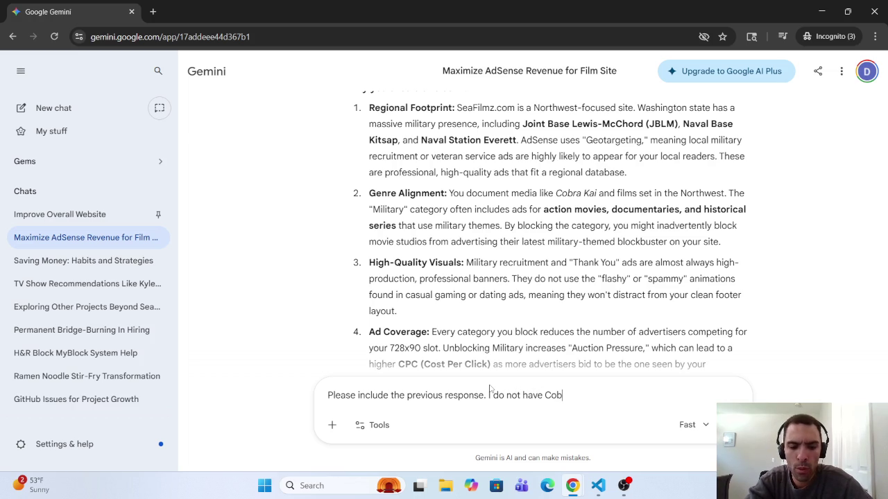
{"action": "type", "text": "raKai "}
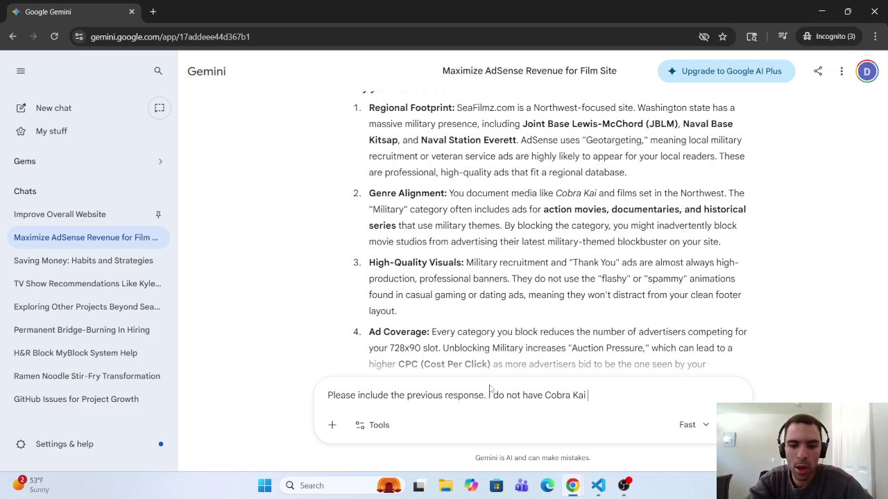
{"action": "type", "text": "on my"}
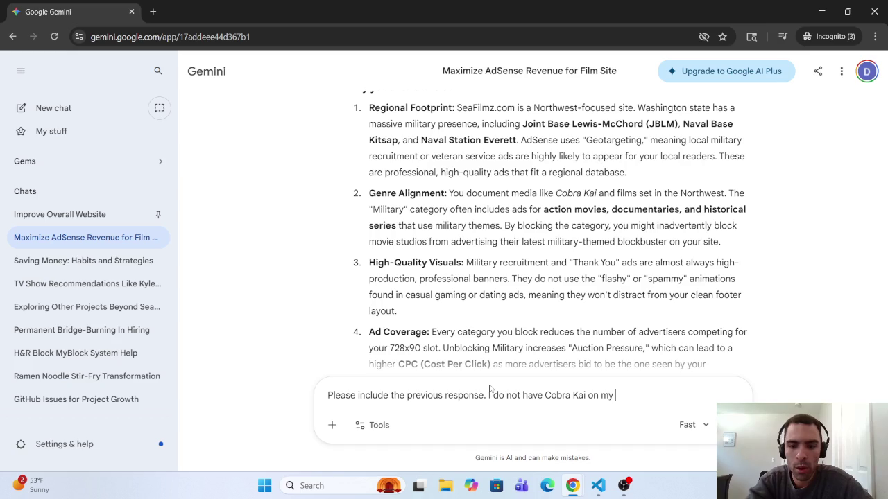
{"action": "type", "text": "website"}
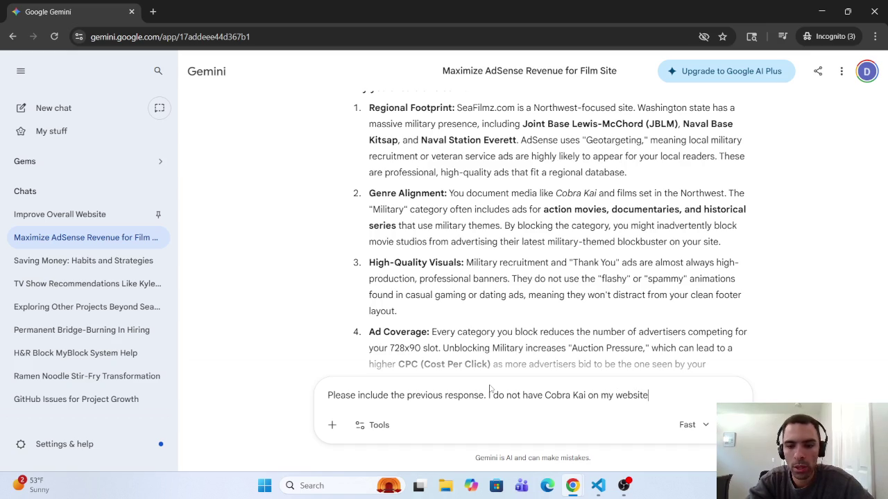
{"action": "type", "text": "because "}
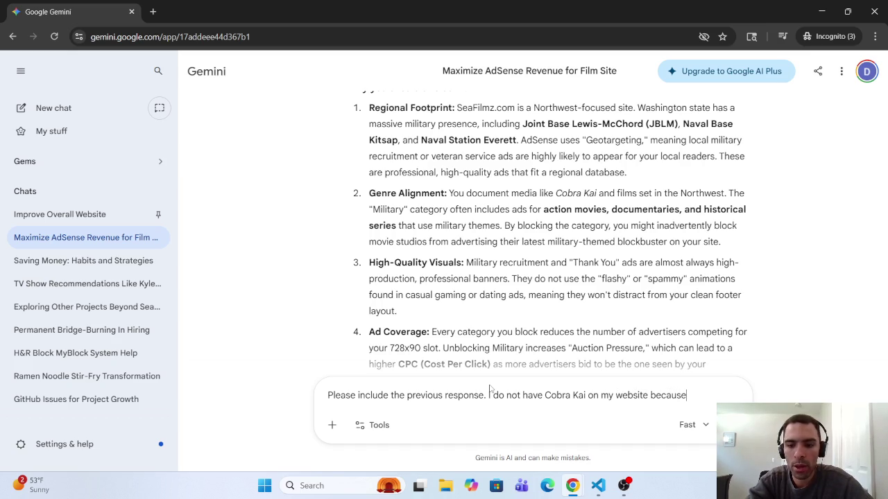
{"action": "type", "text": "the "}
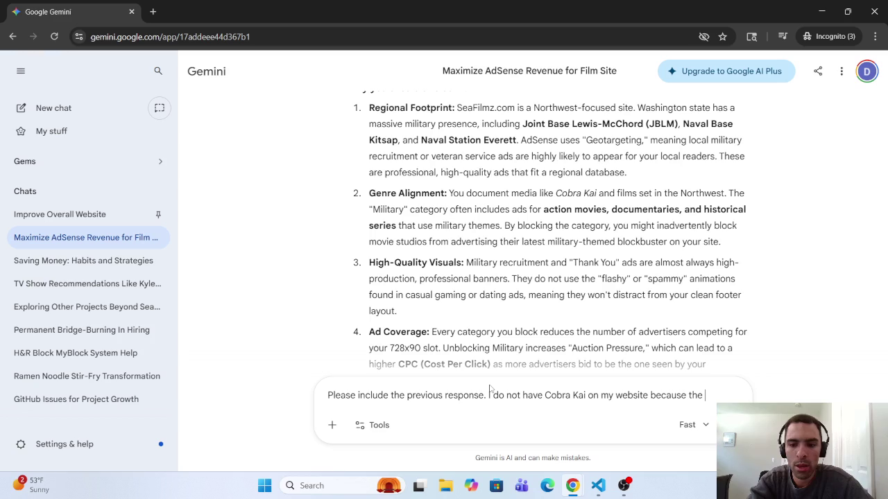
{"action": "type", "text": "SeaFi"}
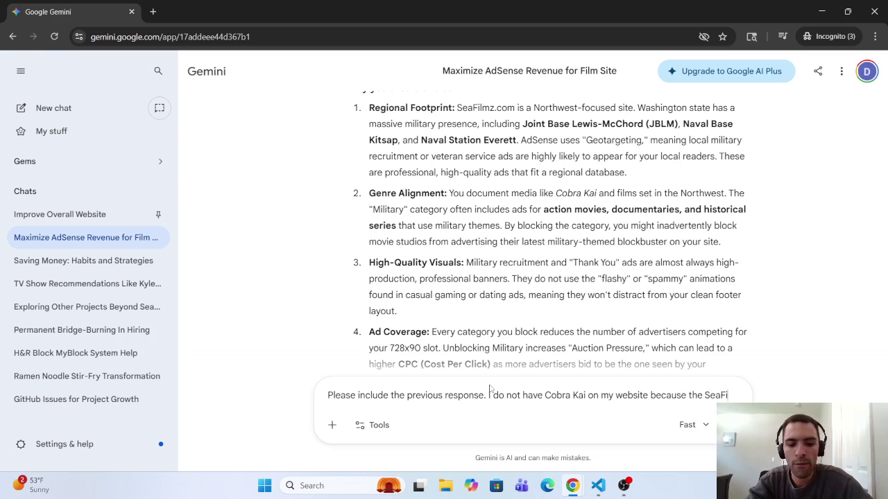
{"action": "type", "text": "lmz"}
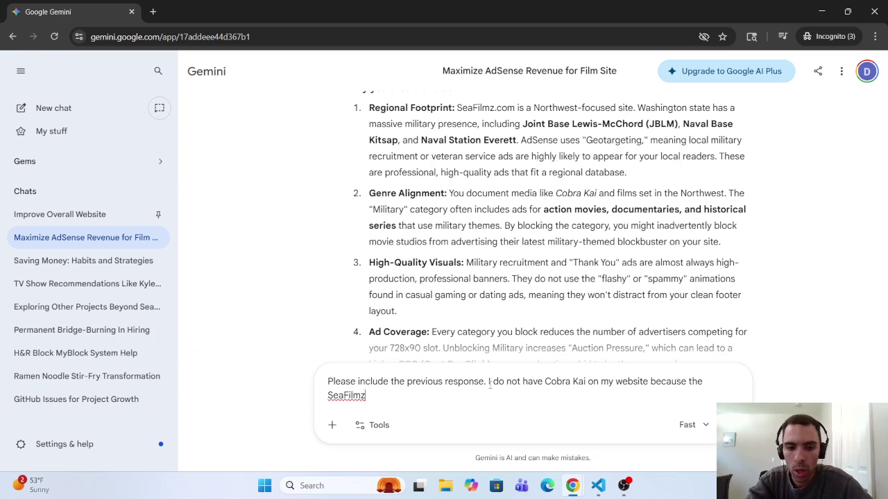
{"action": "type", "text": ".com webs"}
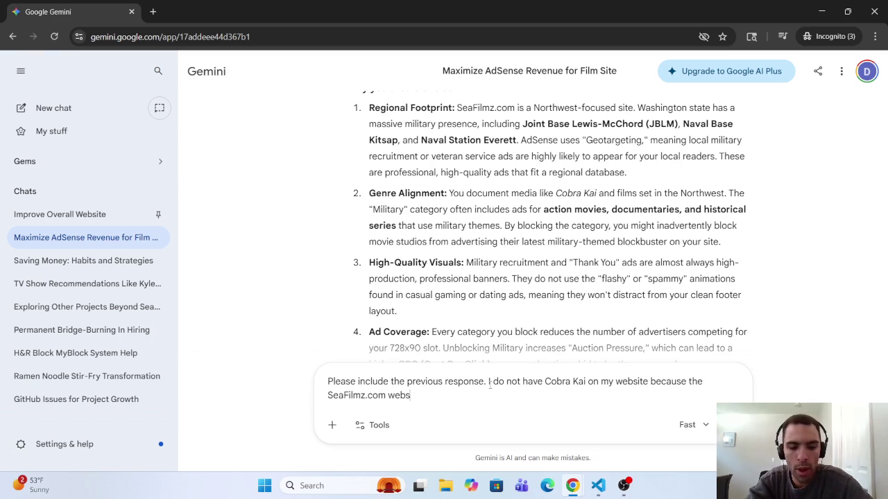
{"action": "type", "text": "ite only"}
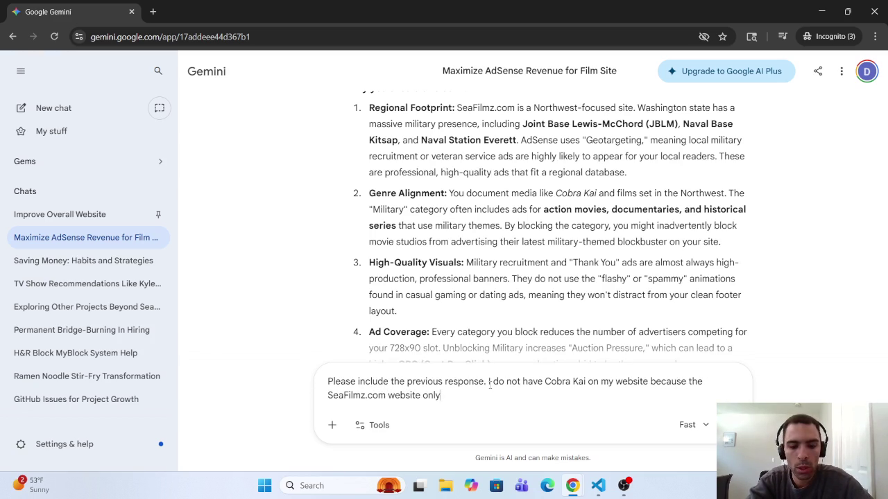
{"action": "type", "text": "nclude movi"}
{"action": "type", "text": "es "}
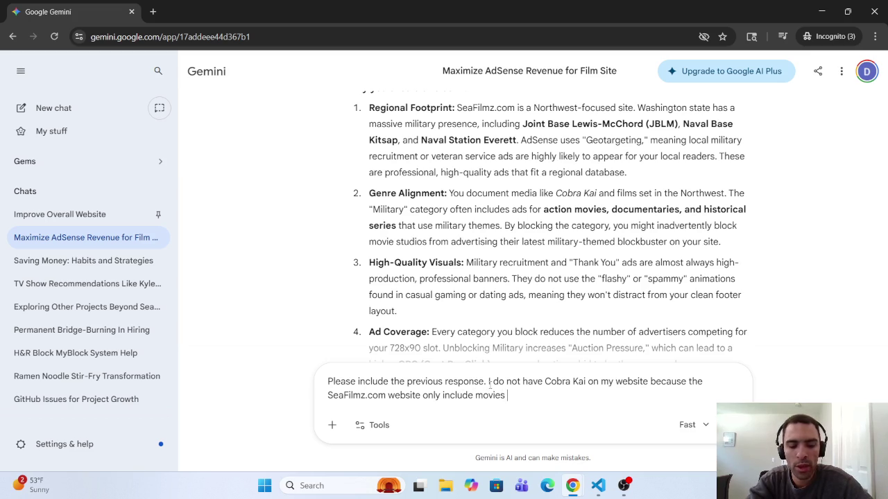
{"action": "type", "text": "fil"}
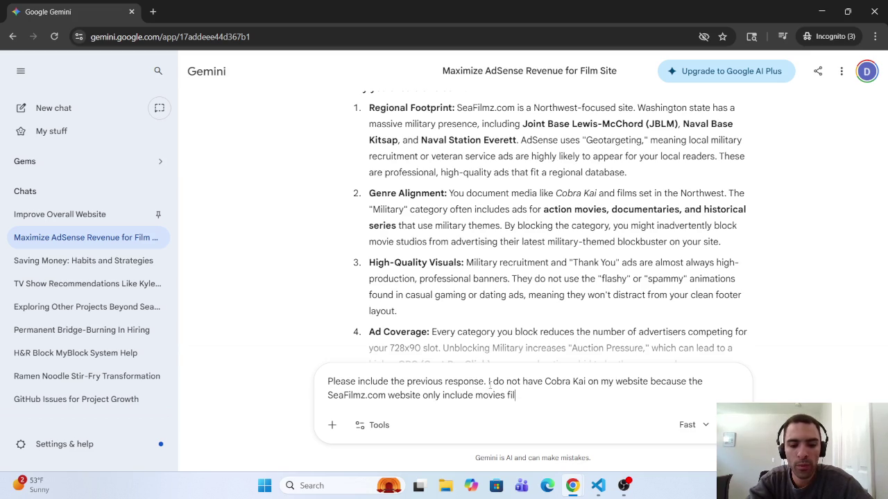
{"action": "type", "text": "med in the"}
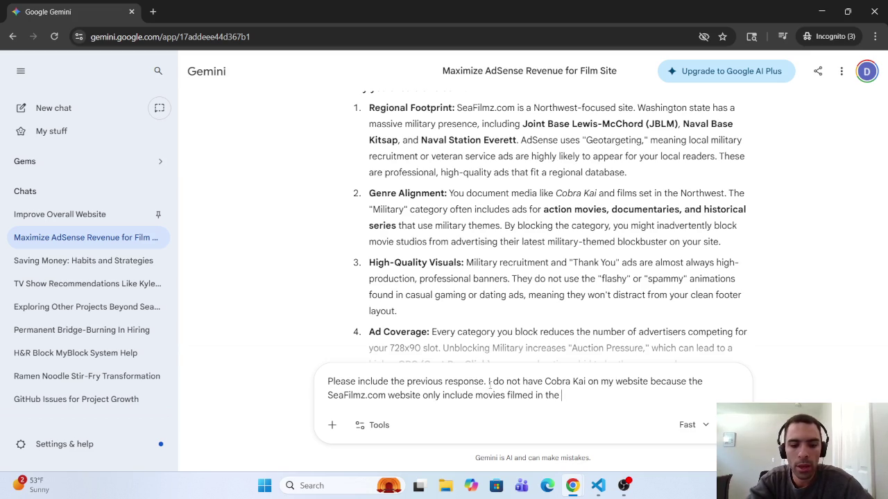
{"action": "type", "text": "Nw"}
{"action": "key", "text": "BackSpace"}
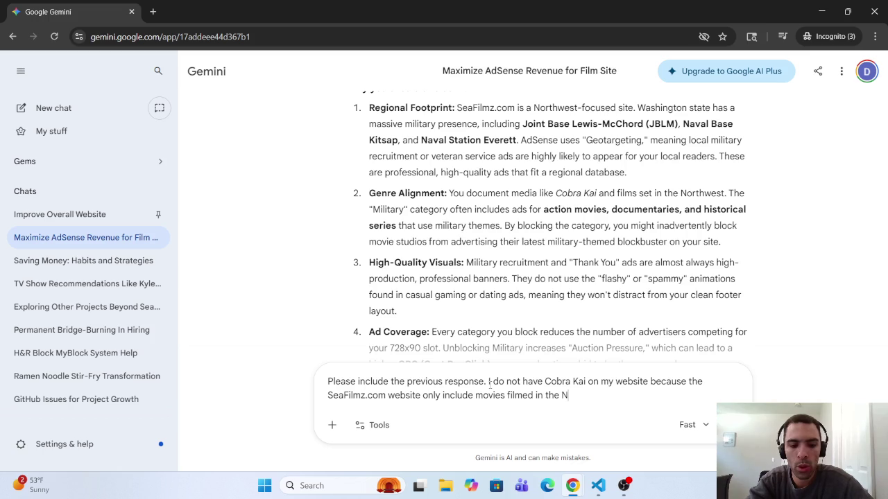
{"action": "type", "text": "orthWES"}
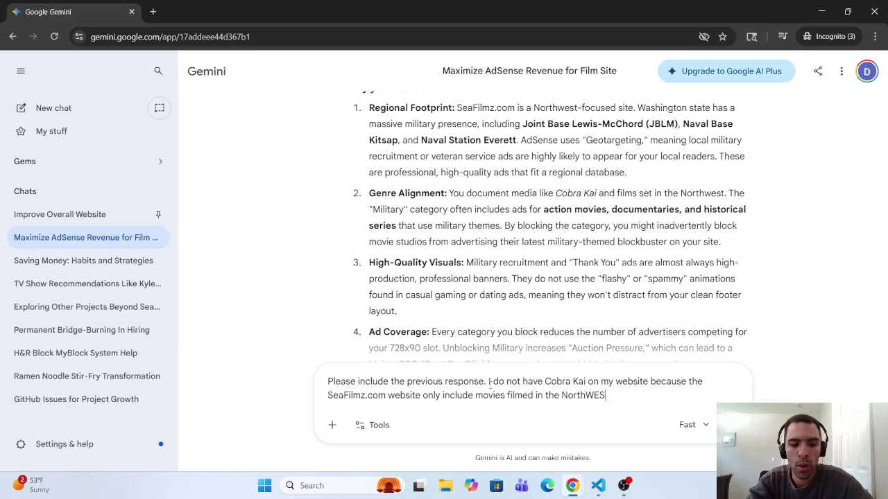
{"action": "key", "text": "BackSpace"}
{"action": "key", "text": "BackSpace"}
{"action": "key", "text": "BackSpace"}
{"action": "type", "text": "wes"}
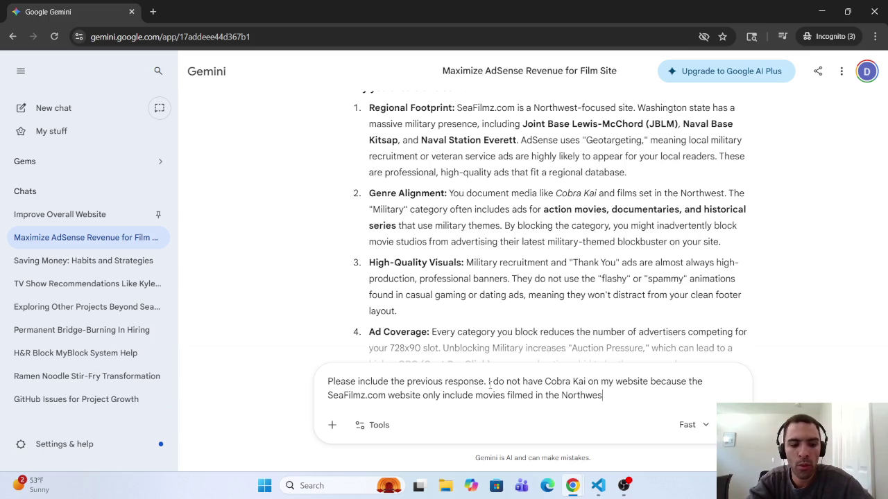
{"action": "type", "text": "t US."}
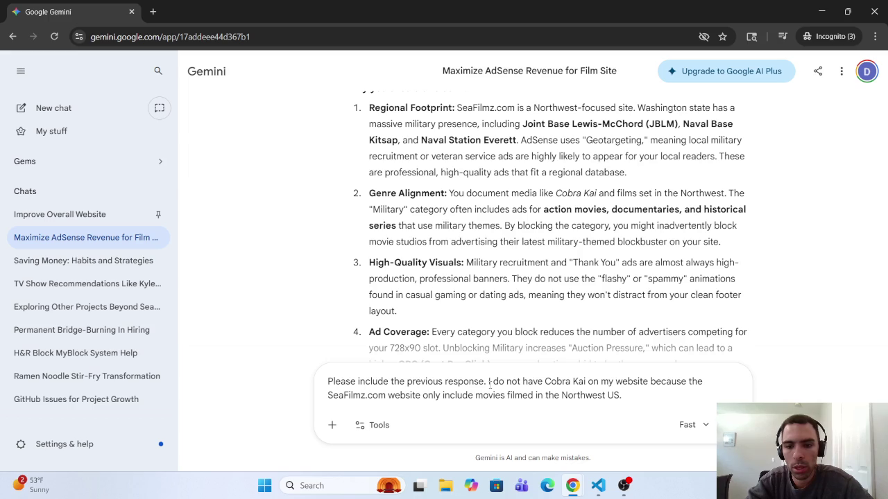
{"action": "key", "text": "Return"}
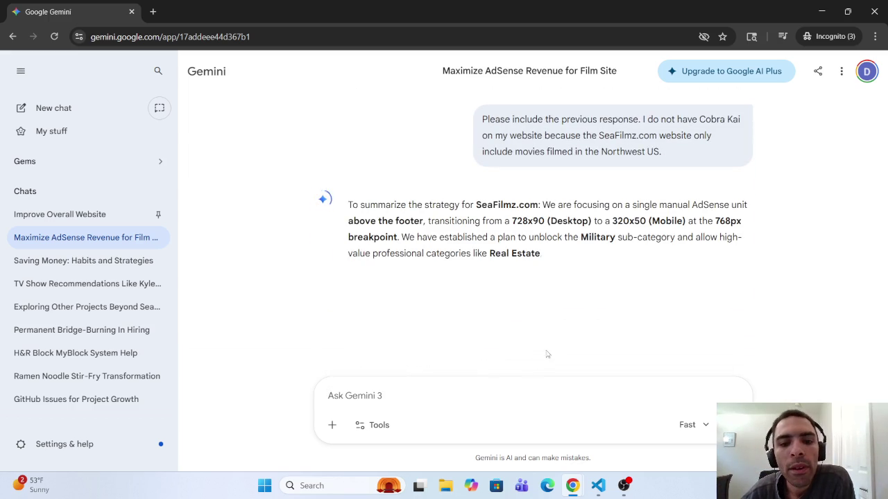
Scroll through Gemini's Military-unblock reply, then back up to its Strategic Comparison table.
{"action": "scroll", "coordinate": [543, 303], "scroll_direction": "down", "scroll_amount": 2}
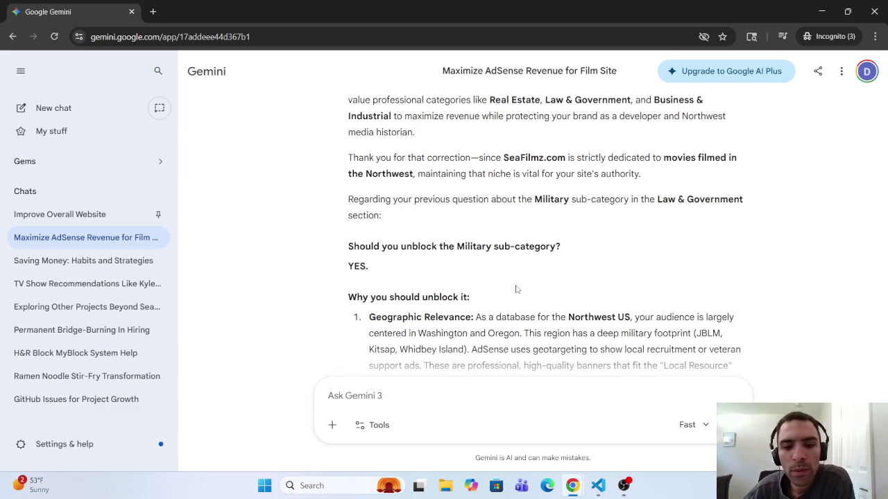
{"action": "scroll", "coordinate": [473, 303], "scroll_direction": "down", "scroll_amount": 2}
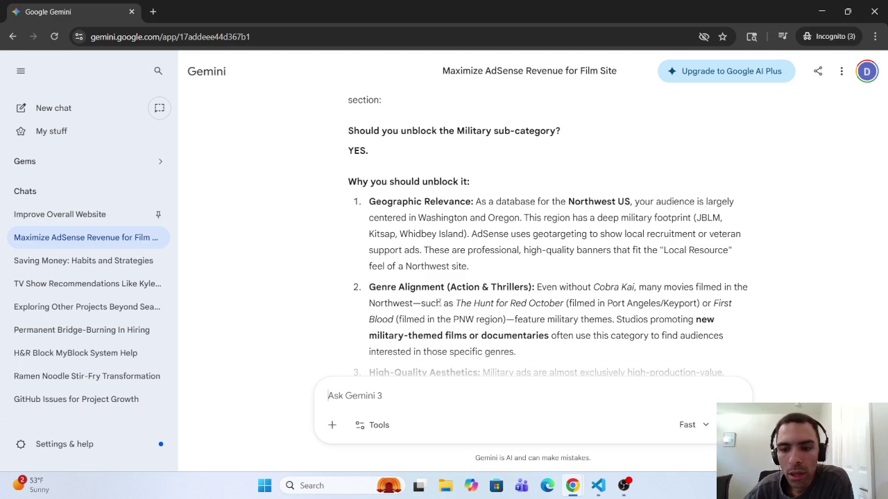
{"action": "scroll", "coordinate": [447, 313], "scroll_direction": "down", "scroll_amount": 3}
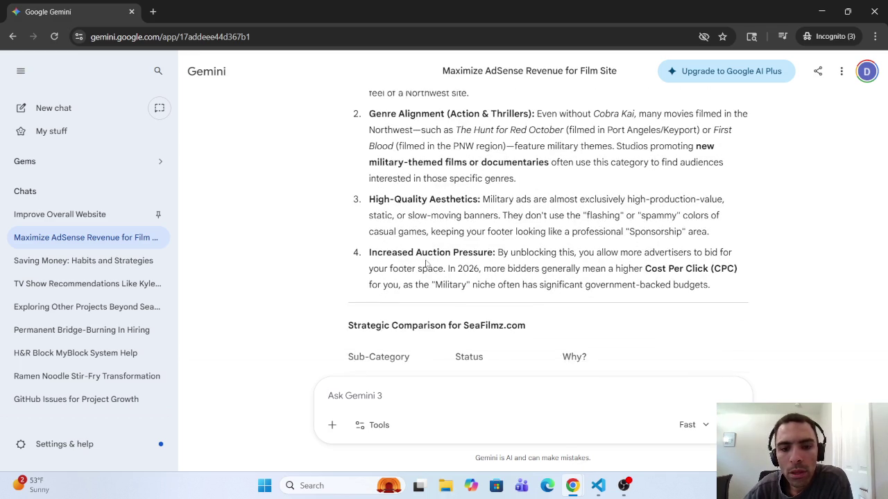
{"action": "scroll", "coordinate": [430, 265], "scroll_direction": "down", "scroll_amount": 4}
{"action": "scroll", "coordinate": [426, 267], "scroll_direction": "down", "scroll_amount": 2}
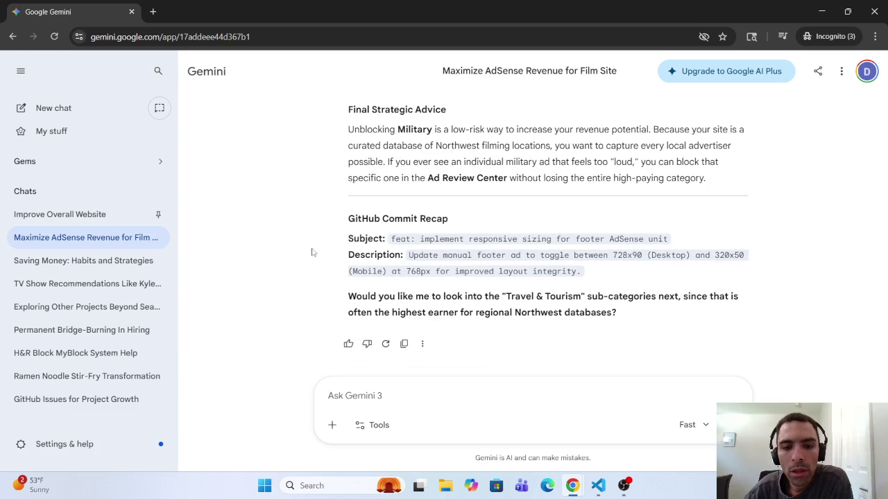
{"action": "scroll", "coordinate": [371, 209], "scroll_direction": "up", "scroll_amount": 2}
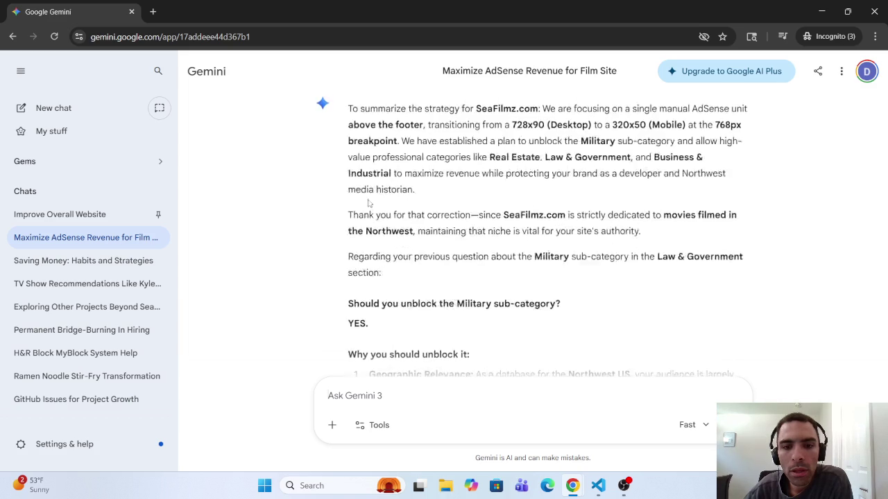
{"action": "scroll", "coordinate": [323, 165], "scroll_direction": "up", "scroll_amount": 1}
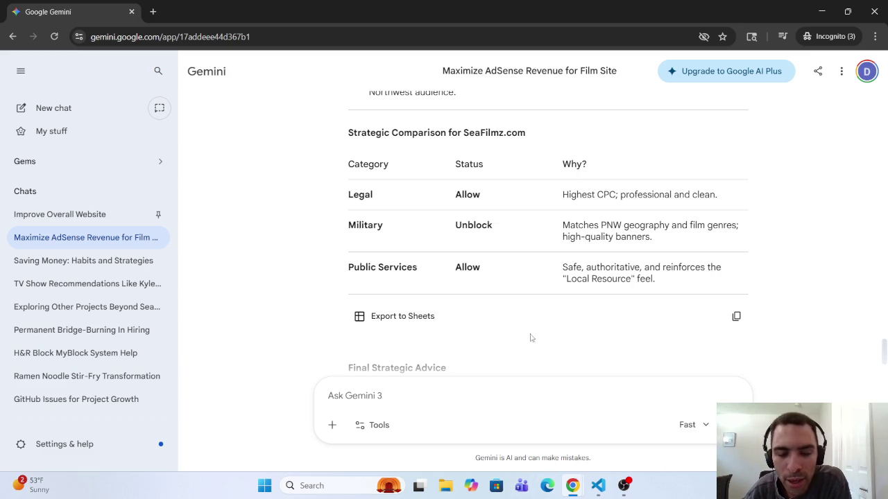
{"action": "mouse_move", "coordinate": [572, 485]}
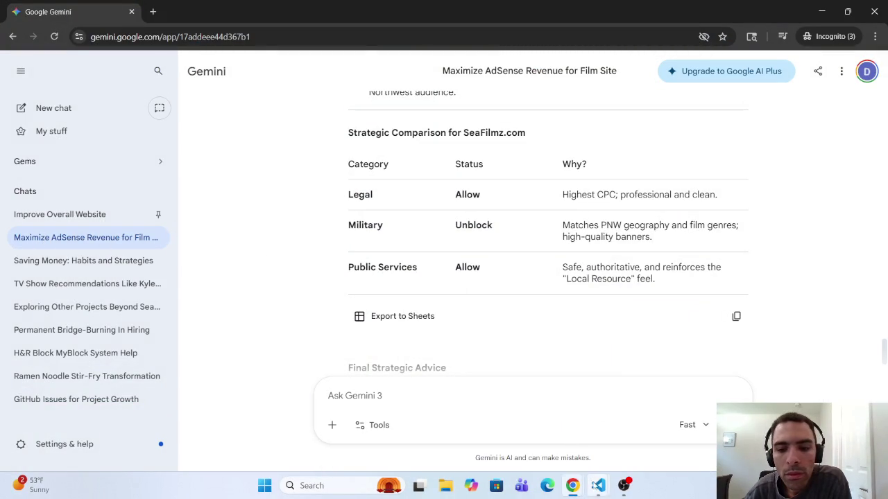
{"action": "left_click", "coordinate": [598, 486]}
{"action": "mouse_move", "coordinate": [497, 470]}
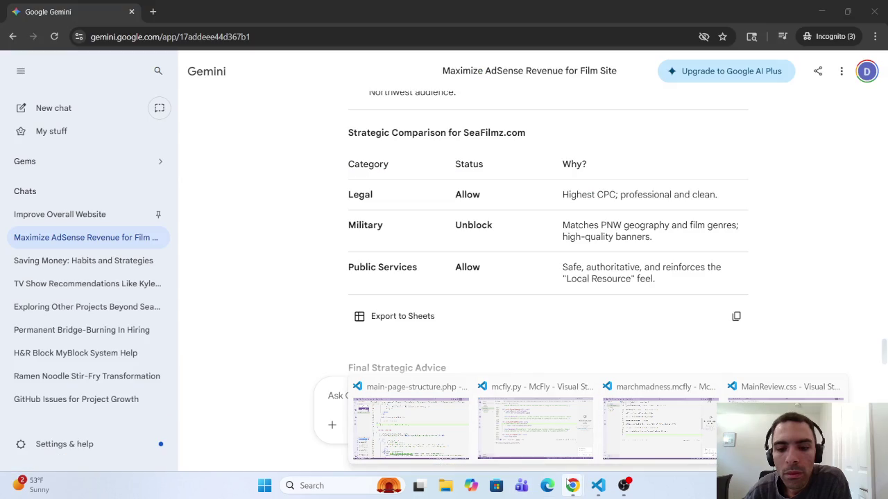
{"action": "mouse_move", "coordinate": [572, 486]}
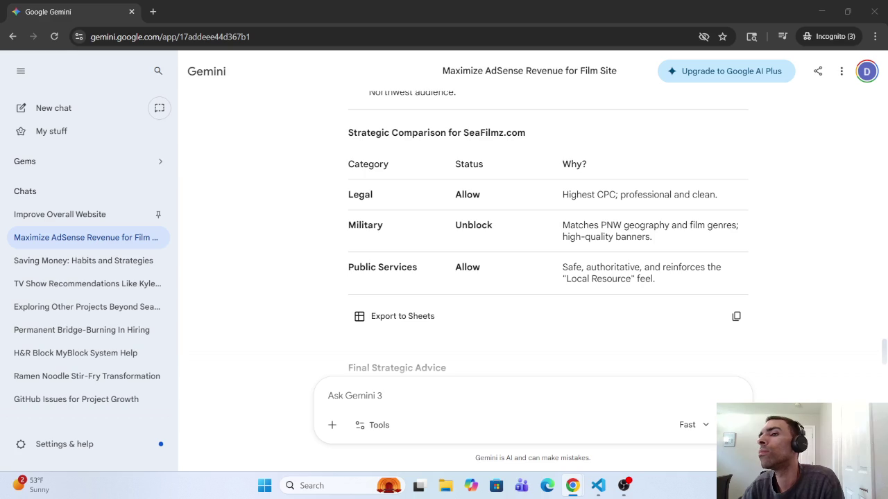
{"action": "left_click", "coordinate": [423, 393]}
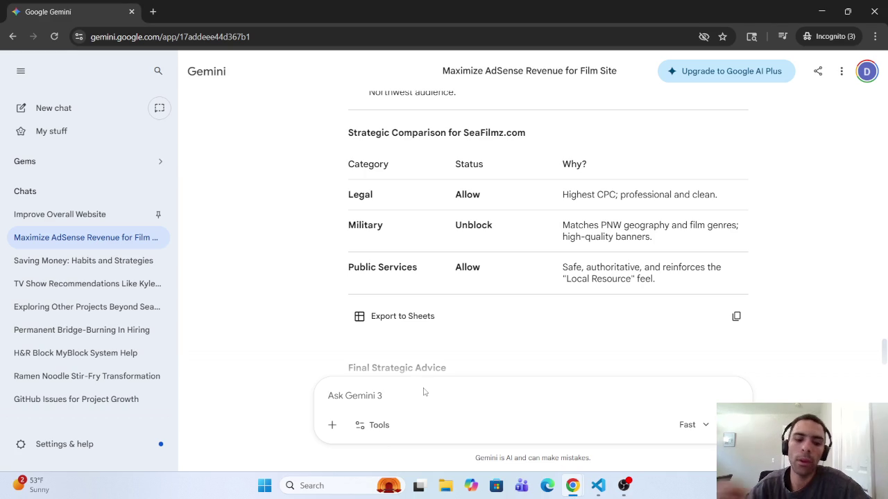
Clear the started prompt and copy the earlier question about unblocking Military under Law and Government.
{"action": "type", "text": "I n"}
{"action": "key", "text": "BackSpace"}
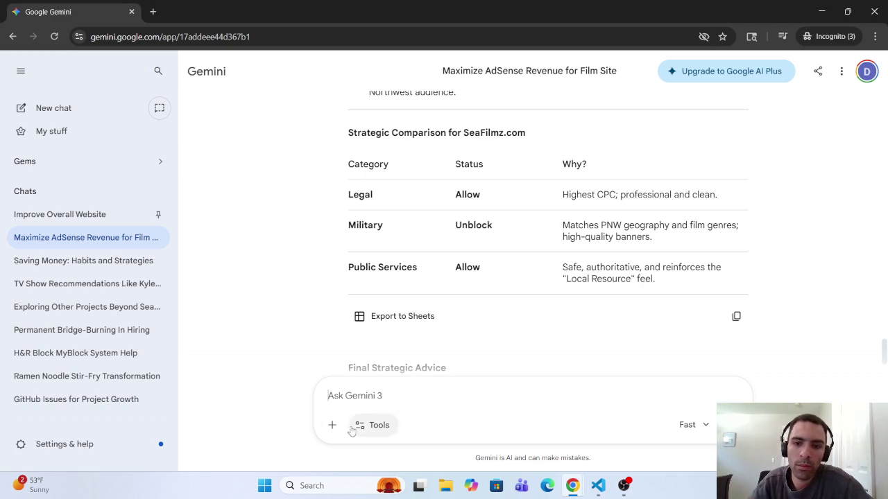
{"action": "scroll", "coordinate": [409, 301], "scroll_direction": "up", "scroll_amount": 10}
{"action": "scroll", "coordinate": [409, 302], "scroll_direction": "up", "scroll_amount": 15}
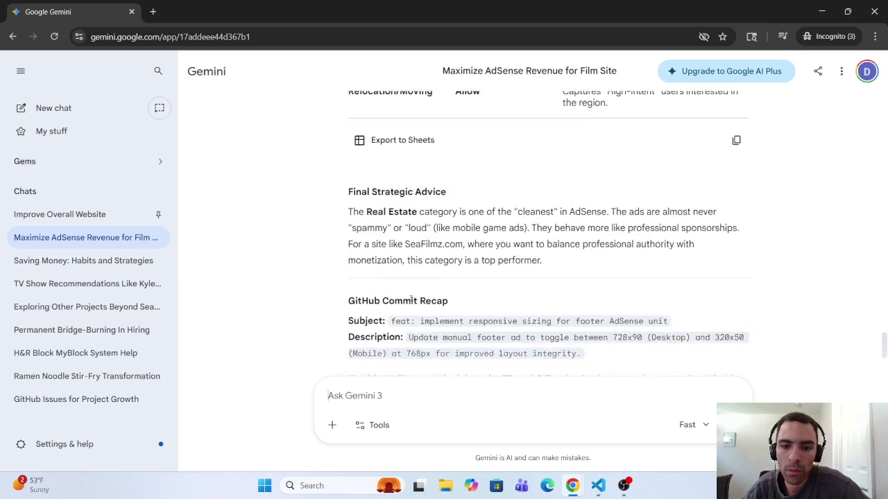
{"action": "scroll", "coordinate": [414, 299], "scroll_direction": "up", "scroll_amount": 8}
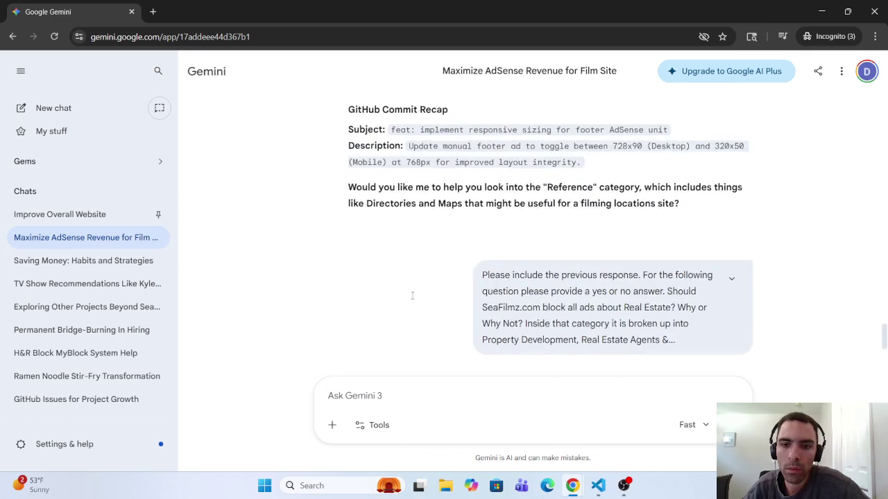
{"action": "scroll", "coordinate": [479, 296], "scroll_direction": "down", "scroll_amount": 1}
{"action": "scroll", "coordinate": [479, 295], "scroll_direction": "down", "scroll_amount": 15}
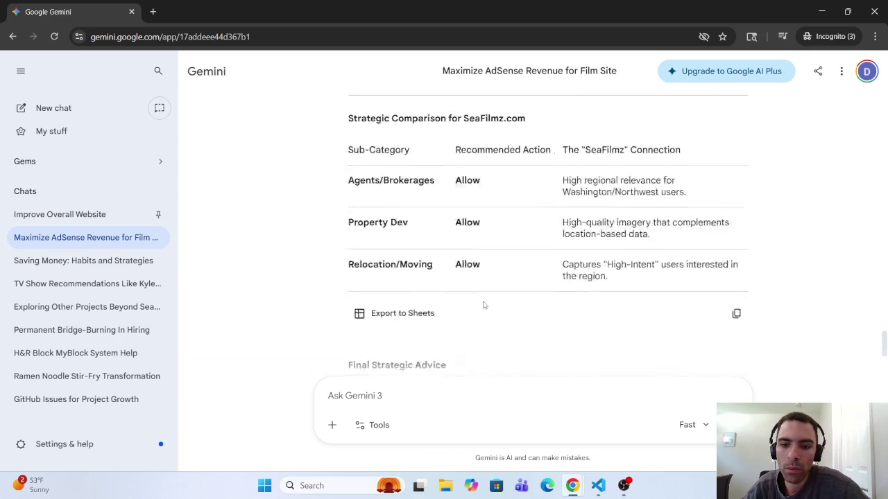
{"action": "left_click_drag", "start_coordinate": [530, 299], "coordinate": [588, 330]}
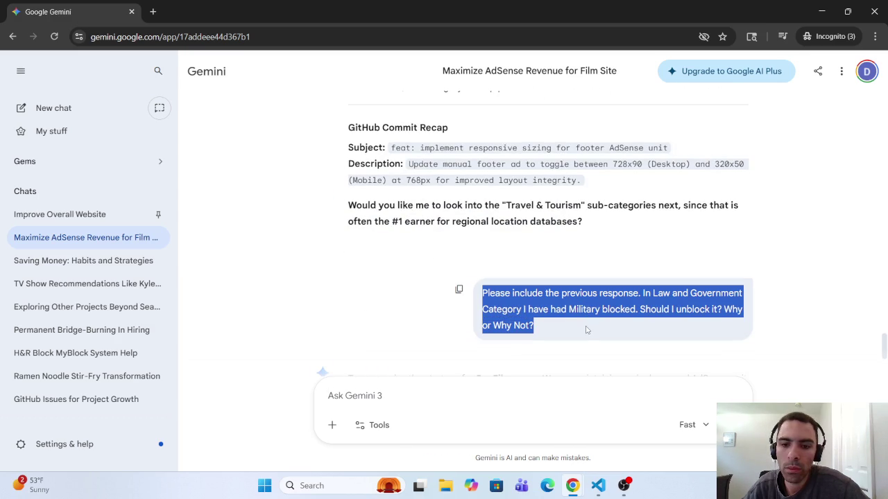
{"action": "key", "text": "ctrl+c"}
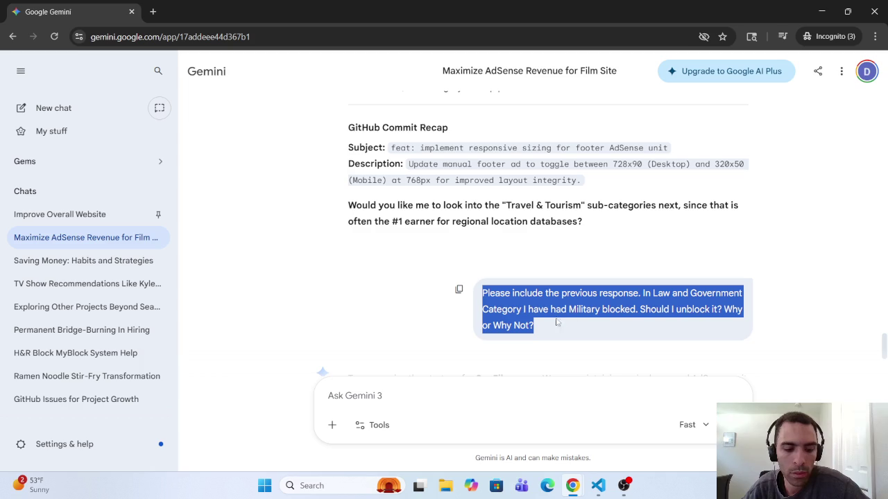
Paste the Military question into the prompt and add 'there is a Legal cate' after Category.
{"action": "left_click", "coordinate": [422, 388]}
{"action": "key", "text": "ctrl+v"}
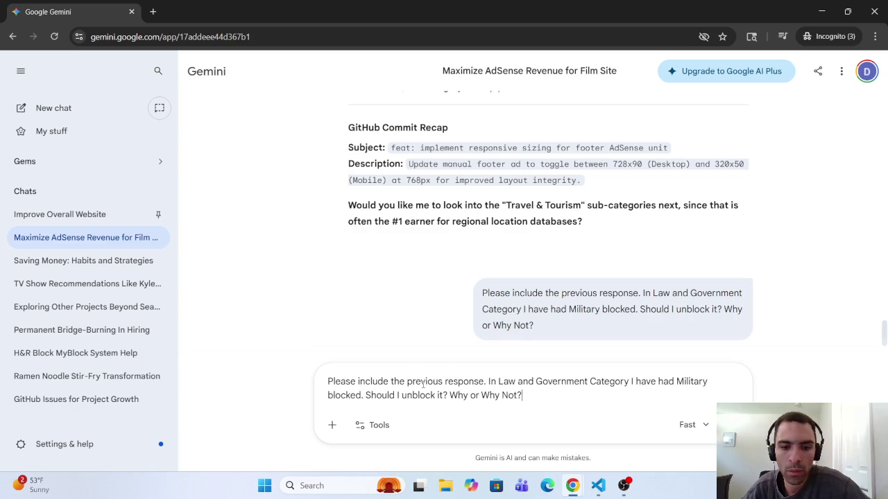
{"action": "left_click", "coordinate": [499, 381]}
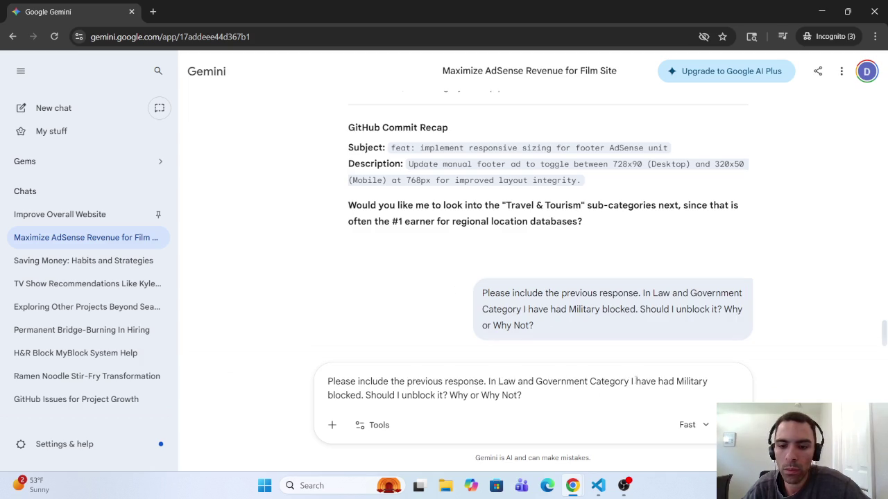
{"action": "left_click", "coordinate": [629, 382]}
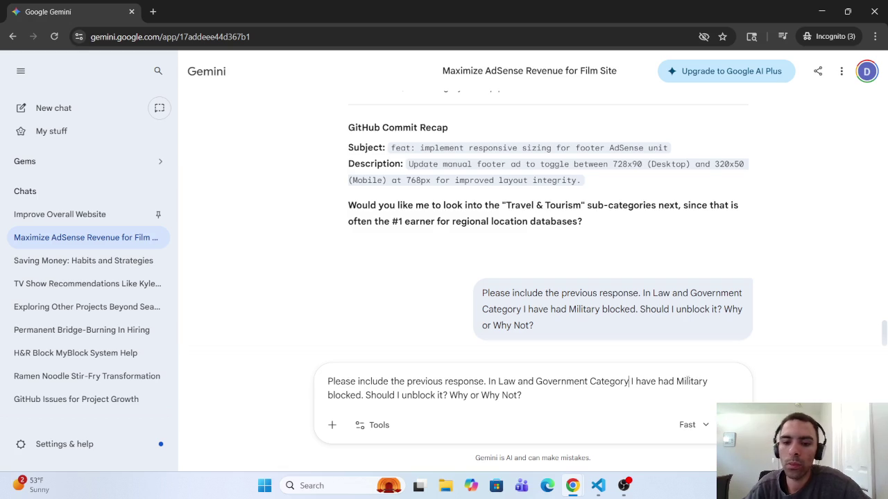
{"action": "type", "text": "there "}
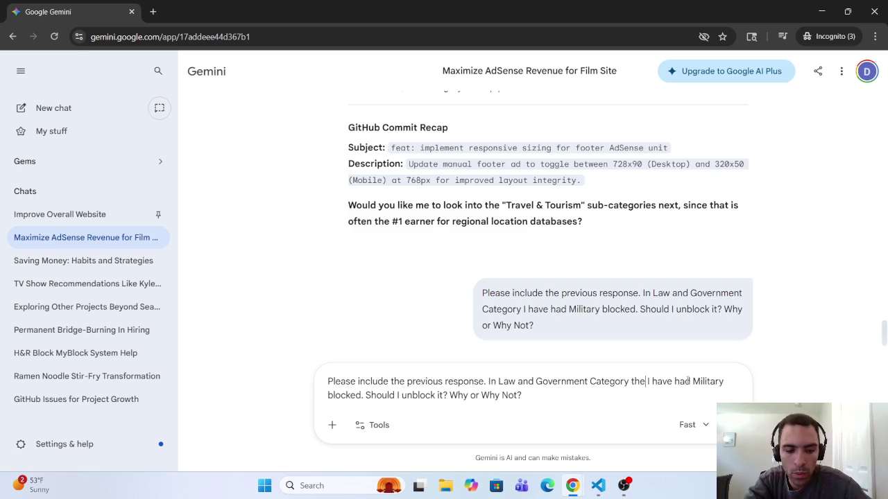
{"action": "type", "text": "is a Lega"}
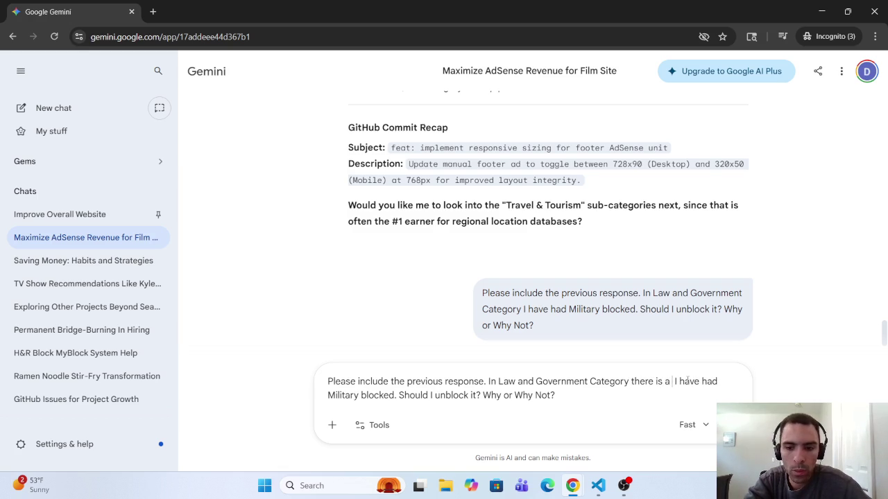
{"action": "type", "text": "l"}
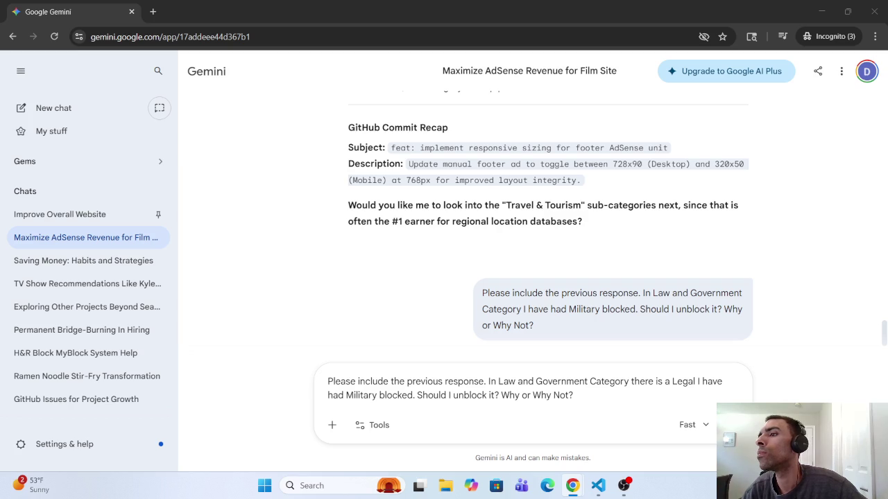
{"action": "left_click", "coordinate": [699, 383]}
{"action": "type", "text": "cate"}
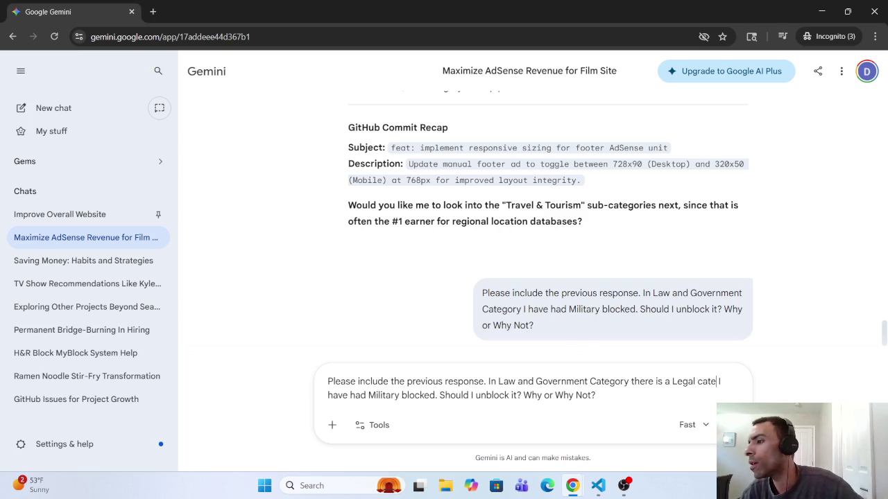
{"action": "key", "text": "alt+Tab"}
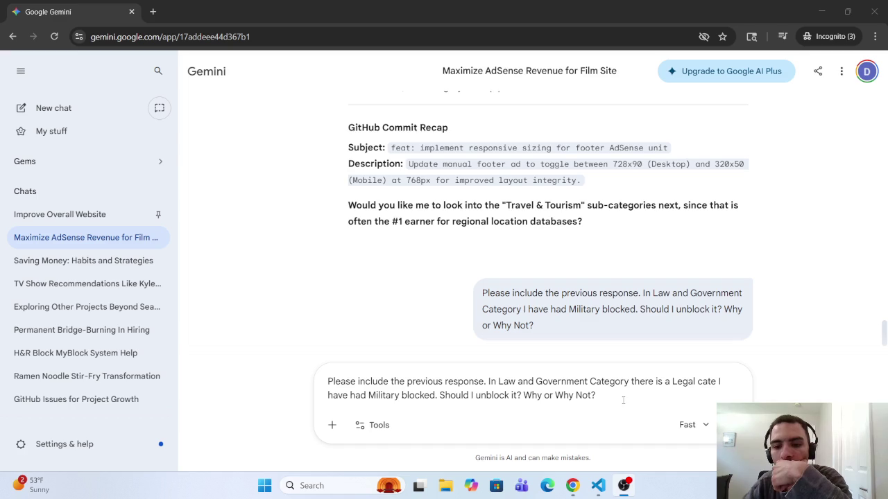
Send the Military draft and start a new prompt: 'I only want Ads for categories that are...'.
{"action": "mouse_move", "coordinate": [597, 396]}
{"action": "left_mouse_down"}
{"action": "mouse_move", "coordinate": [326, 406]}
{"action": "mouse_move", "coordinate": [297, 371]}
{"action": "mouse_move", "coordinate": [296, 352]}
{"action": "left_mouse_up"}
{"action": "key", "text": "Return"}
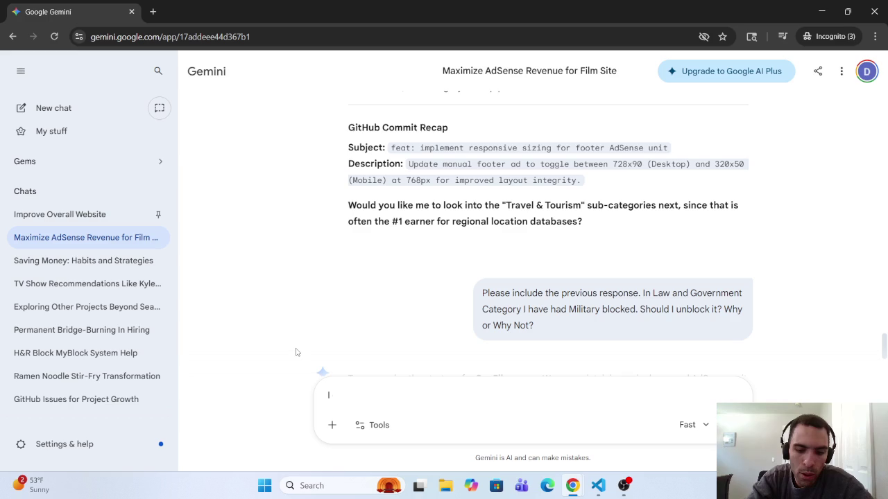
{"action": "type", "text": "I only"}
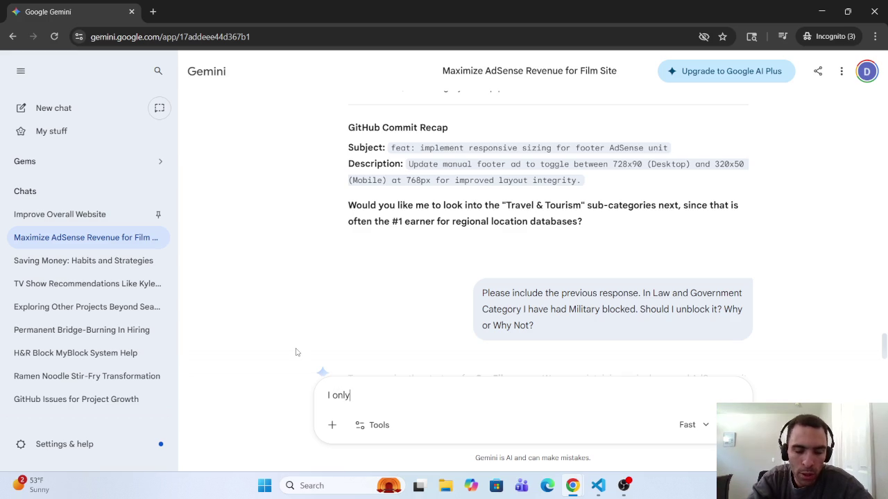
{"action": "key", "text": "BackSpace"}
{"action": "key", "text": "BackSpace"}
{"action": "key", "text": "BackSpace"}
{"action": "type", "text": "Please i"}
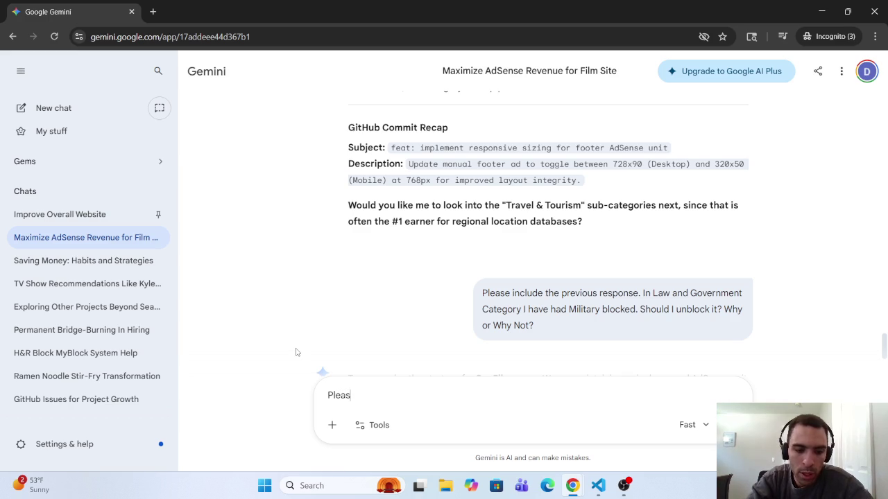
{"action": "key", "text": "BackSpace"}
{"action": "key", "text": "BackSpace"}
{"action": "key", "text": "BackSpace"}
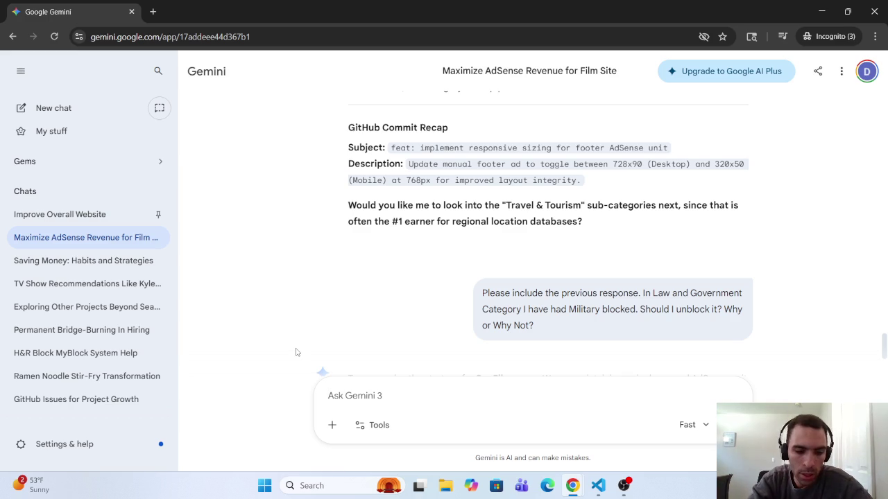
{"action": "type", "text": "I only w"}
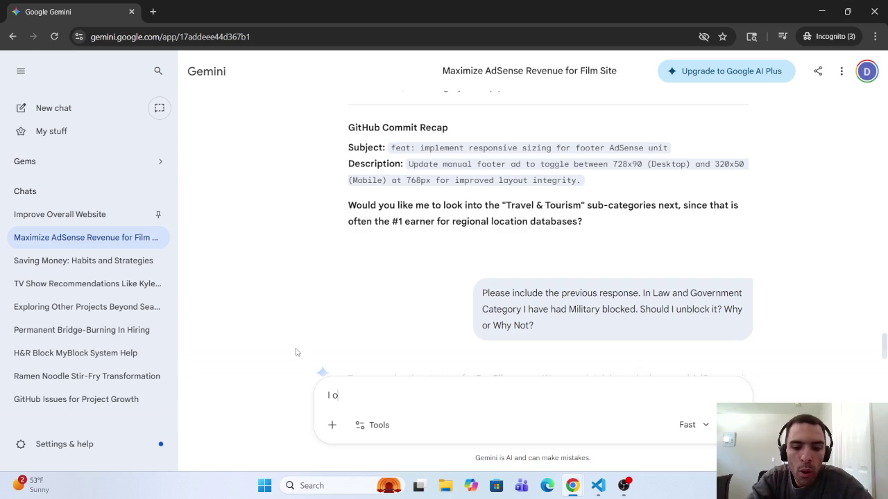
{"action": "type", "text": "ant "}
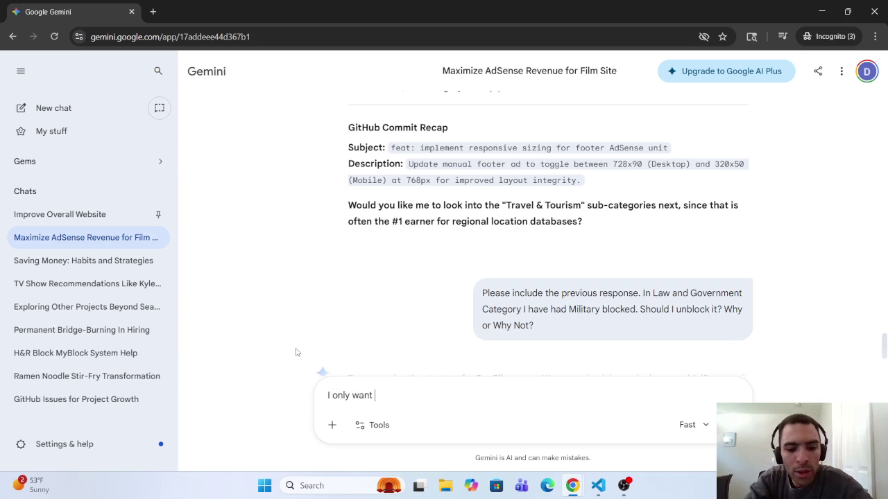
{"action": "type", "text": "categ"}
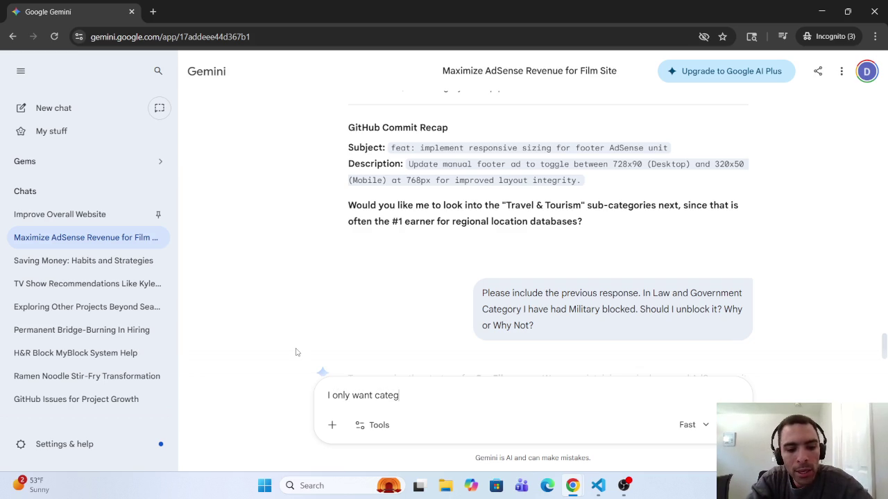
{"action": "type", "text": "ories"}
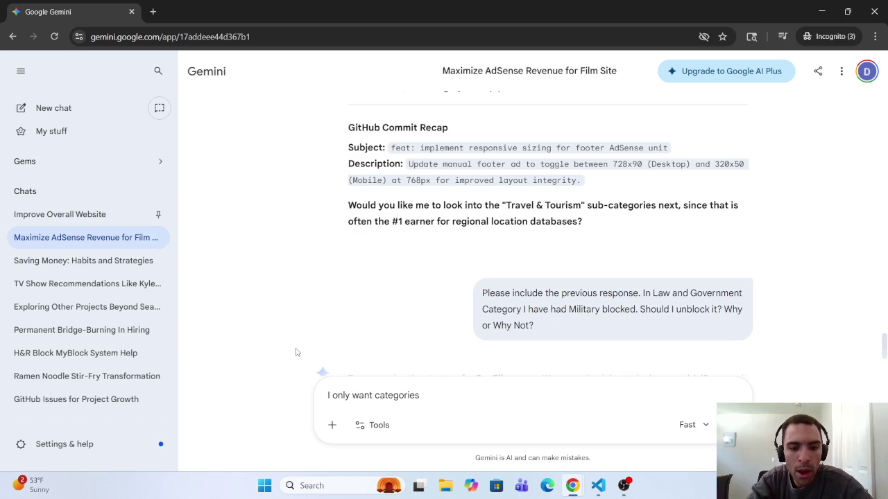
{"action": "left_click", "coordinate": [378, 396]}
{"action": "type", "text": "Ads "}
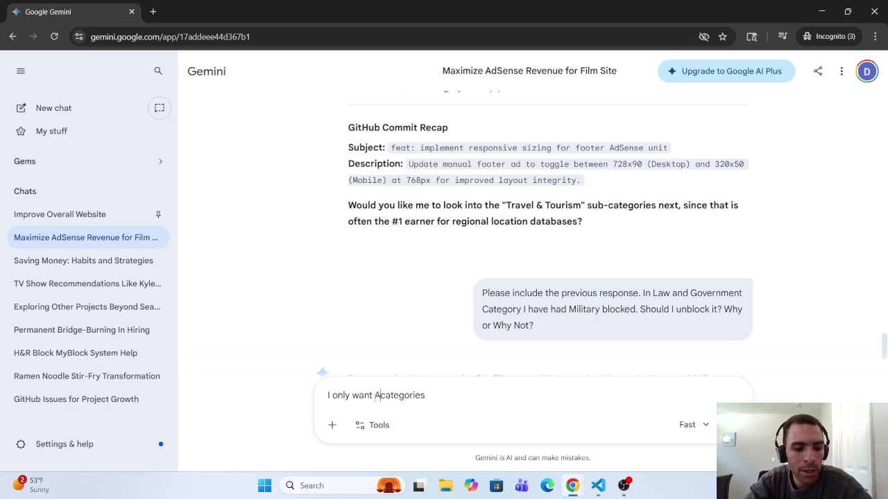
{"action": "type", "text": "for categories"}
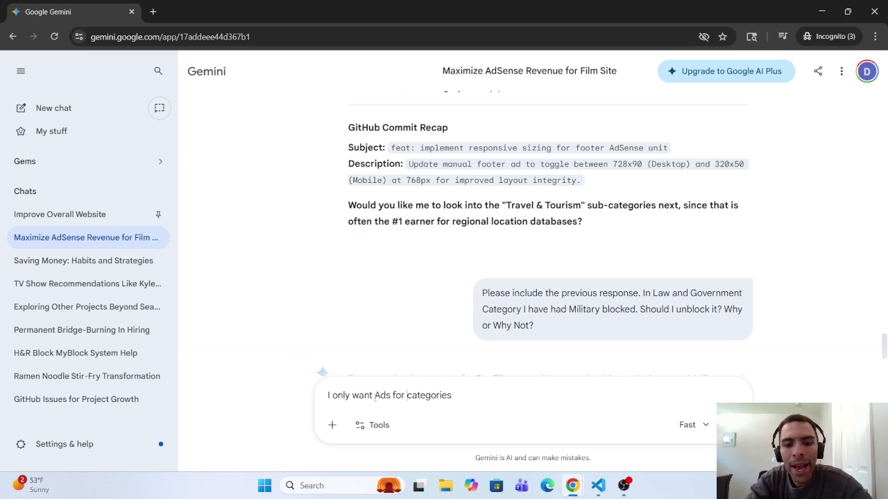
{"action": "type", "text": " that are d"}
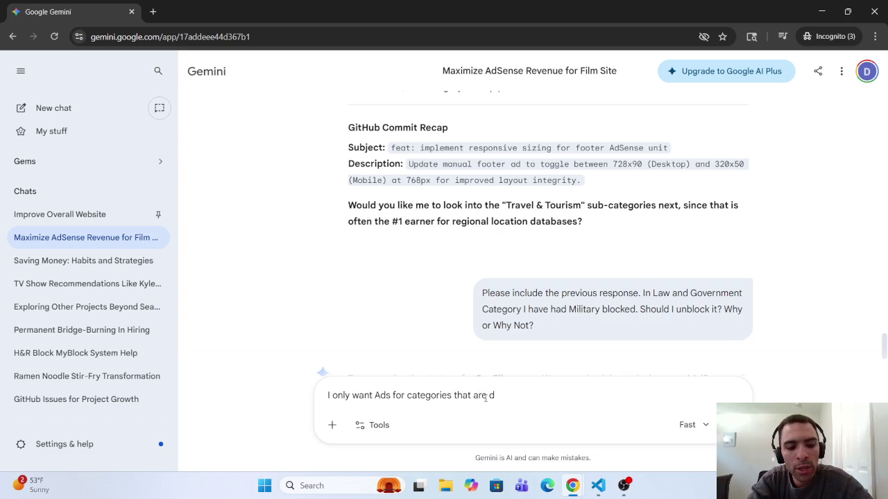
{"action": "key", "text": "BackSpace"}
{"action": "type", "text": "br"}
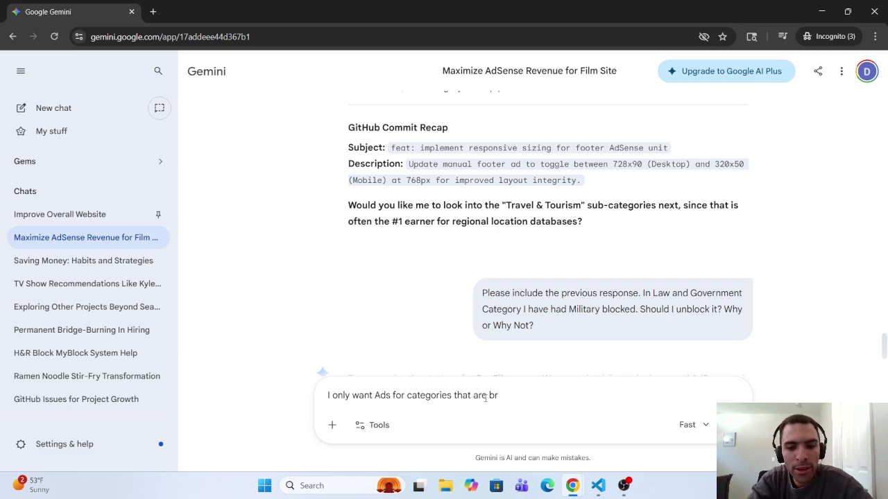
{"action": "key", "text": "BackSpace"}
{"action": "key", "text": "BackSpace"}
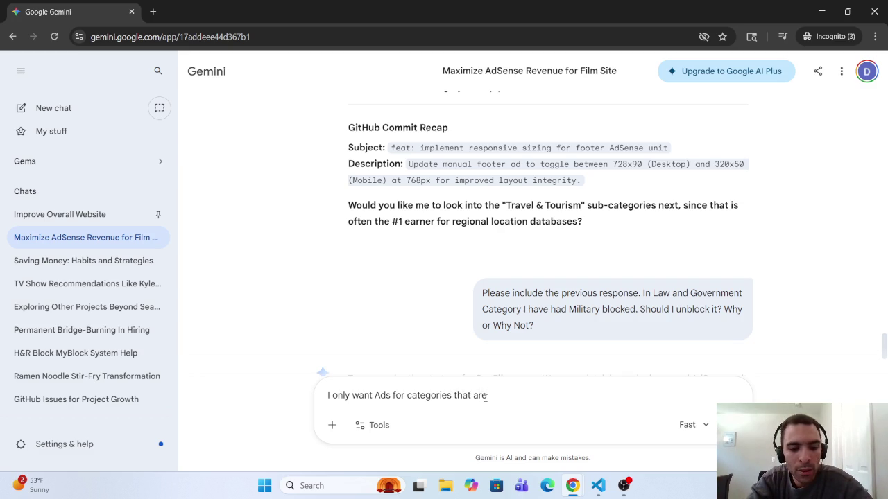
Continue with 'directly linked to what the SeaFilmz.com website is about, so what Google Adsense categories'.
{"action": "type", "text": " direc"}
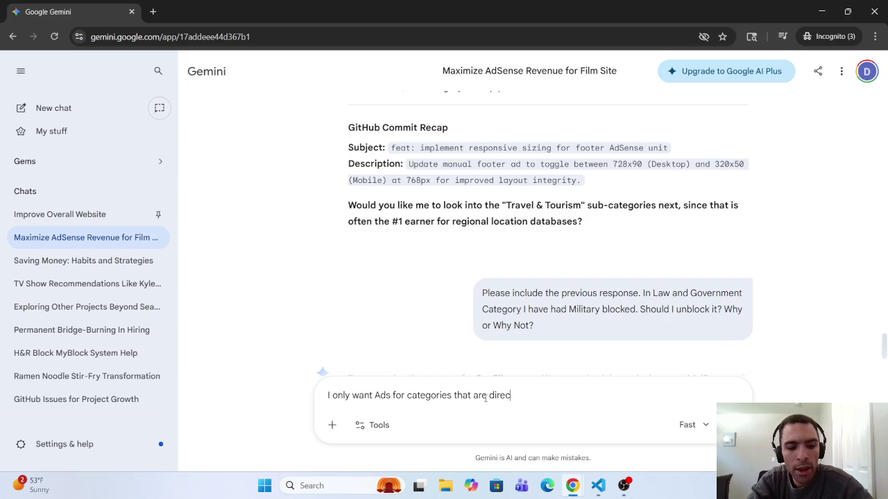
{"action": "type", "text": "tly "}
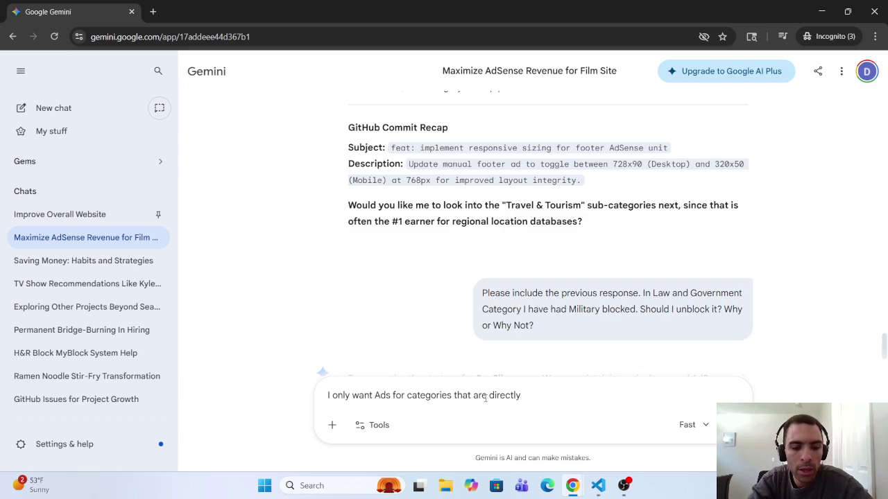
{"action": "type", "text": "linked to "}
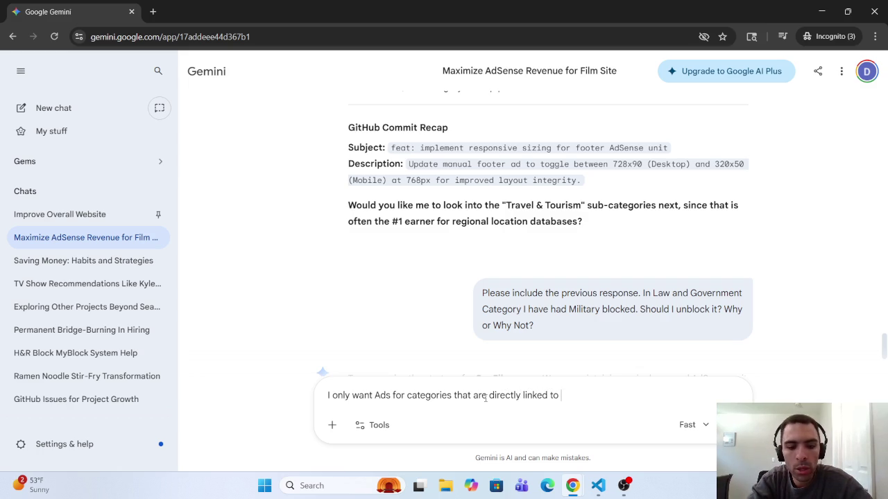
{"action": "type", "text": "what"}
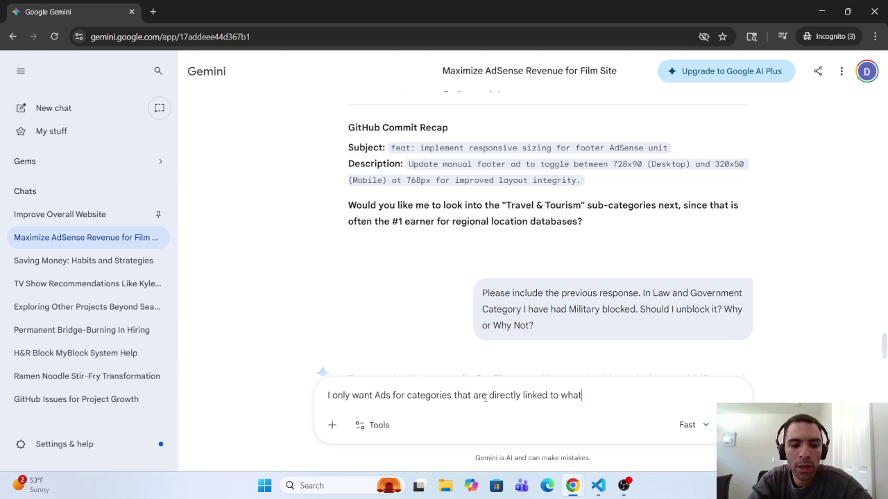
{"action": "type", "text": " the S"}
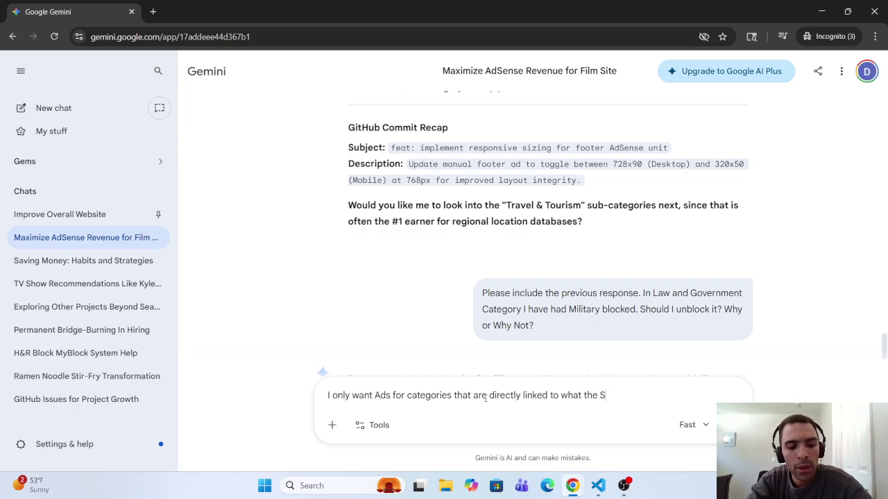
{"action": "type", "text": "eaFilm"}
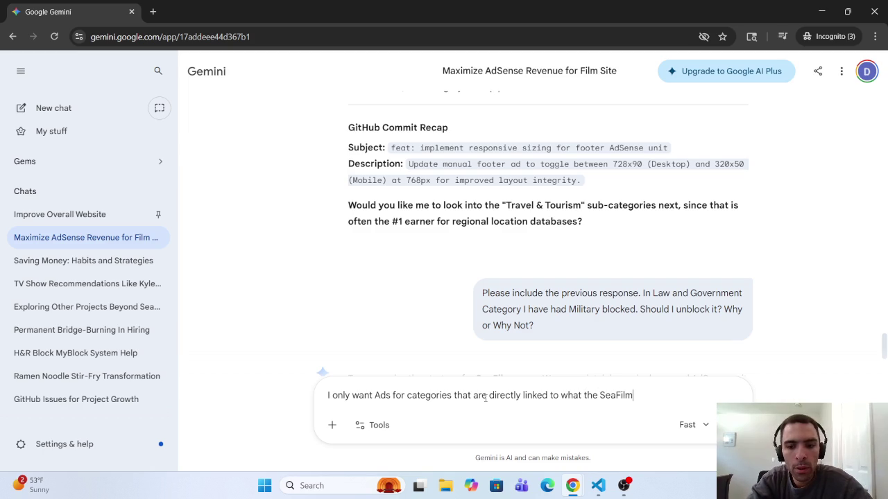
{"action": "type", "text": "z"}
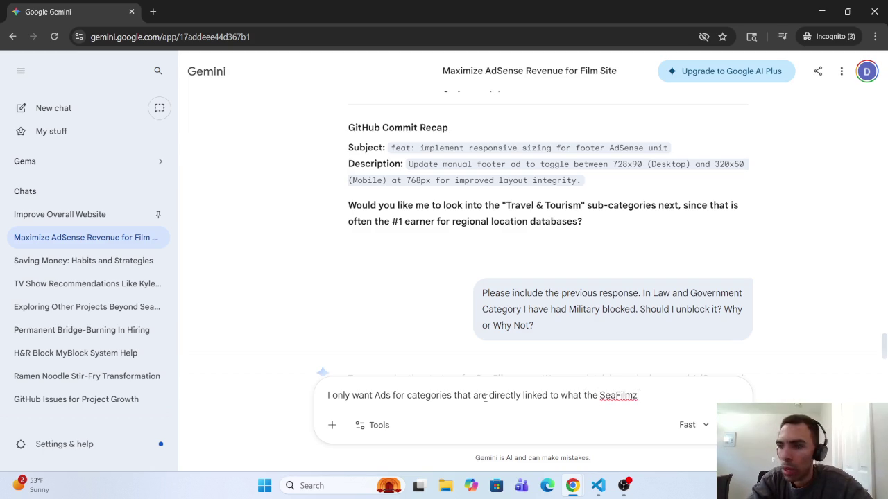
{"action": "key", "text": "BackSpace"}
{"action": "type", "text": ".com "}
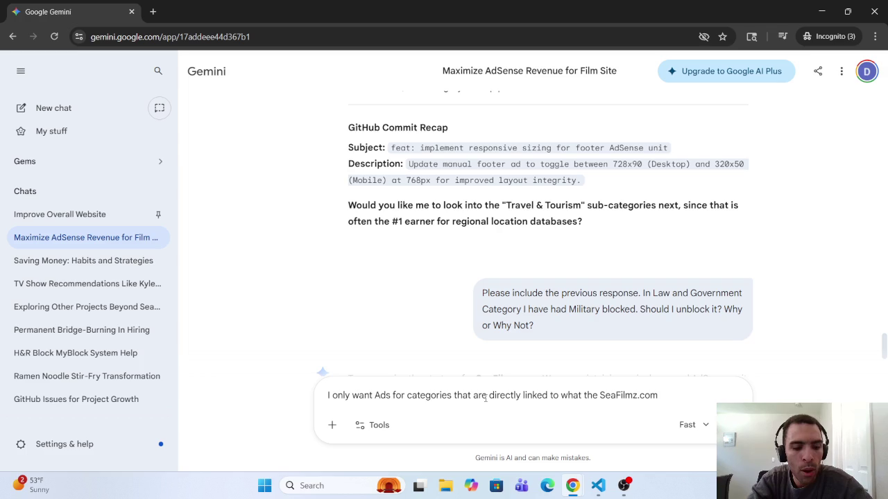
{"action": "type", "text": "website is "}
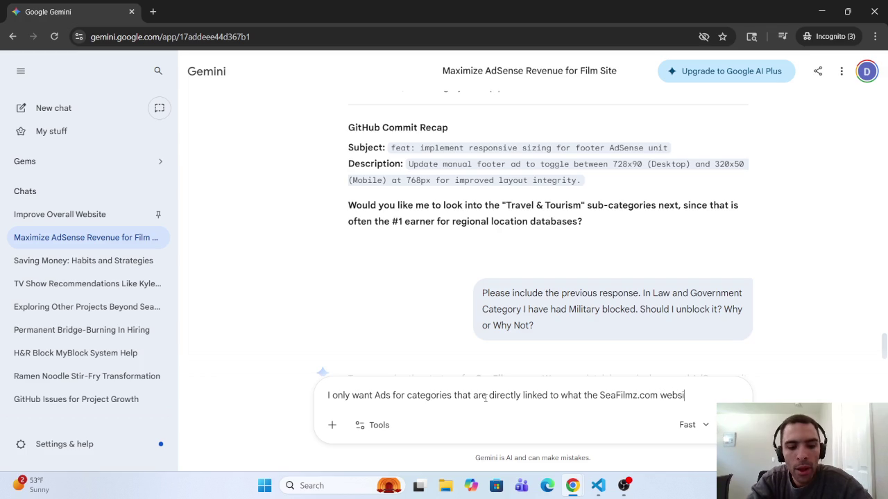
{"action": "type", "text": "about?"}
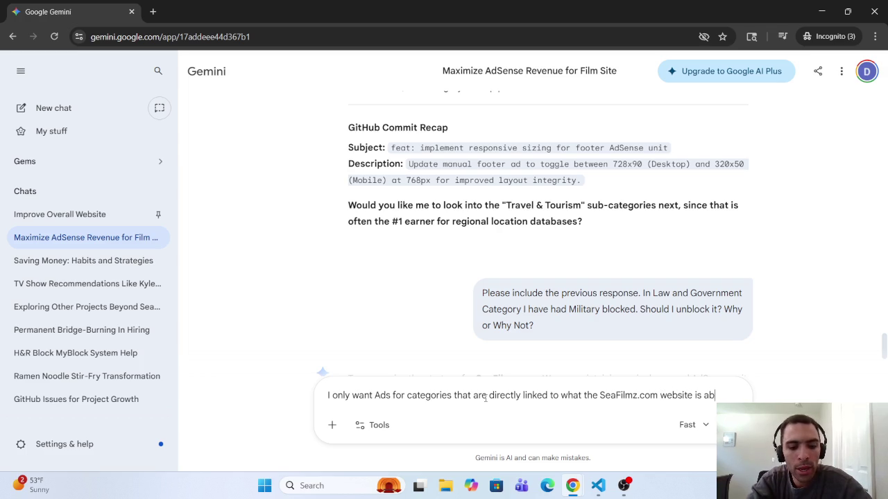
{"action": "key", "text": "BackSpace"}
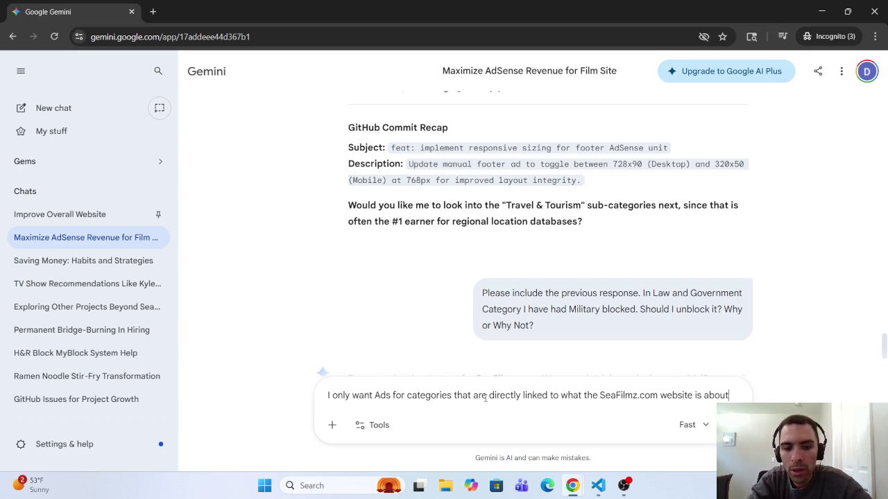
{"action": "type", "text": ". SO"}
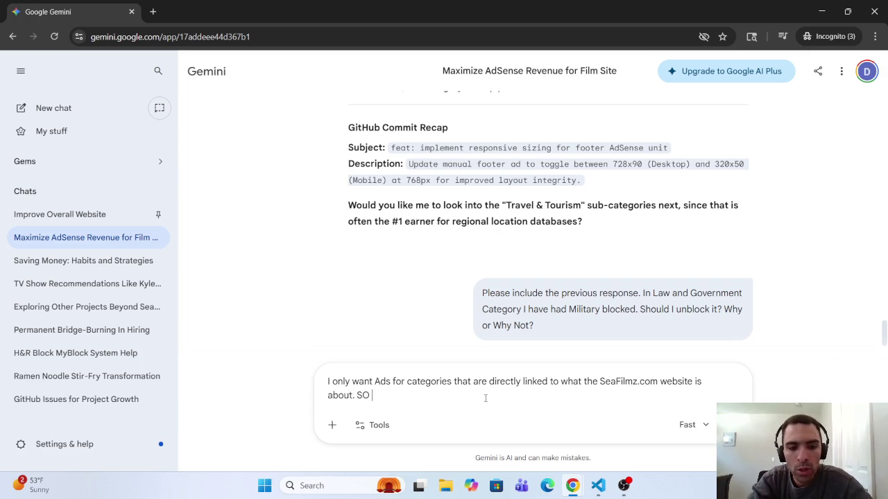
{"action": "key", "text": "BackSpace"}
{"action": "key", "text": "BackSpace"}
{"action": "key", "text": "BackSpace"}
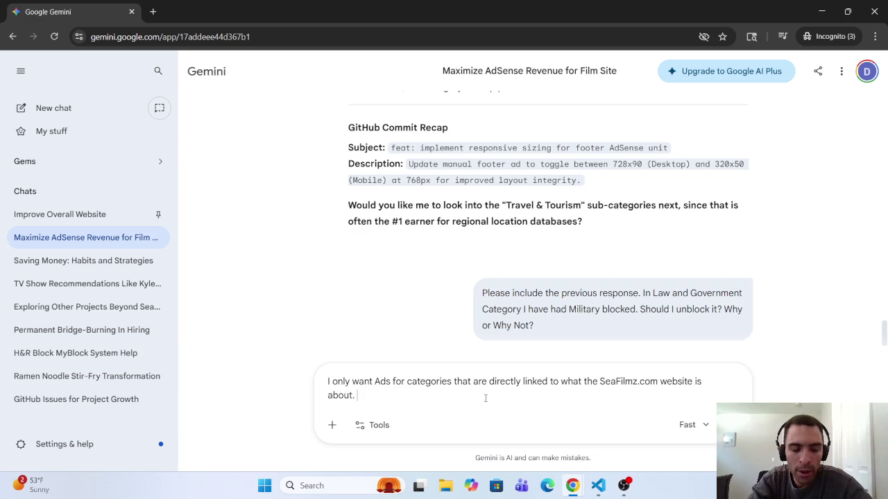
{"action": "key", "text": "Return"}
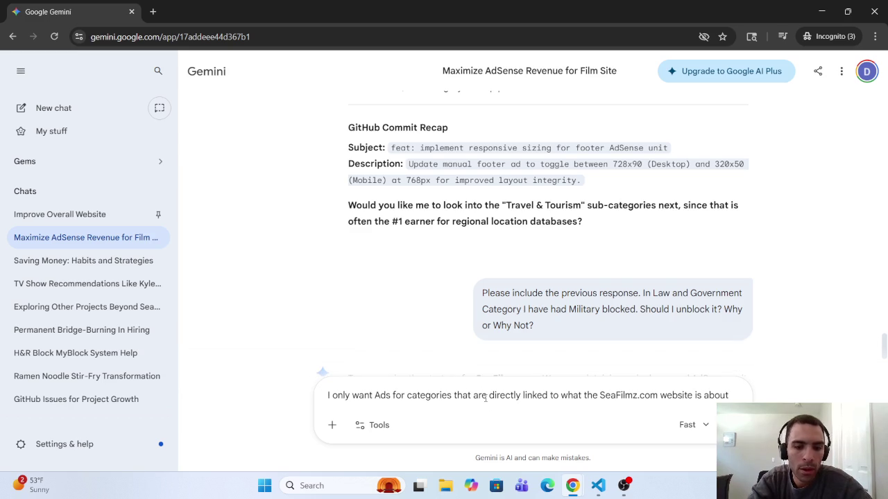
{"action": "type", "text": "so "}
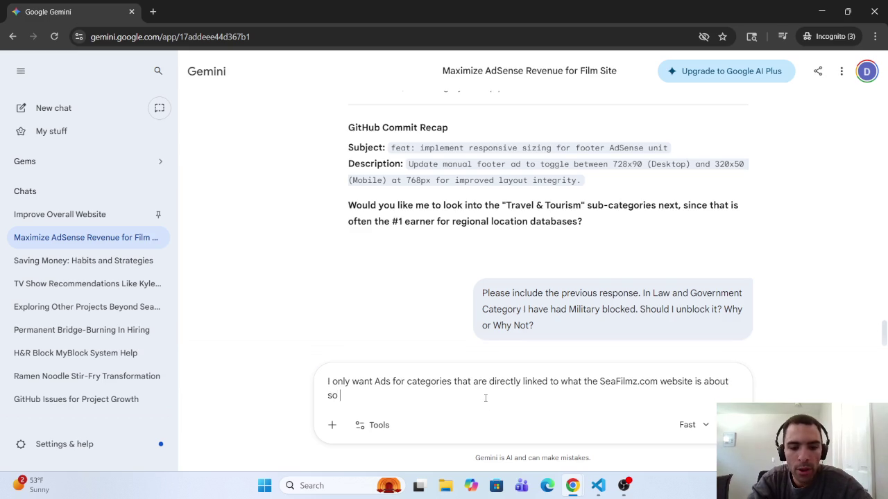
{"action": "type", "text": "what c"}
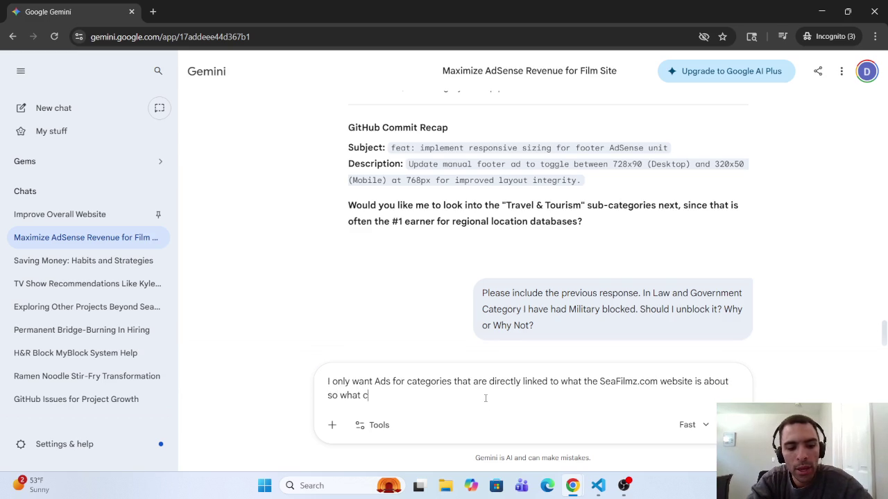
{"action": "type", "text": "ategories "}
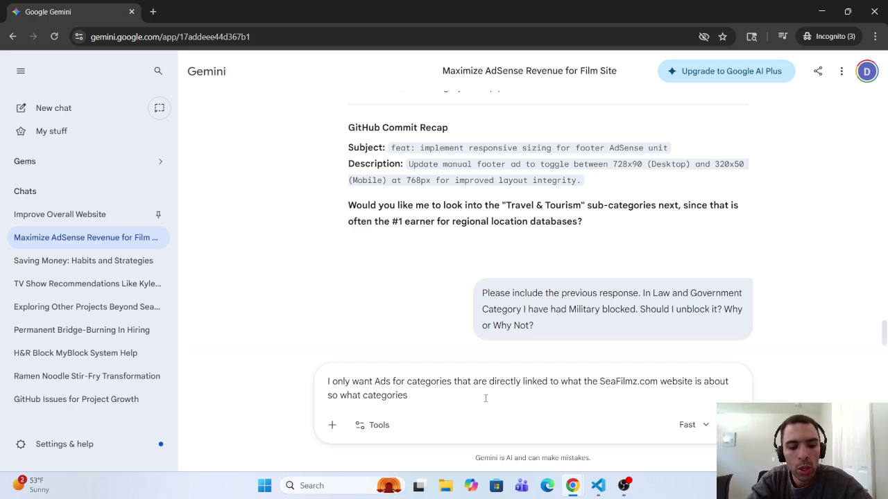
{"action": "type", "text": "shou"}
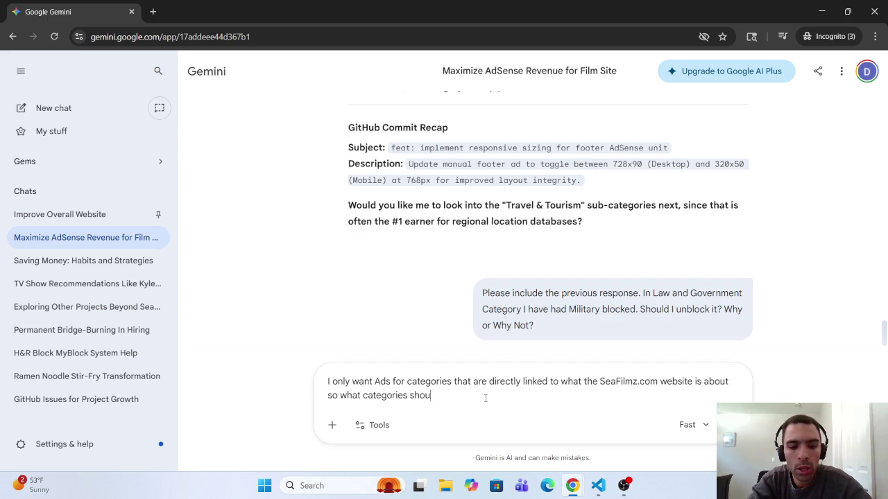
{"action": "type", "text": "ld I blo"}
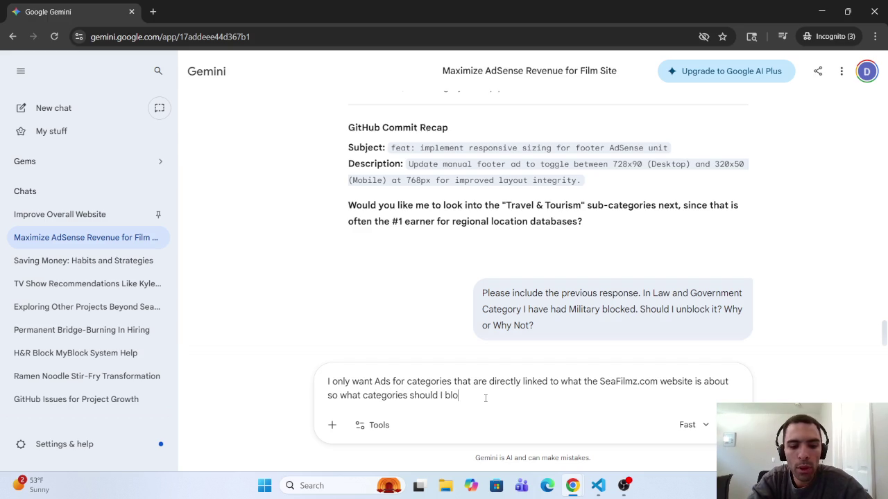
{"action": "key", "text": "BackSpace"}
{"action": "key", "text": "BackSpace"}
{"action": "key", "text": "BackSpace"}
{"action": "key", "text": "BackSpace"}
{"action": "key", "text": "BackSpace"}
{"action": "key", "text": "BackSpace"}
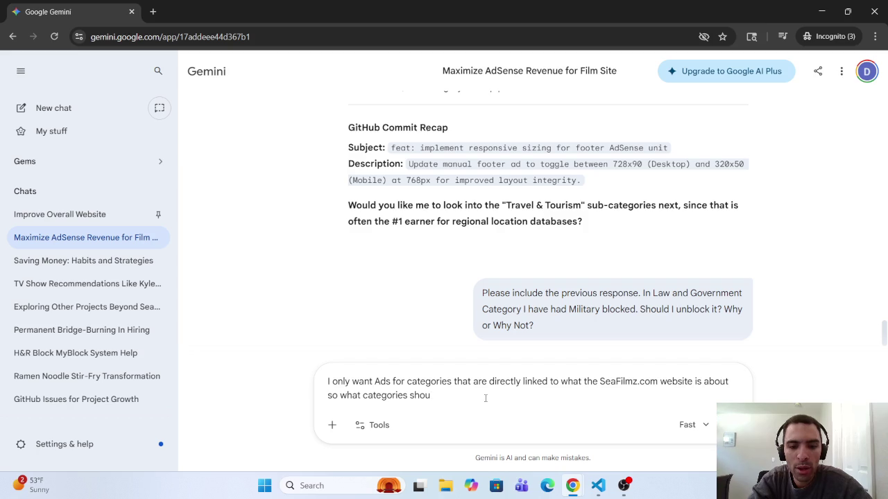
{"action": "type", "text": "Googl"}
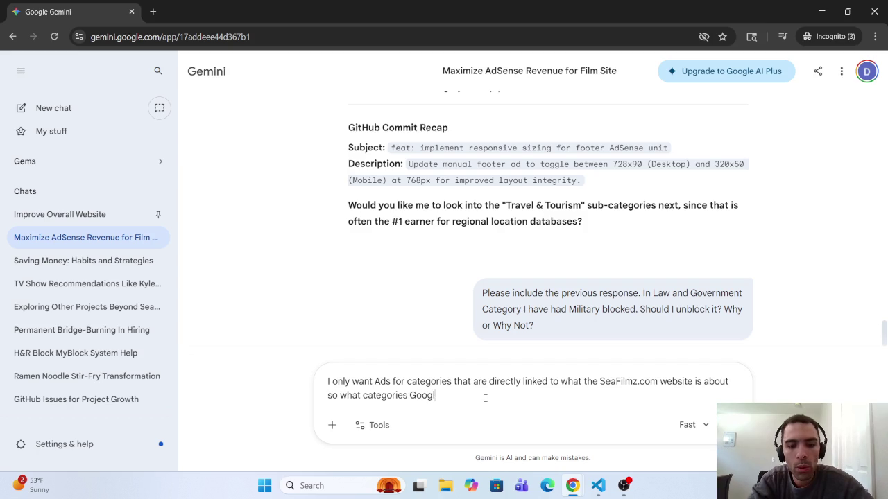
{"action": "type", "text": "e Ad"}
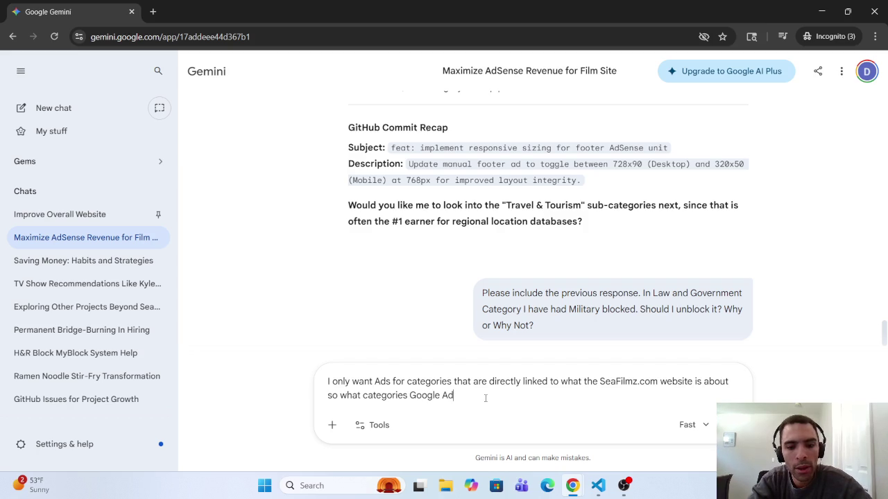
{"action": "type", "text": "sense "}
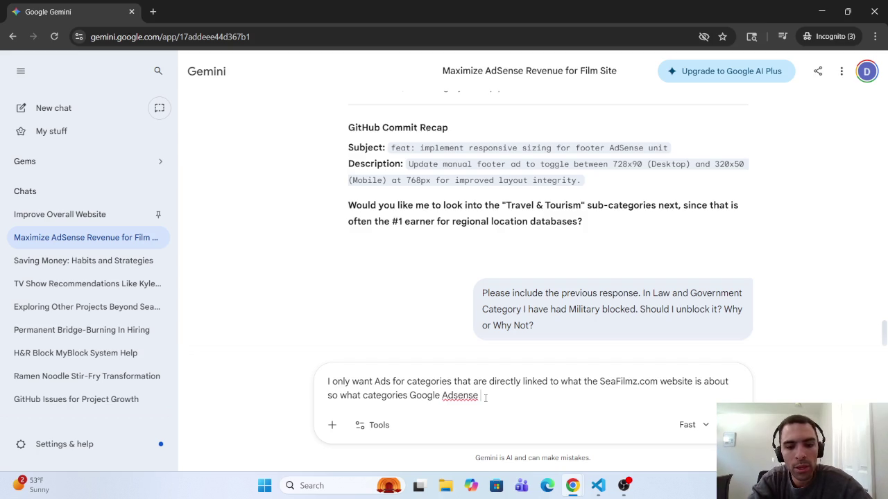
{"action": "type", "text": "categ"}
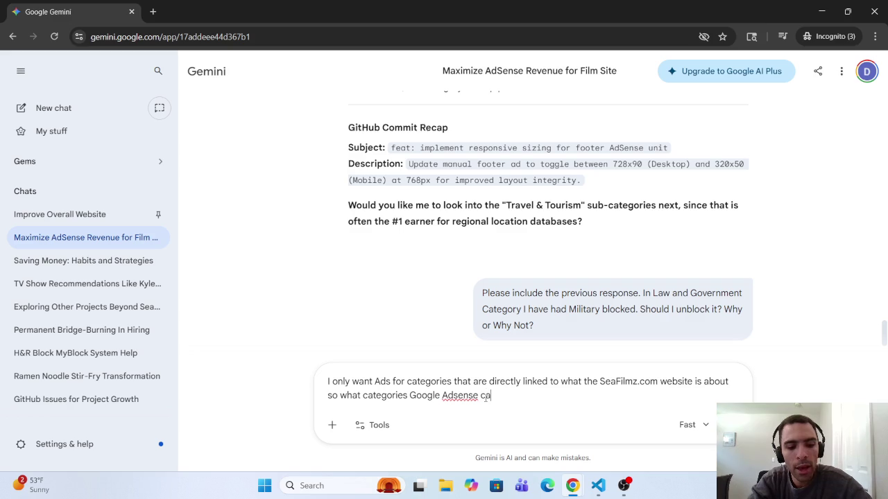
{"action": "type", "text": "ories"}
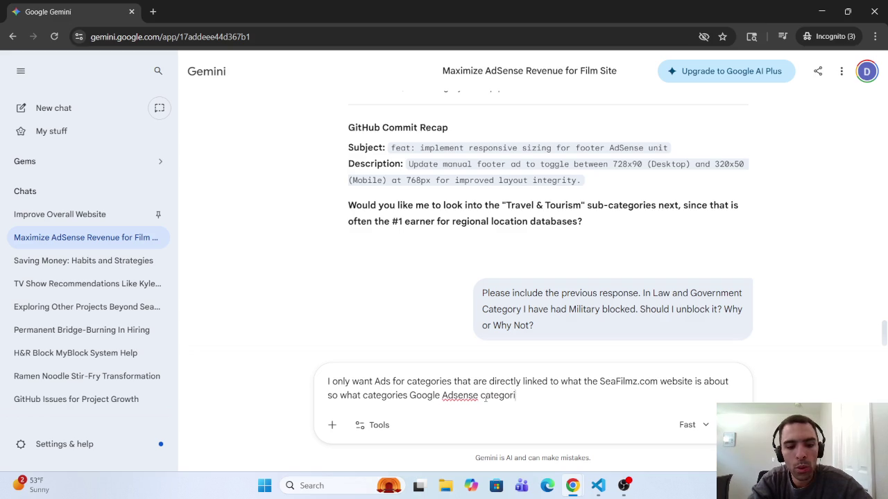
{"action": "key", "text": "BackSpace"}
{"action": "key", "text": "BackSpace"}
{"action": "key", "text": "BackSpace"}
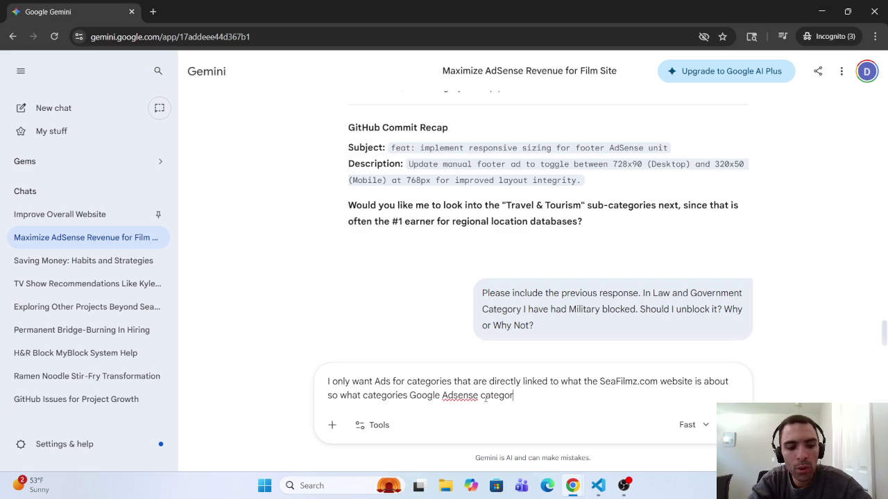
{"action": "key", "text": "BackSpace"}
{"action": "type", "text": "ies"}
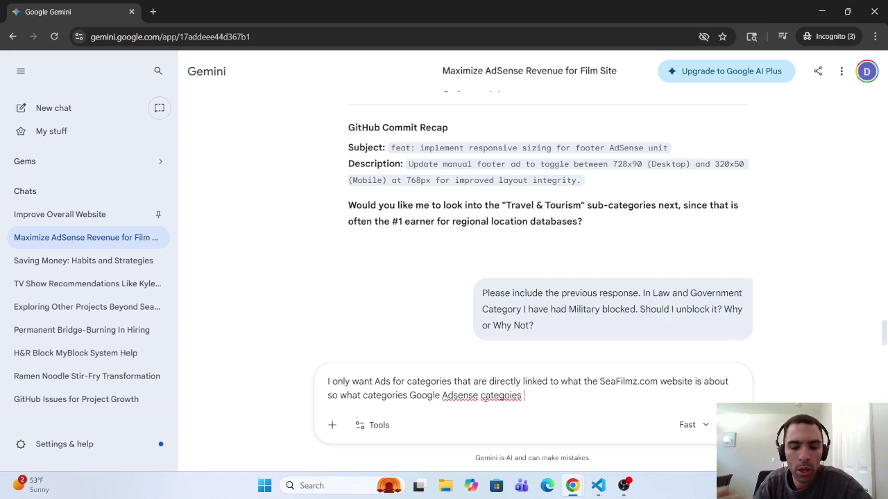
Correct 'categoies' to 'categories', end the question with 'should I block and why?' and send it.
{"action": "right_click", "coordinate": [513, 396]}
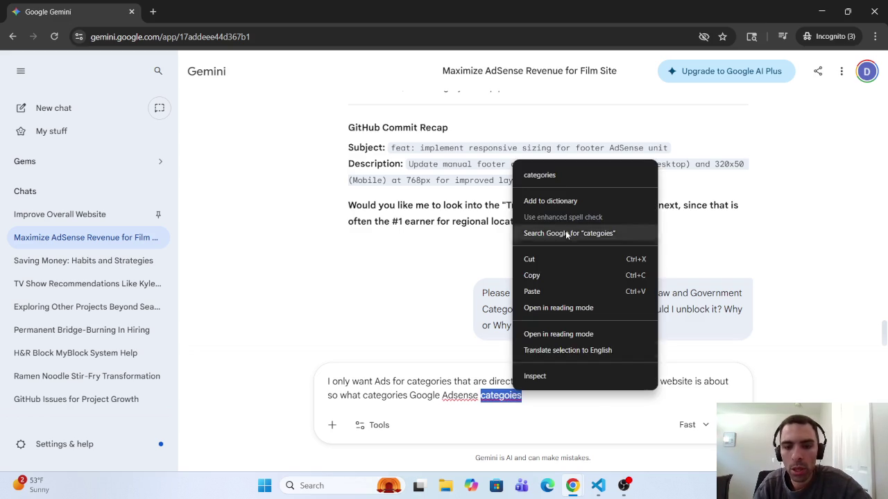
{"action": "left_click", "coordinate": [572, 178]}
{"action": "type", "text": "should I "}
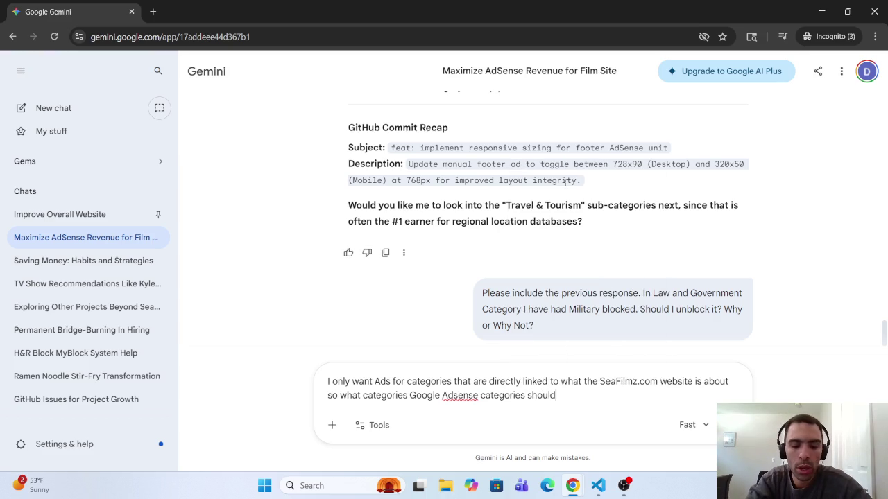
{"action": "type", "text": "blcoj"}
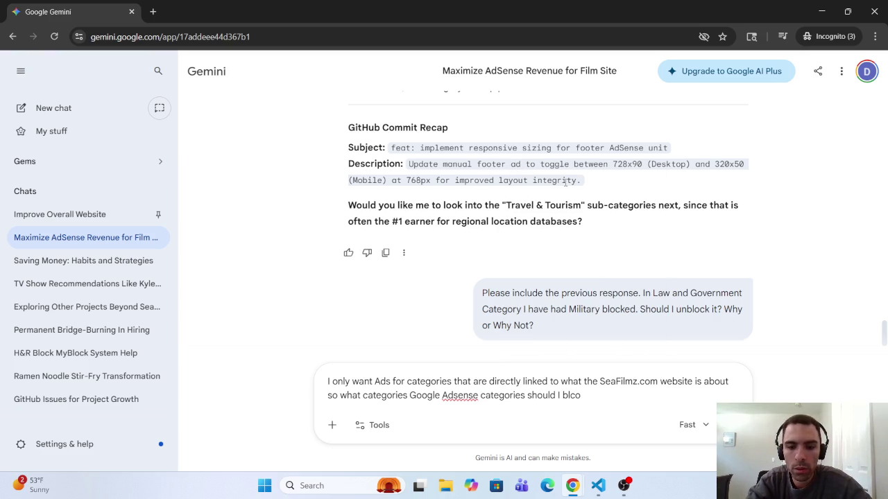
{"action": "key", "text": "BackSpace"}
{"action": "key", "text": "BackSpace"}
{"action": "type", "text": "ocl"}
{"action": "key", "text": "BackSpace"}
{"action": "type", "text": "k"}
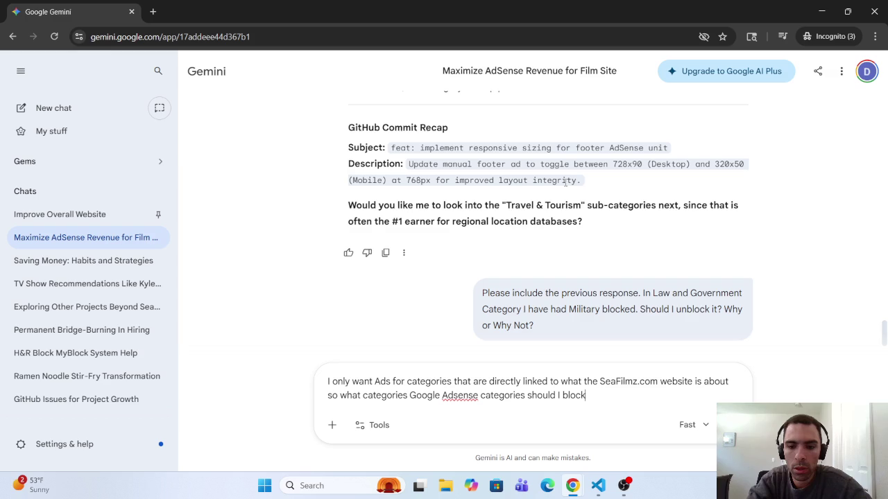
{"action": "type", "text": " and why"}
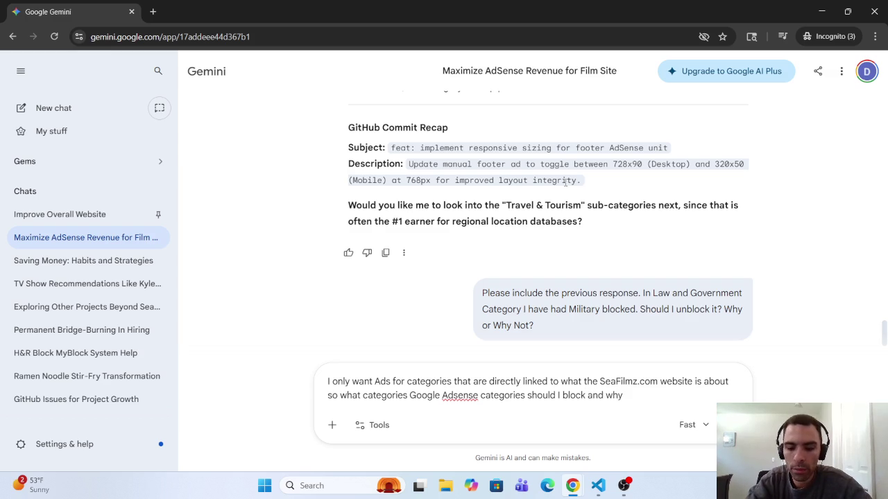
{"action": "type", "text": "?"}
{"action": "key", "text": "Return"}
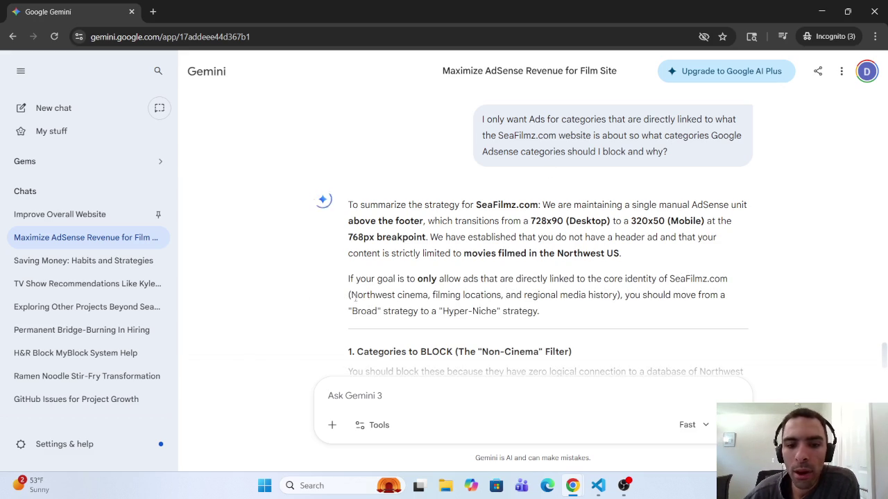
Read the block list, highlighting its opening summary and blocking rationale, down to Categories to ALLOW.
{"action": "left_click_drag", "start_coordinate": [351, 297], "coordinate": [642, 303]}
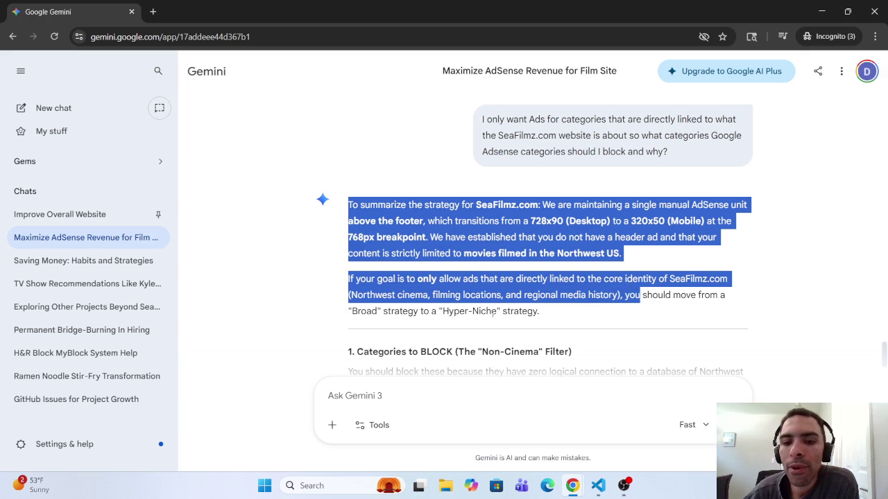
{"action": "scroll", "coordinate": [477, 311], "scroll_direction": "down", "scroll_amount": 2}
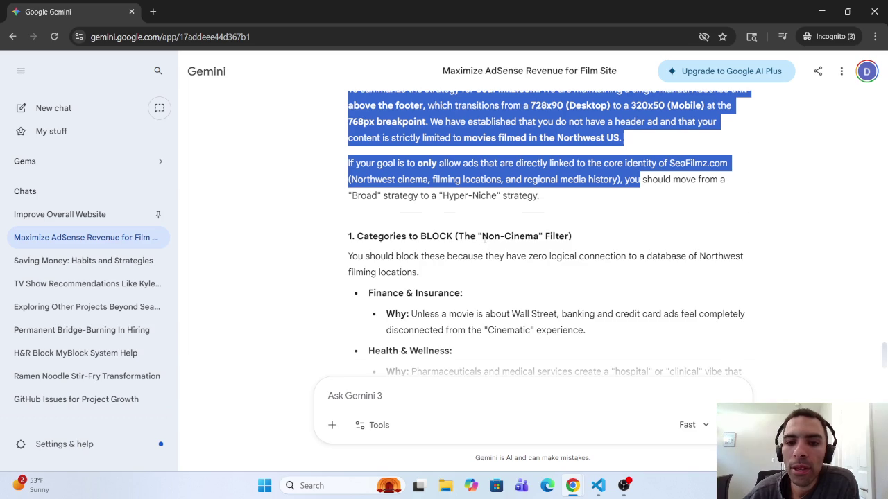
{"action": "mouse_move", "coordinate": [349, 256]}
{"action": "left_mouse_down"}
{"action": "mouse_move", "coordinate": [423, 273]}
{"action": "mouse_move", "coordinate": [500, 257]}
{"action": "mouse_move", "coordinate": [553, 261]}
{"action": "left_mouse_up"}
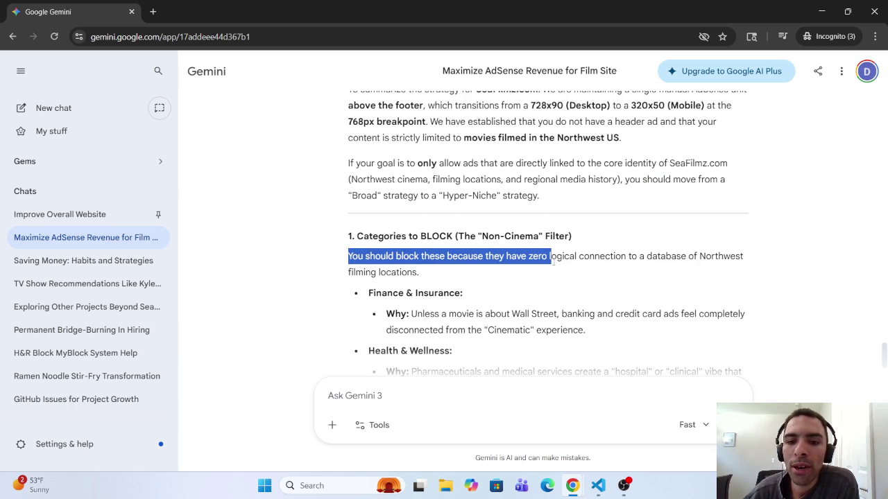
{"action": "scroll", "coordinate": [553, 261], "scroll_direction": "down", "scroll_amount": 5}
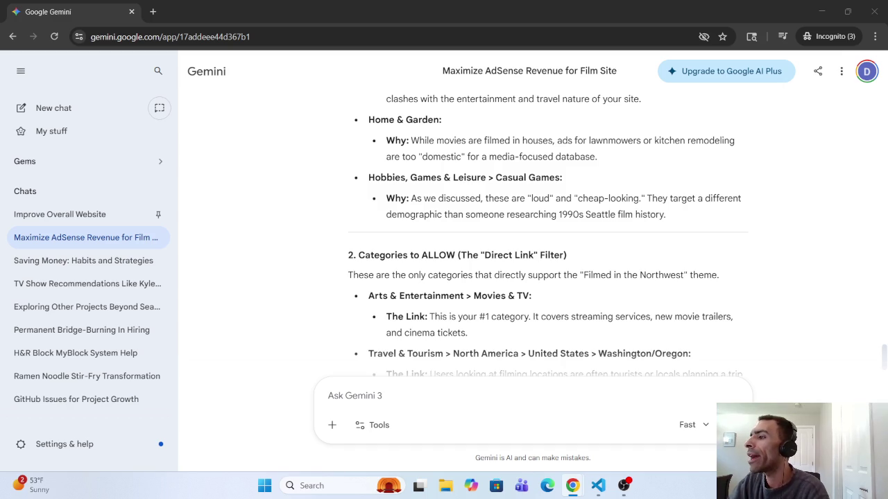
{"action": "key", "text": "alt+Tab"}
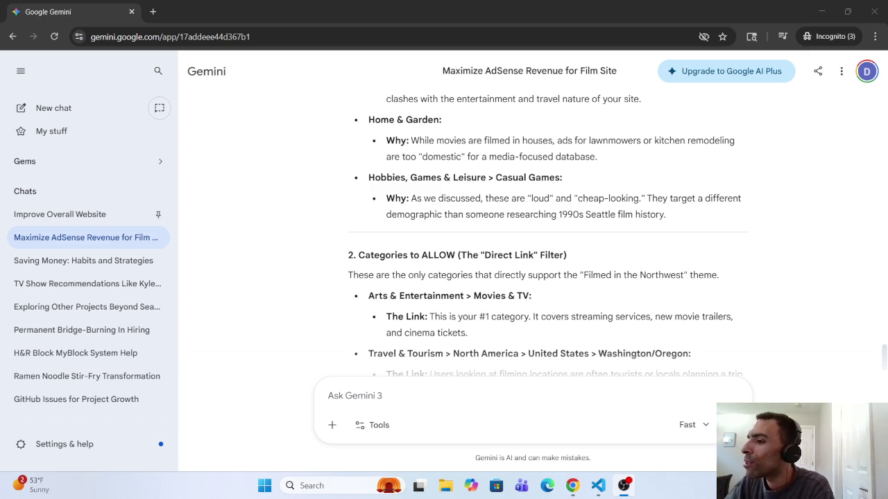
{"action": "key", "text": "alt+Tab"}
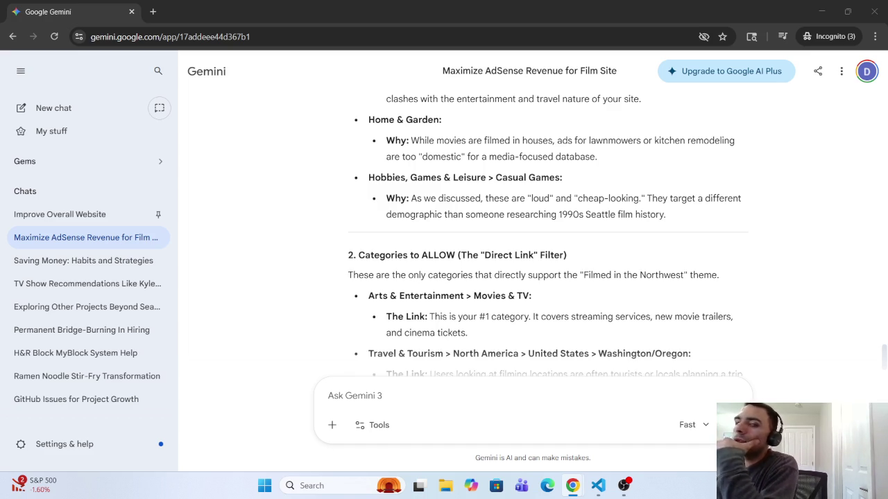
{"action": "scroll", "coordinate": [600, 236], "scroll_direction": "up", "scroll_amount": 2}
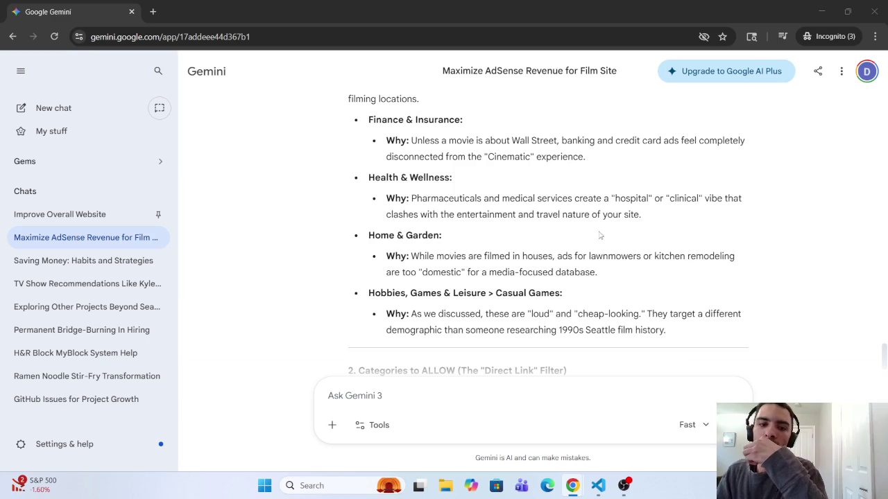
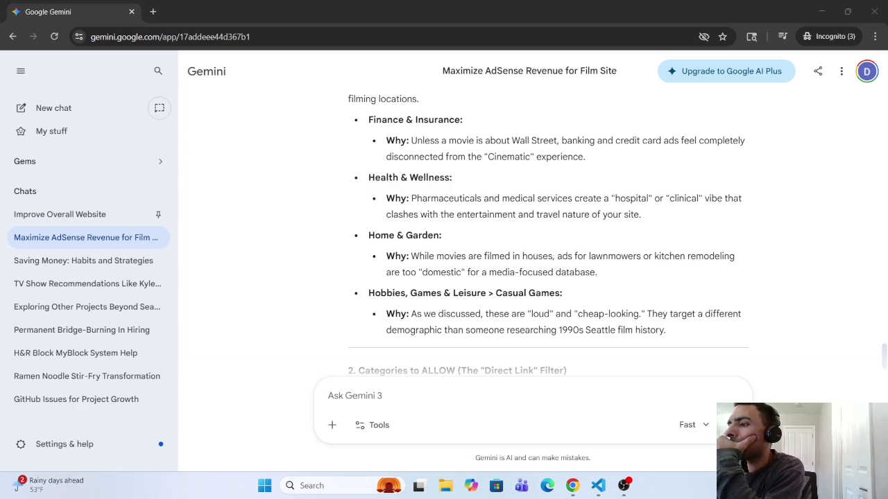
Bring the AdSense Blocking controls window, listing Arts & Entertainment sub-categories, into full view.
{"action": "key", "text": "super+d"}
{"action": "key", "text": "super+d"}
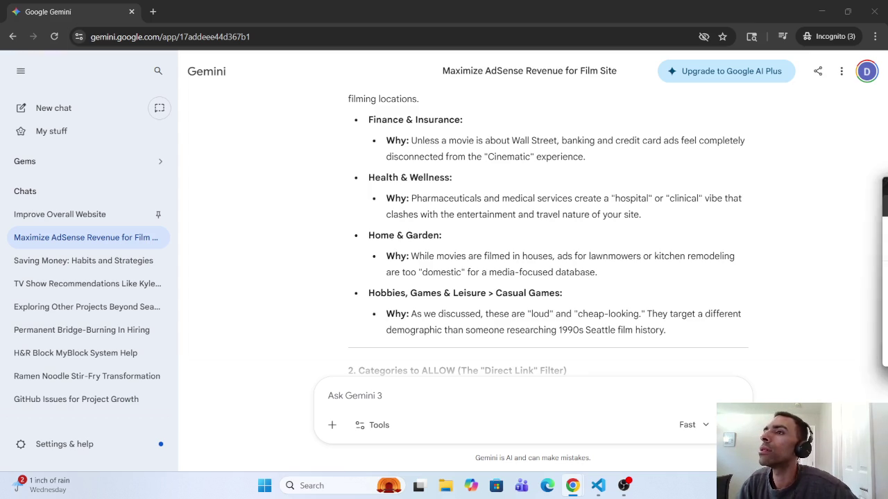
{"action": "mouse_move", "coordinate": [887, 202]}
{"action": "left_mouse_down"}
{"action": "mouse_move", "coordinate": [746, 162]}
{"action": "mouse_move", "coordinate": [714, 0]}
{"action": "left_mouse_up"}
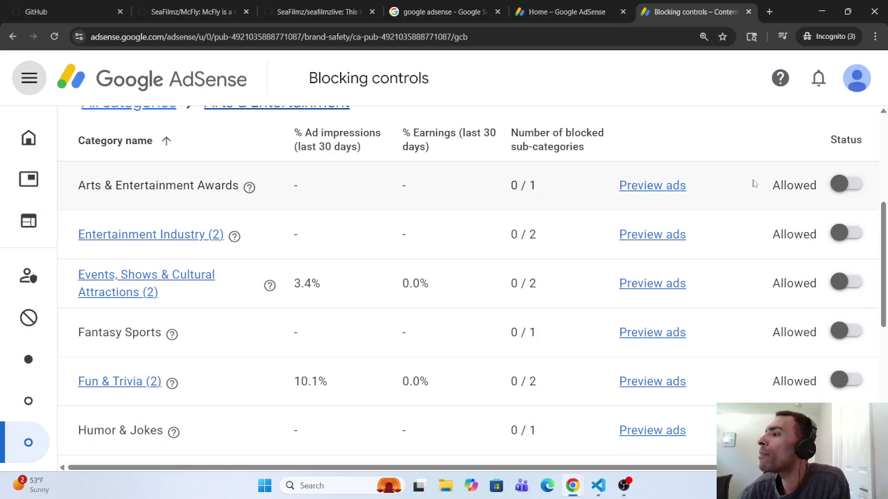
Go from All categories into Apparel > Clothing, whose sub-categories from Children's Clothing to Underwear are all Allowed.
{"action": "scroll", "coordinate": [612, 211], "scroll_direction": "up", "scroll_amount": 1}
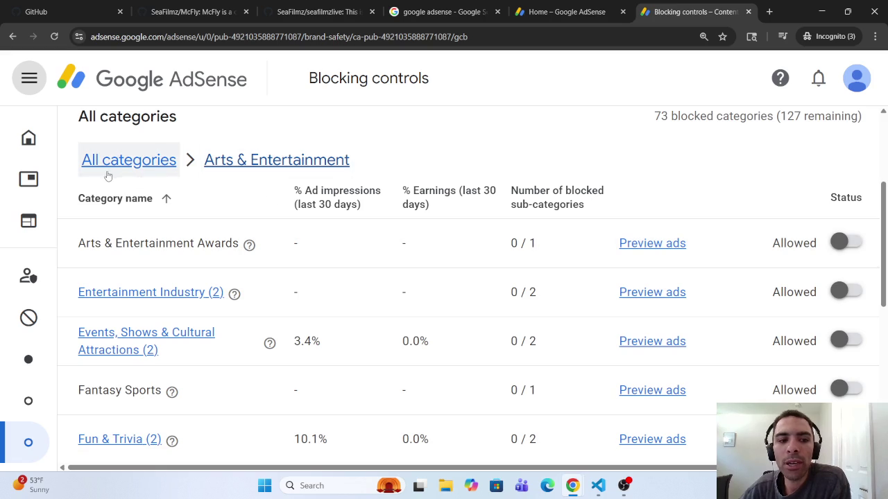
{"action": "left_click", "coordinate": [113, 166]}
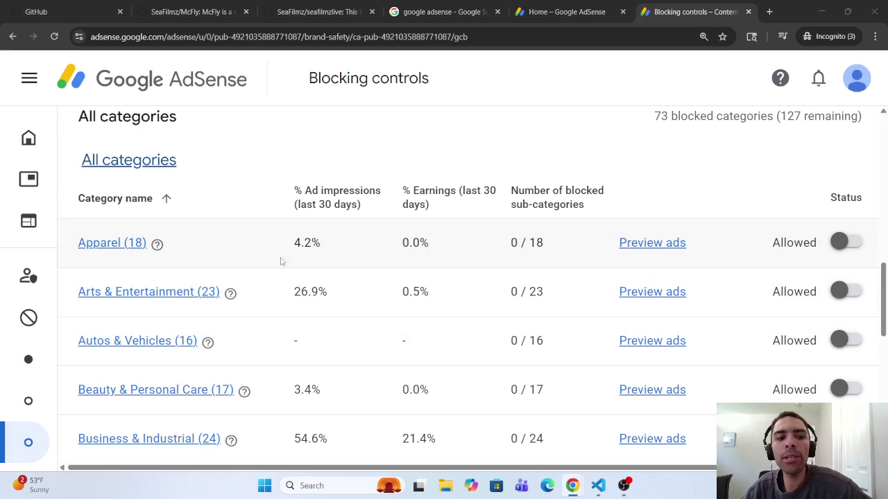
{"action": "right_click", "coordinate": [112, 243]}
{"action": "left_click", "coordinate": [97, 246]}
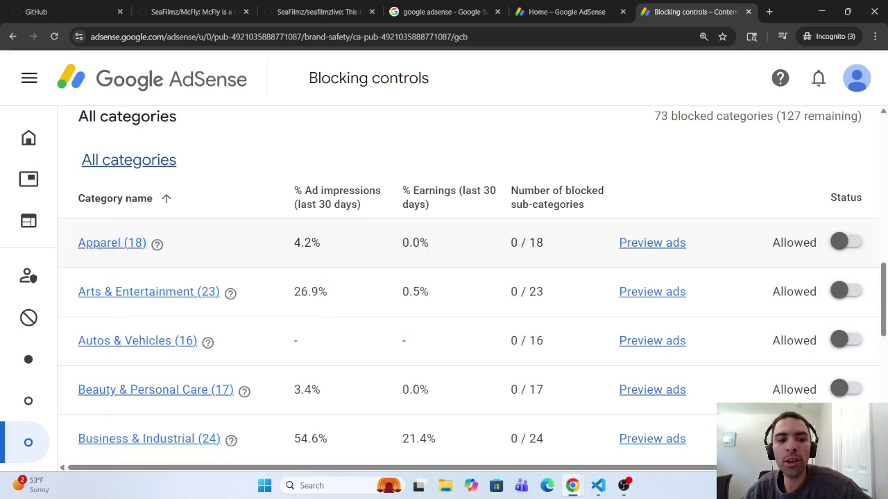
{"action": "scroll", "coordinate": [186, 242], "scroll_direction": "down", "scroll_amount": 1}
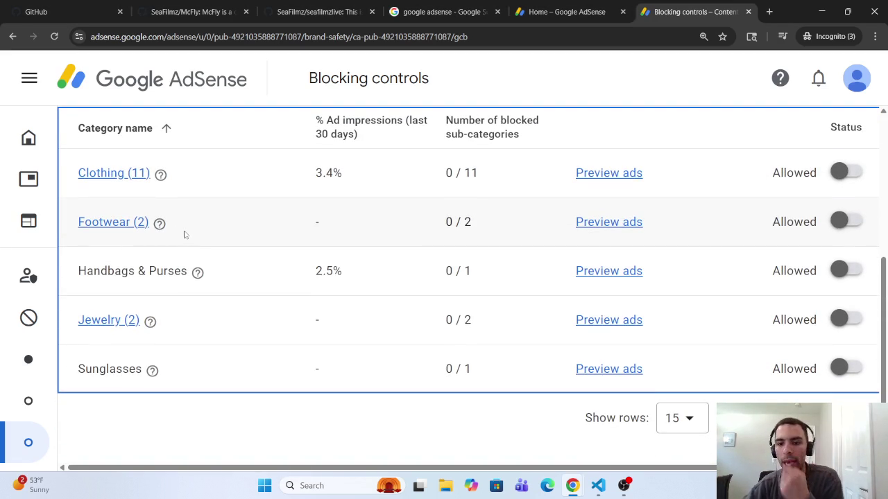
{"action": "left_click", "coordinate": [111, 173]}
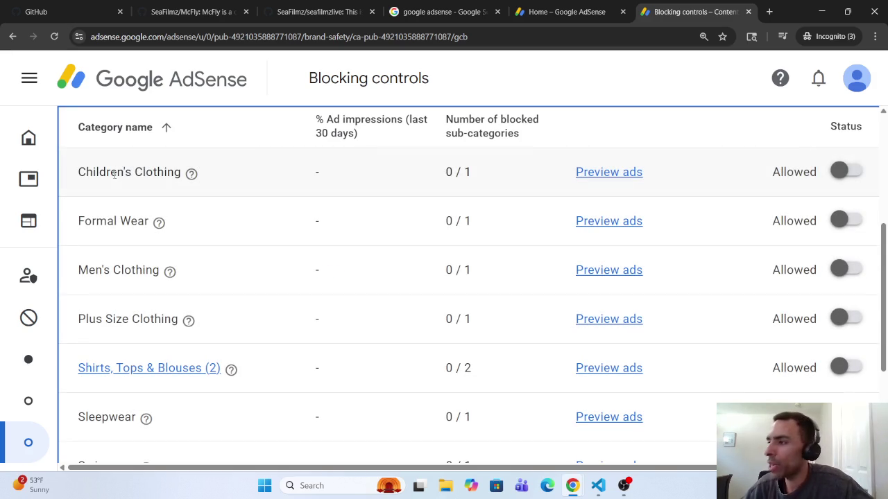
{"action": "scroll", "coordinate": [125, 222], "scroll_direction": "down", "scroll_amount": 1}
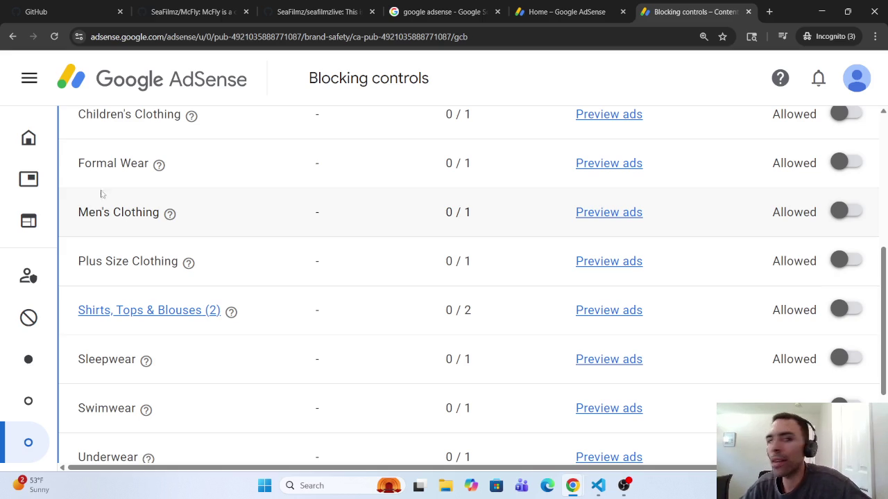
Load the SeaFilmz home page in a new tab, check its ad, and restore Chrome to a smaller window.
{"action": "left_click", "coordinate": [770, 11]}
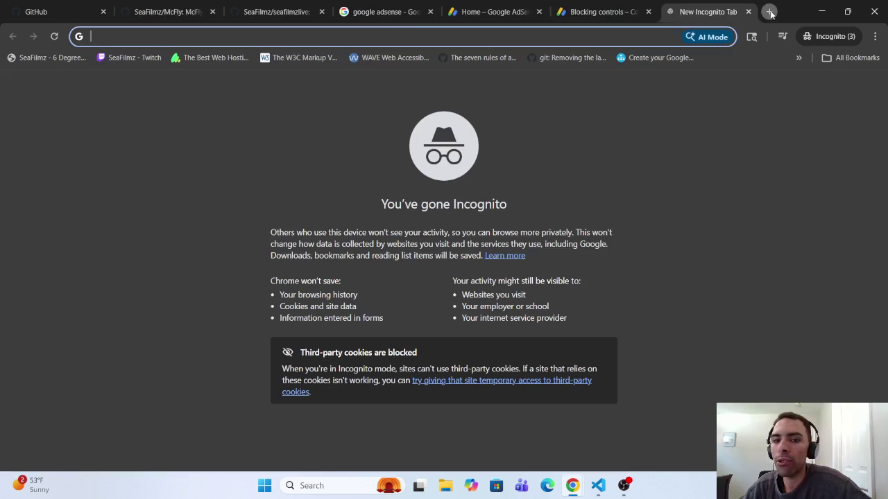
{"action": "left_click", "coordinate": [43, 59]}
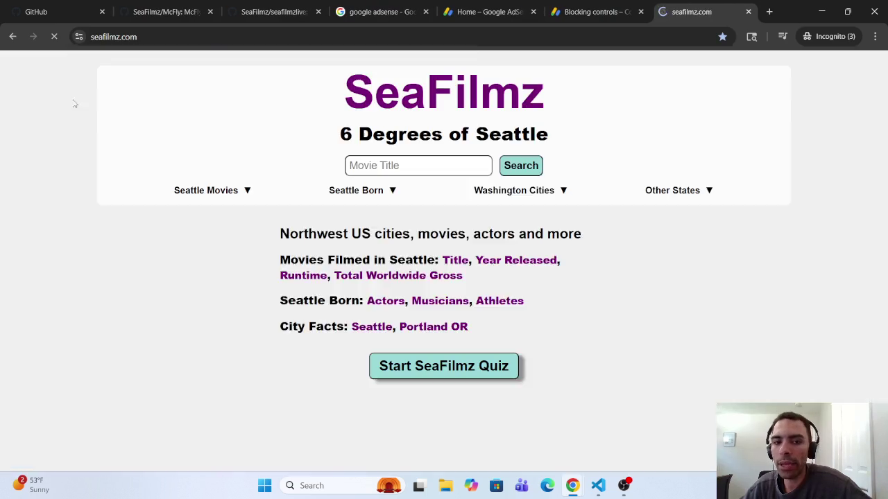
{"action": "scroll", "coordinate": [104, 139], "scroll_direction": "down", "scroll_amount": 3}
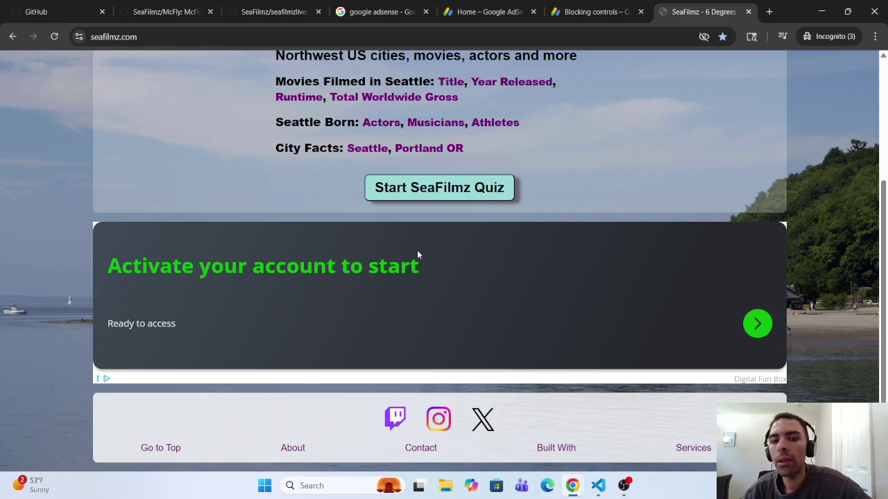
{"action": "scroll", "coordinate": [416, 250], "scroll_direction": "up", "scroll_amount": 2}
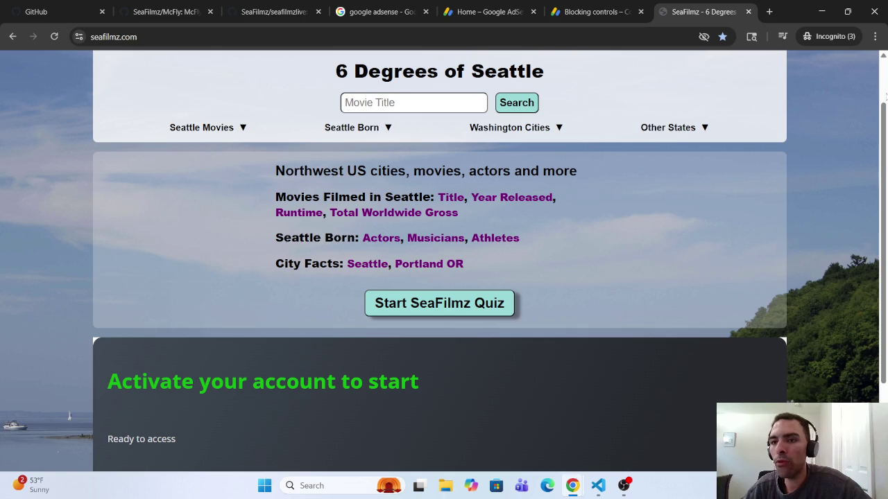
{"action": "key", "text": "super+Down"}
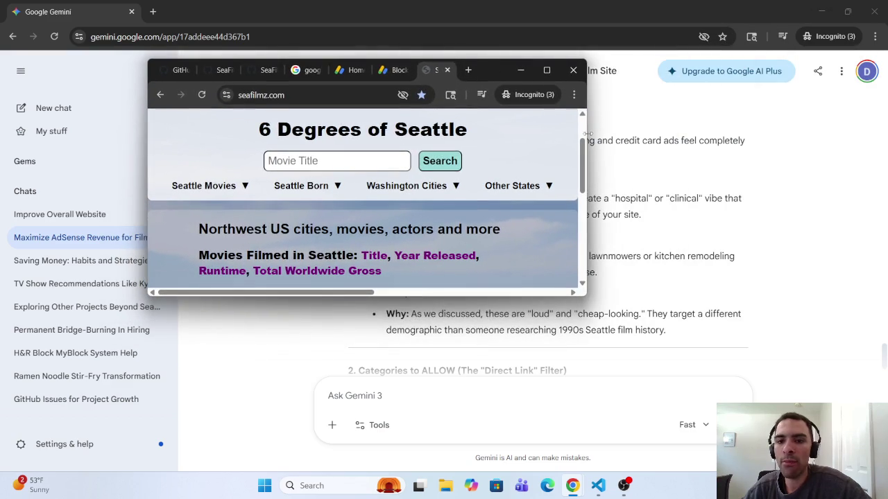
Make the SeaFilmz window narrow and full-height, reload it for a fresh ad, then maximize it.
{"action": "left_click_drag", "start_coordinate": [587, 133], "coordinate": [436, 134]}
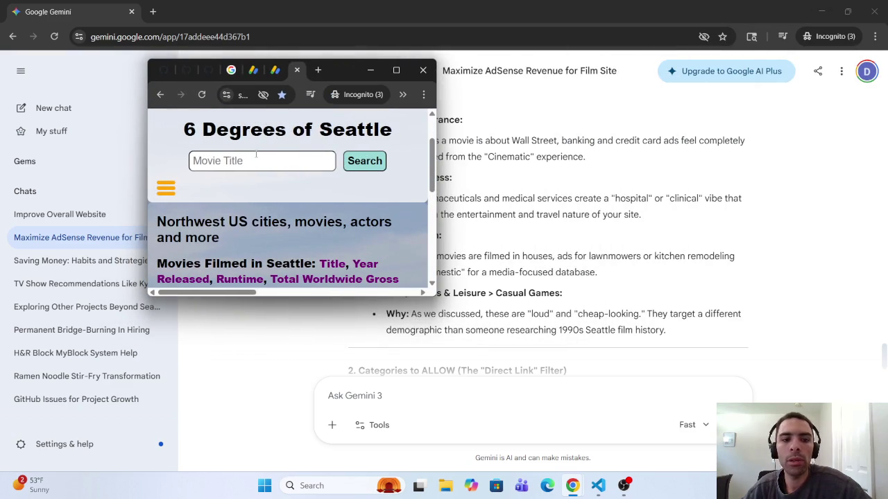
{"action": "left_click_drag", "start_coordinate": [312, 296], "coordinate": [312, 493]}
{"action": "left_click", "coordinate": [202, 36]}
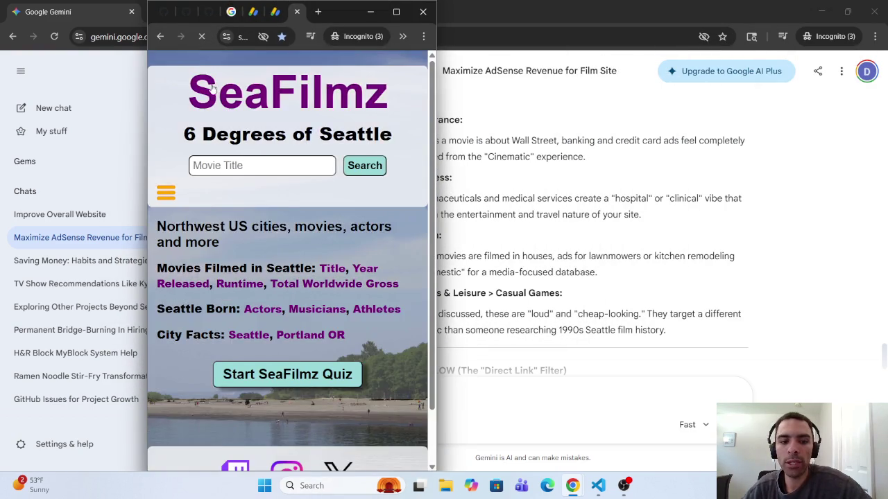
{"action": "scroll", "coordinate": [212, 87], "scroll_direction": "down", "scroll_amount": 1}
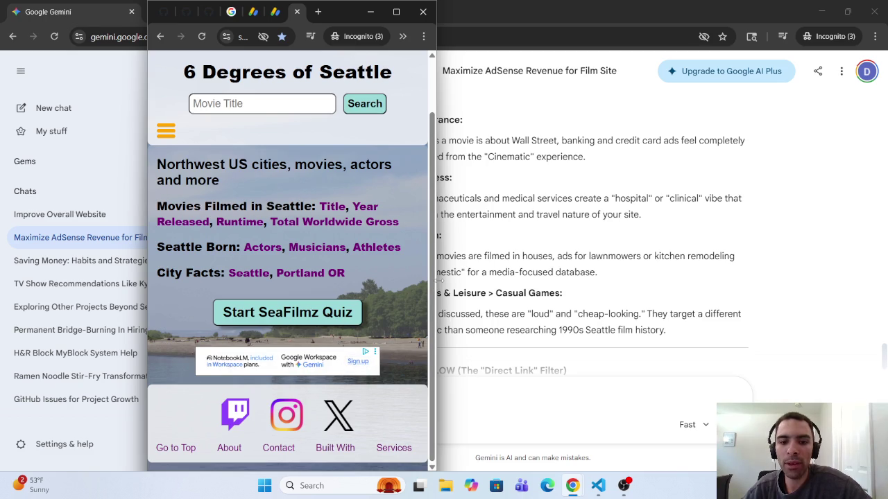
{"action": "mouse_move", "coordinate": [437, 279]}
{"action": "left_mouse_down"}
{"action": "mouse_move", "coordinate": [626, 278]}
{"action": "mouse_move", "coordinate": [435, 278]}
{"action": "left_mouse_up"}
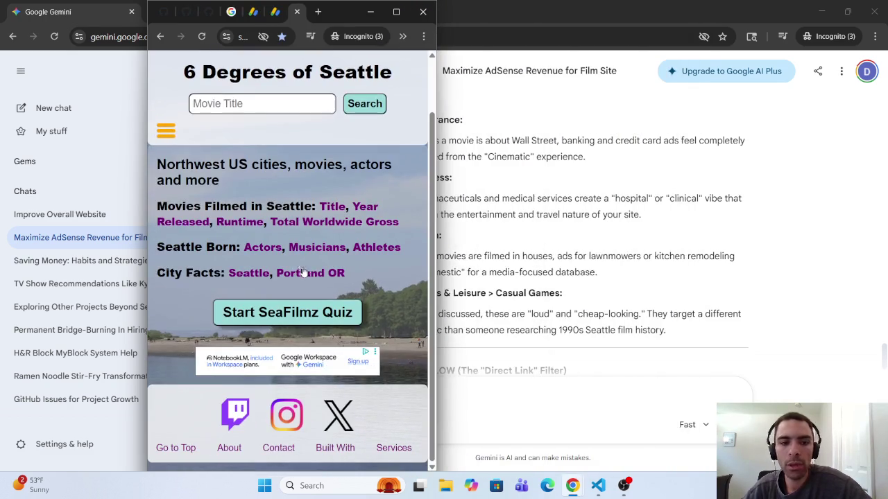
{"action": "left_click", "coordinate": [202, 37]}
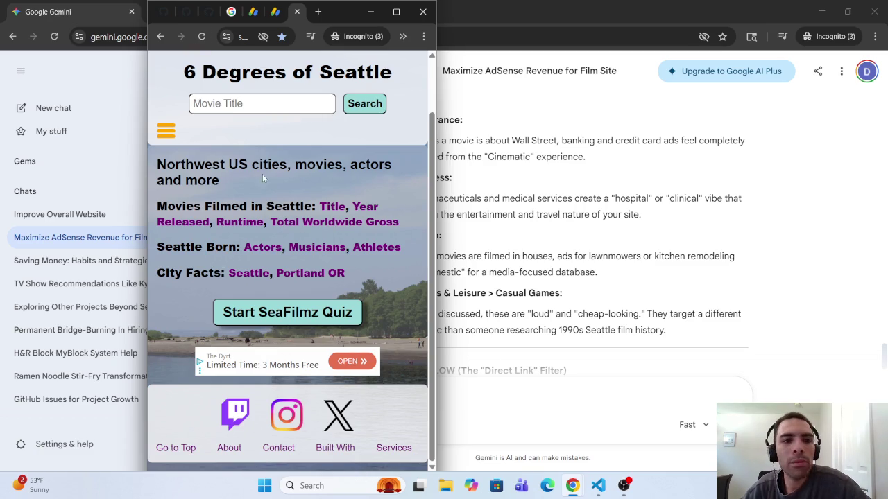
{"action": "left_click", "coordinate": [396, 12]}
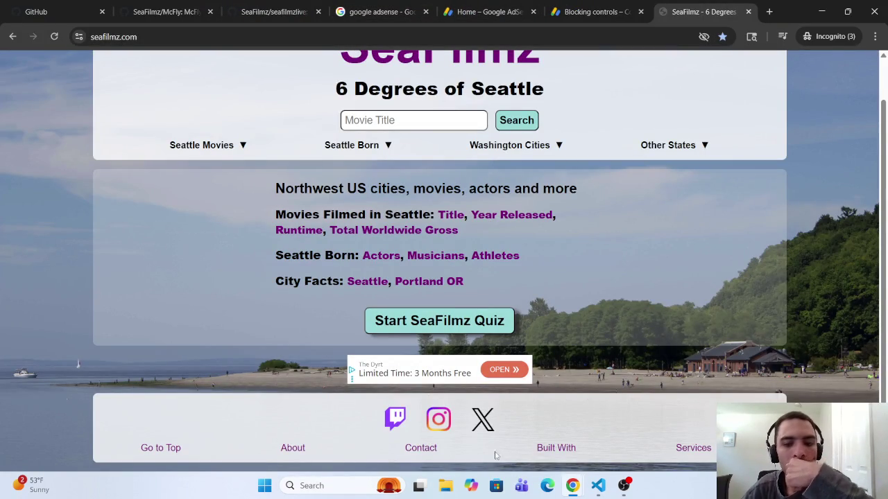
{"action": "mouse_move", "coordinate": [573, 486]}
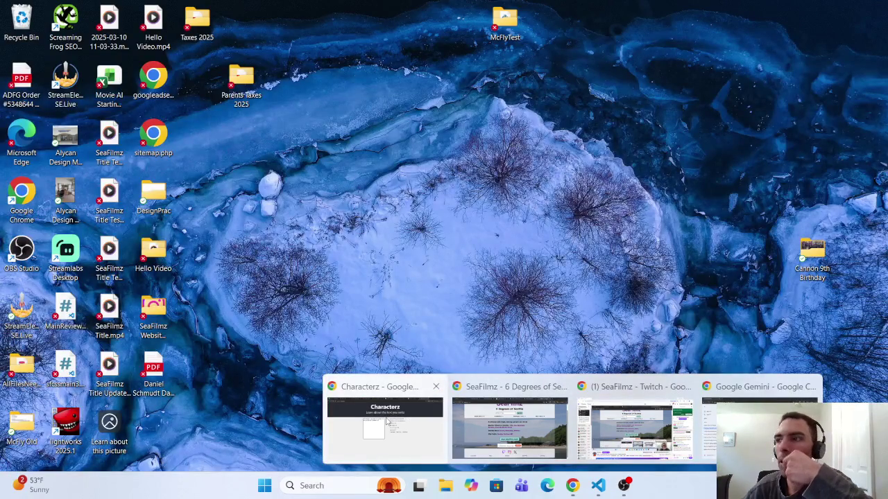
Bring the 'SeaFilmz - 6 Degrees of Seattle' Chrome window back to the front.
{"action": "left_click", "coordinate": [509, 426]}
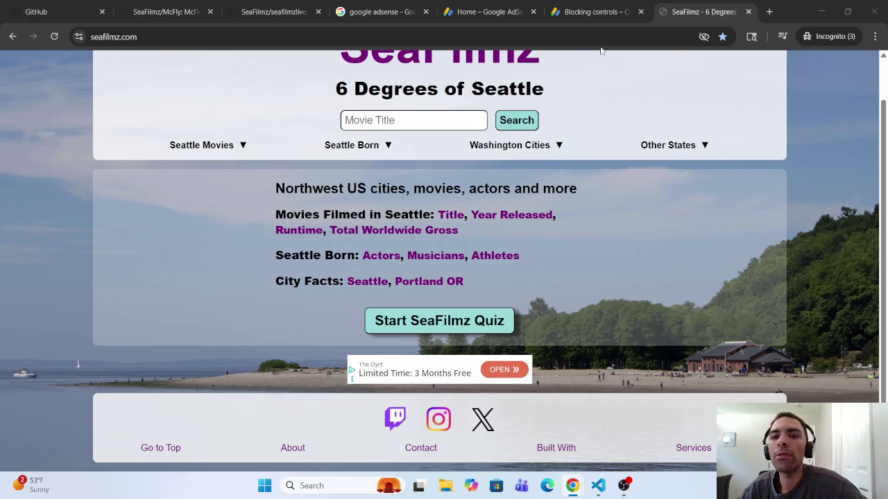
Switch back to AdSense Blocking controls and return to the Apparel category list.
{"action": "left_click", "coordinate": [590, 5]}
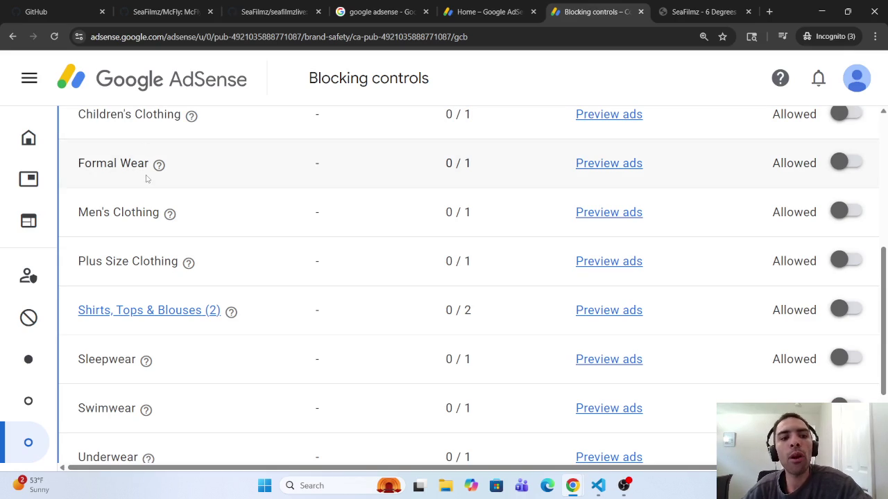
{"action": "scroll", "coordinate": [146, 179], "scroll_direction": "down", "scroll_amount": 2}
{"action": "scroll", "coordinate": [150, 159], "scroll_direction": "up", "scroll_amount": 1}
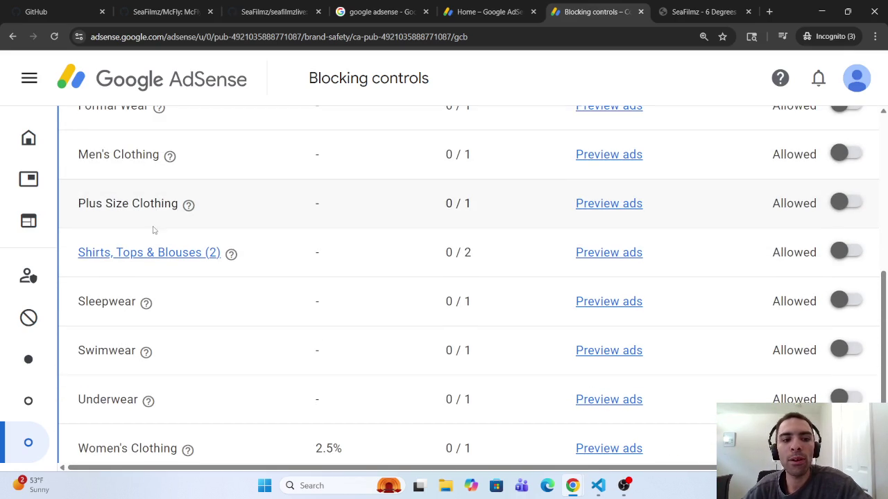
{"action": "scroll", "coordinate": [161, 266], "scroll_direction": "down", "scroll_amount": 1}
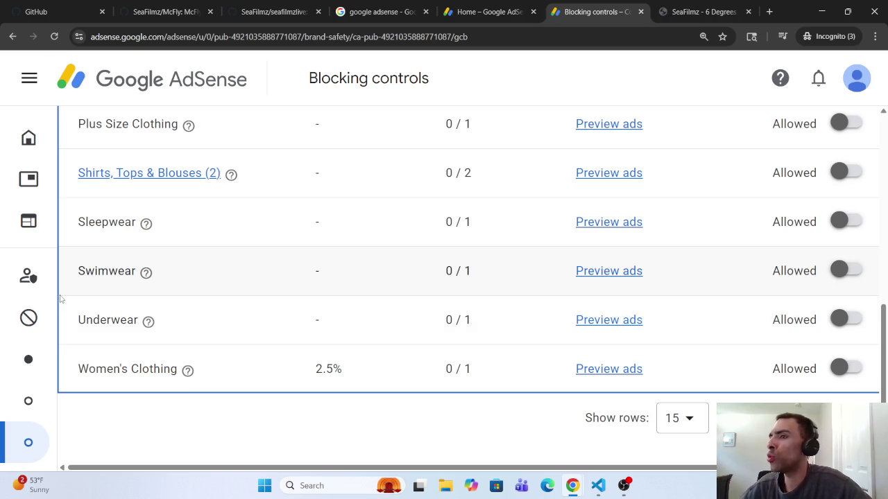
{"action": "mouse_move", "coordinate": [31, 275]}
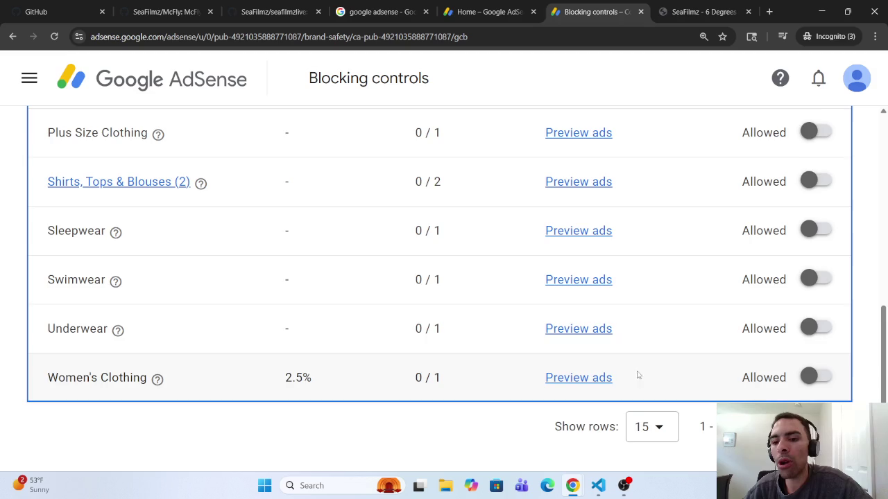
{"action": "scroll", "coordinate": [363, 294], "scroll_direction": "up", "scroll_amount": 5}
{"action": "scroll", "coordinate": [281, 229], "scroll_direction": "up", "scroll_amount": 2}
{"action": "left_click", "coordinate": [188, 345]}
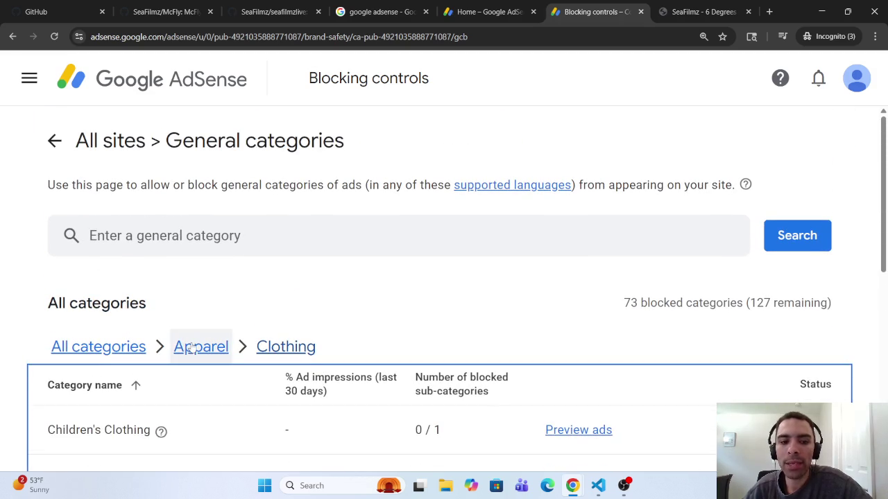
{"action": "scroll", "coordinate": [186, 346], "scroll_direction": "down", "scroll_amount": 4}
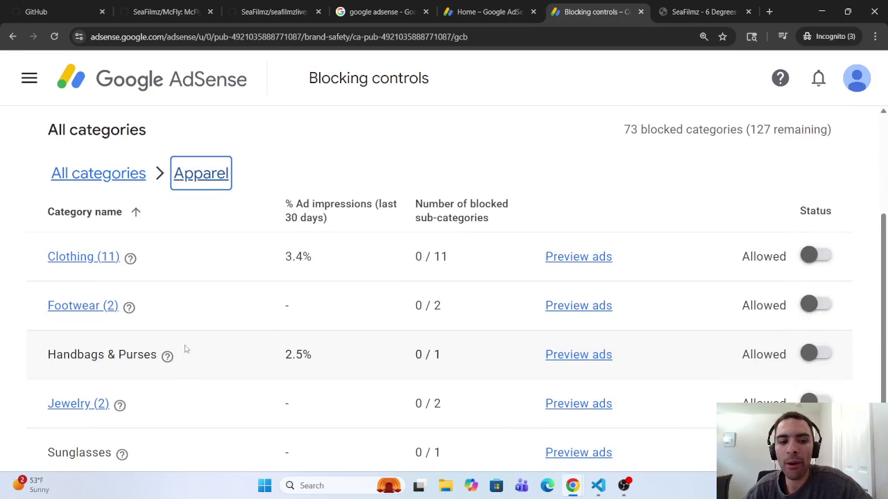
Review the Footwear and Jewelry sub-categories, all Allowed, returning to the Apparel list each time.
{"action": "left_click", "coordinate": [84, 231]}
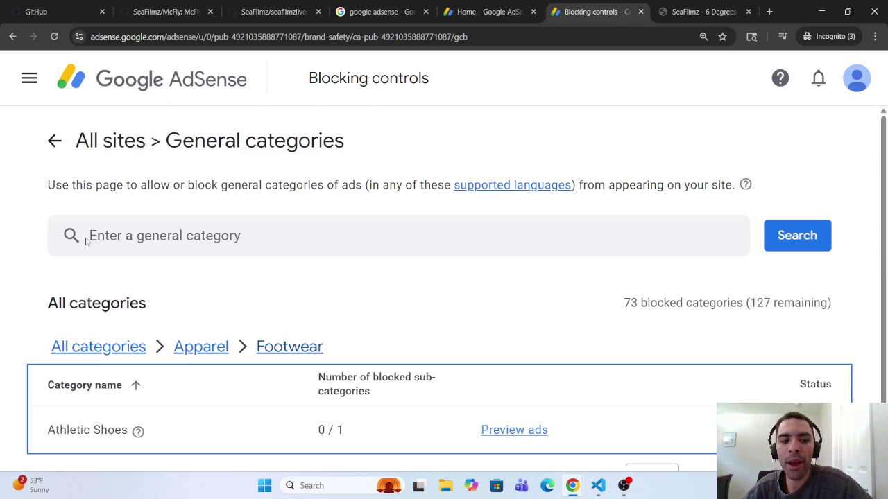
{"action": "scroll", "coordinate": [84, 256], "scroll_direction": "down", "scroll_amount": 1}
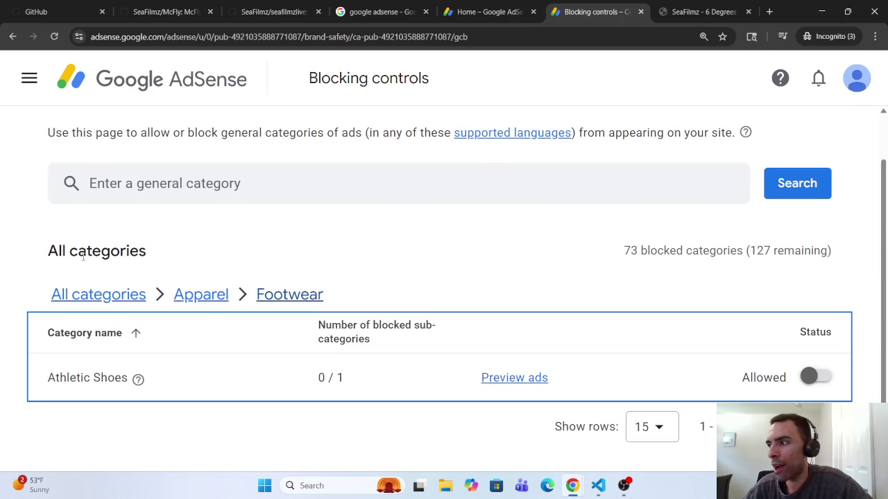
{"action": "left_click", "coordinate": [182, 297]}
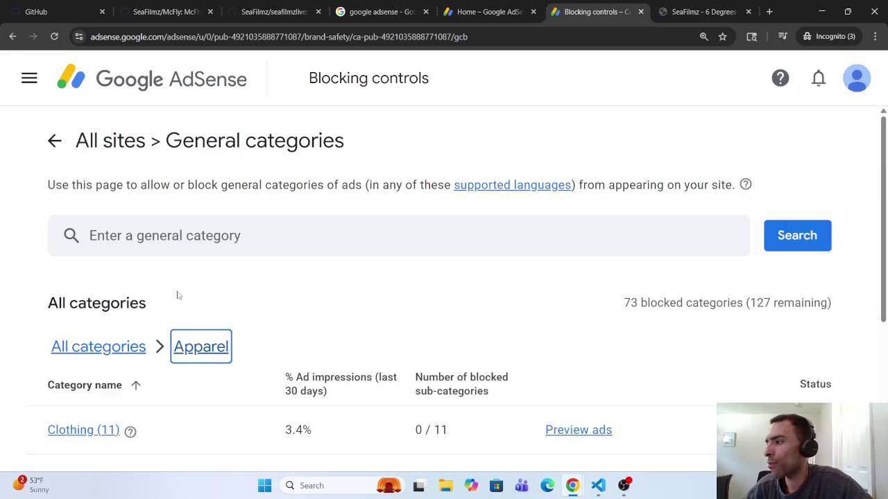
{"action": "scroll", "coordinate": [173, 295], "scroll_direction": "down", "scroll_amount": 3}
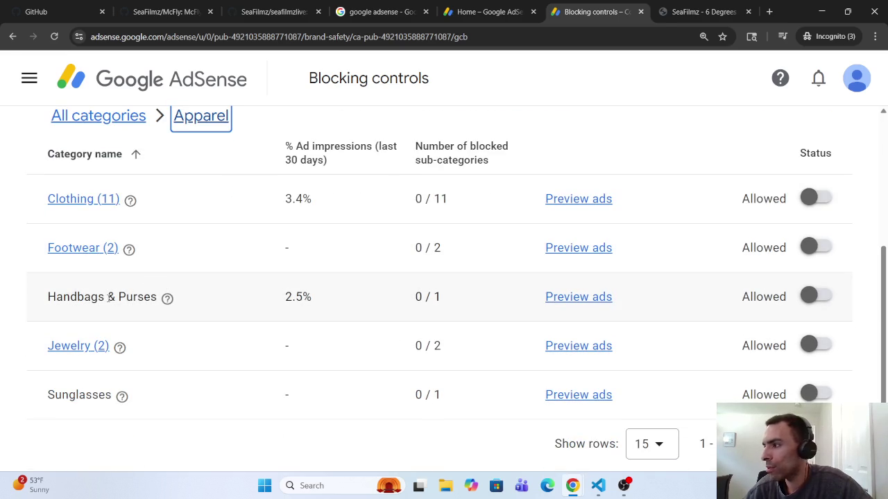
{"action": "left_click", "coordinate": [72, 346]}
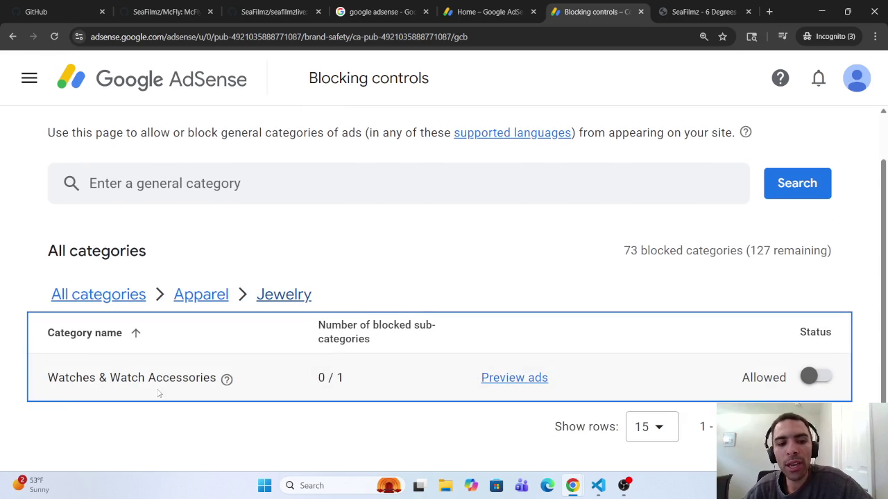
{"action": "left_click", "coordinate": [192, 301]}
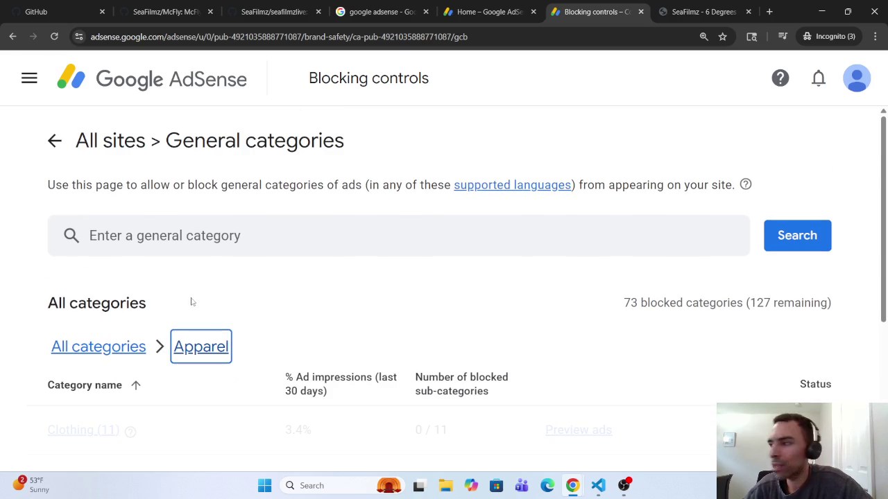
{"action": "scroll", "coordinate": [117, 343], "scroll_direction": "down", "scroll_amount": 2}
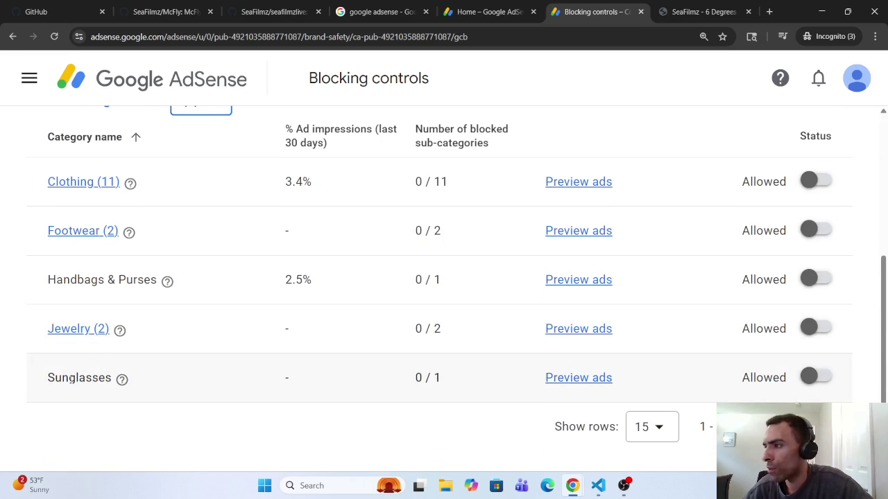
{"action": "scroll", "coordinate": [128, 278], "scroll_direction": "up", "scroll_amount": 3}
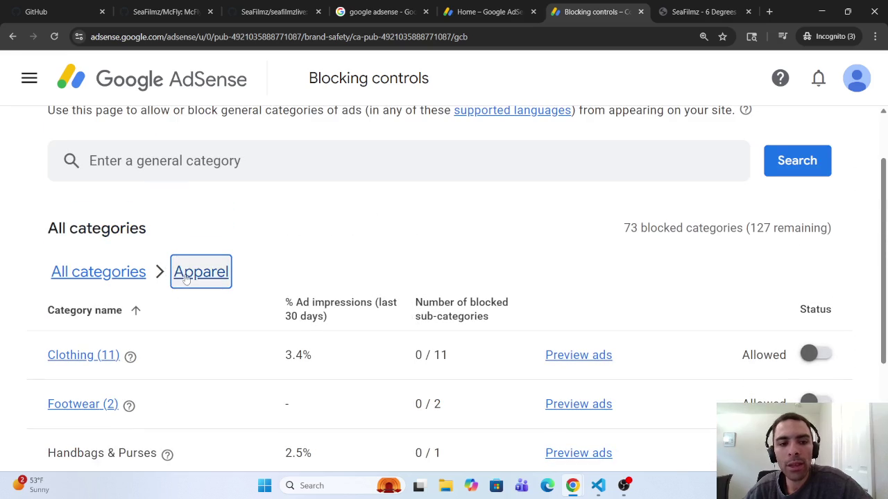
Check the Blocked categories list under All categories, then open the Arts & Entertainment sub-categories.
{"action": "left_click", "coordinate": [129, 278]}
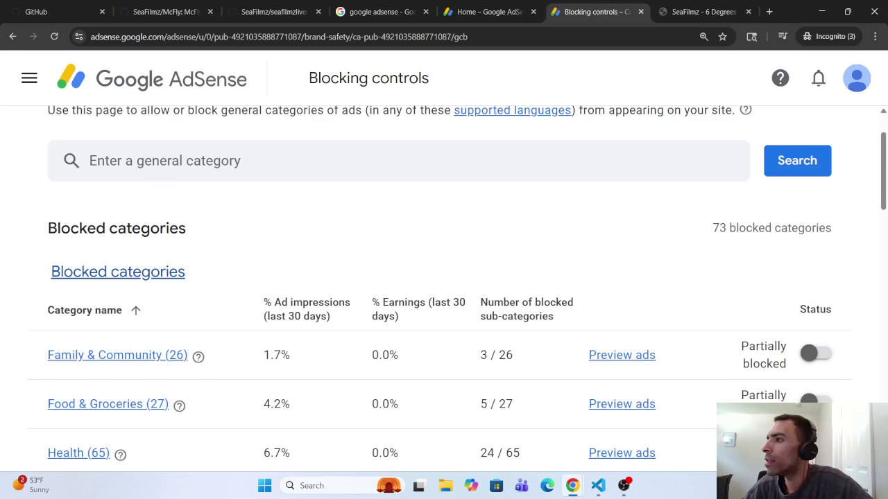
{"action": "key", "text": "alt+Tab"}
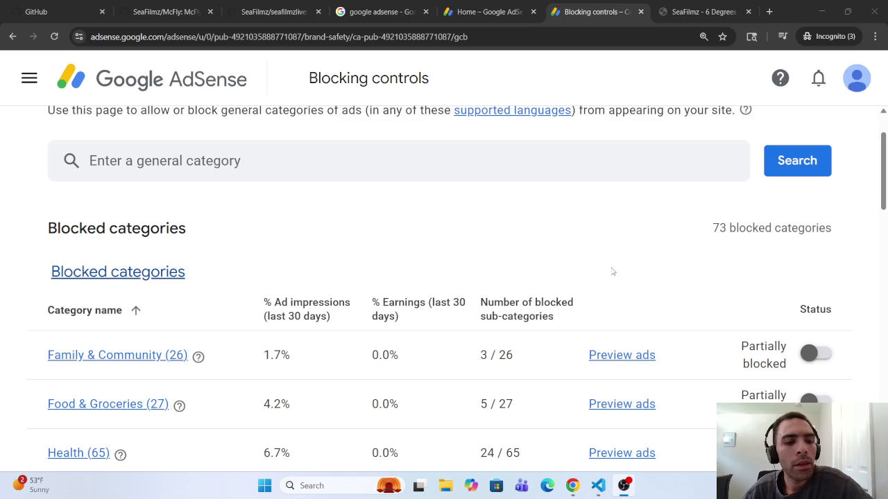
{"action": "scroll", "coordinate": [114, 309], "scroll_direction": "down", "scroll_amount": 2}
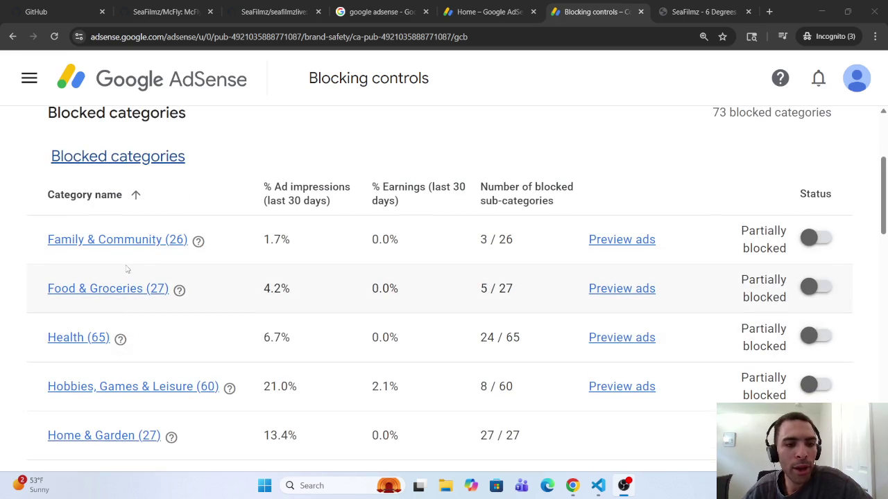
{"action": "scroll", "coordinate": [118, 295], "scroll_direction": "down", "scroll_amount": 7}
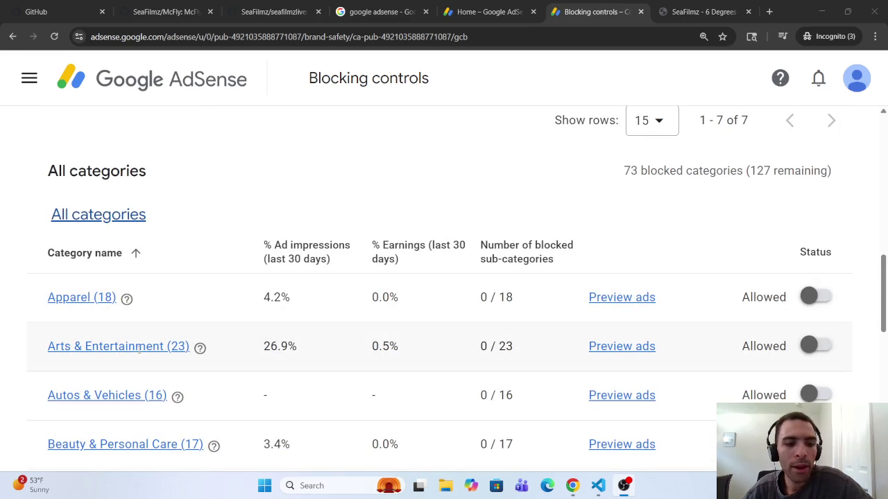
{"action": "right_click", "coordinate": [136, 347]}
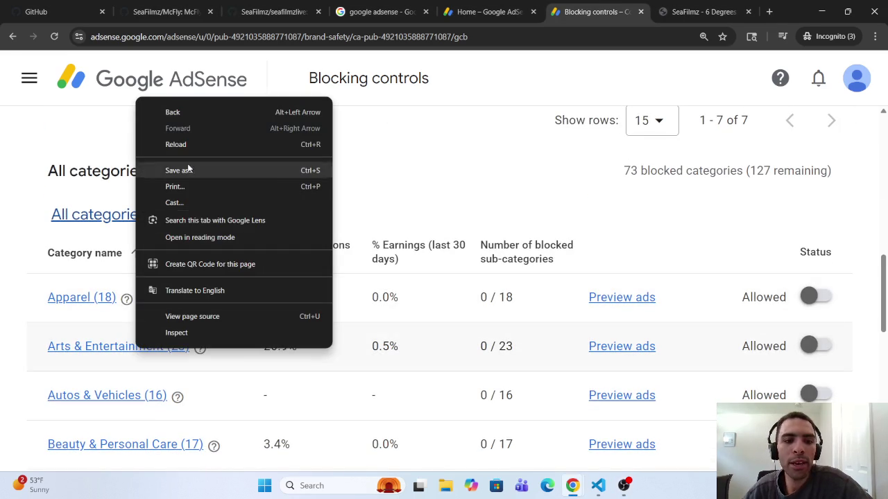
{"action": "left_click", "coordinate": [130, 347]}
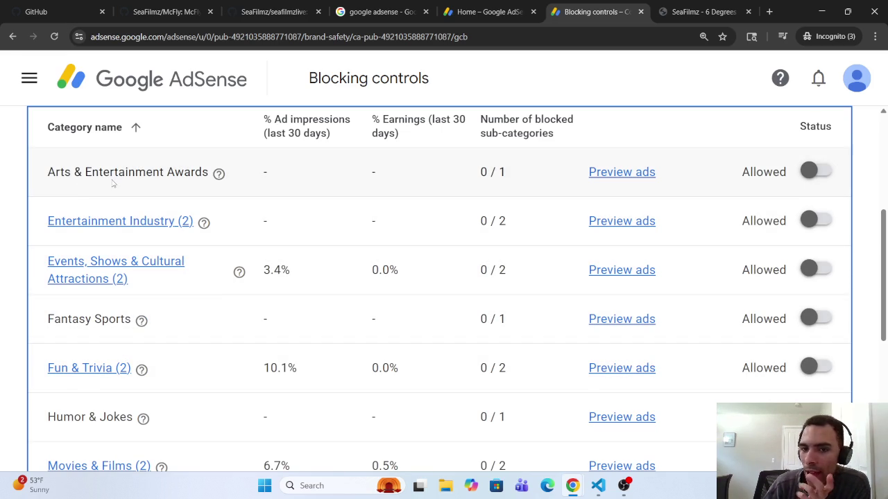
Review the Entertainment Industry sub-categories twice, returning to Arts & Entertainment each time.
{"action": "left_click", "coordinate": [100, 221]}
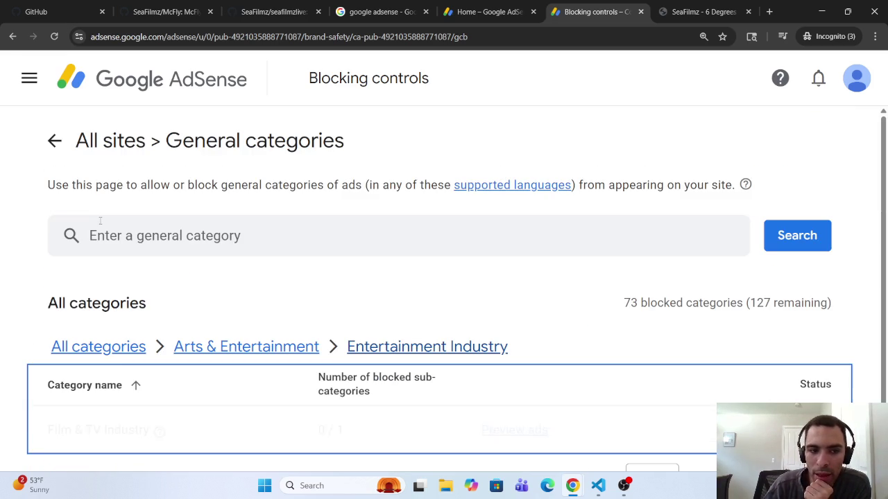
{"action": "scroll", "coordinate": [80, 238], "scroll_direction": "down", "scroll_amount": 1}
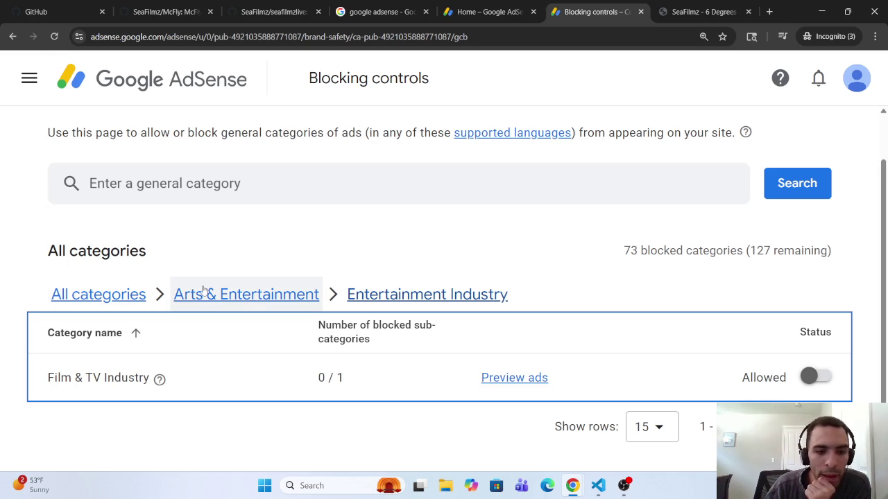
{"action": "left_click", "coordinate": [236, 294]}
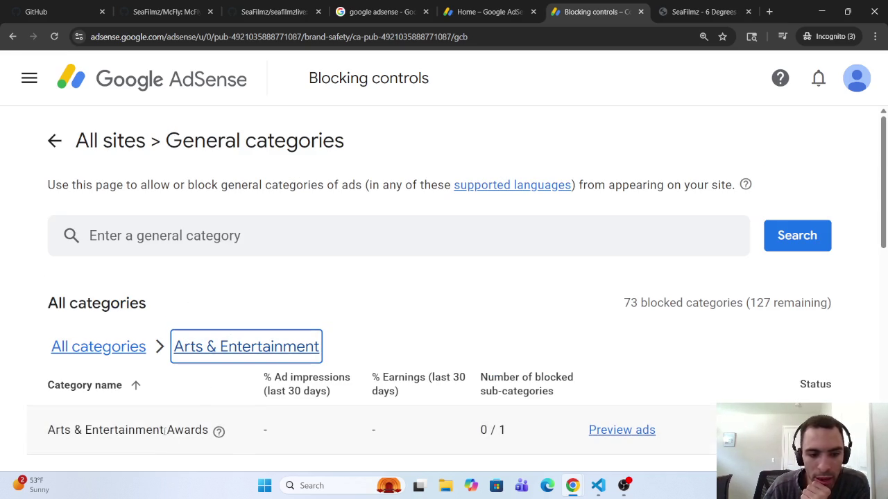
{"action": "scroll", "coordinate": [118, 428], "scroll_direction": "down", "scroll_amount": 3}
{"action": "left_click", "coordinate": [106, 248]}
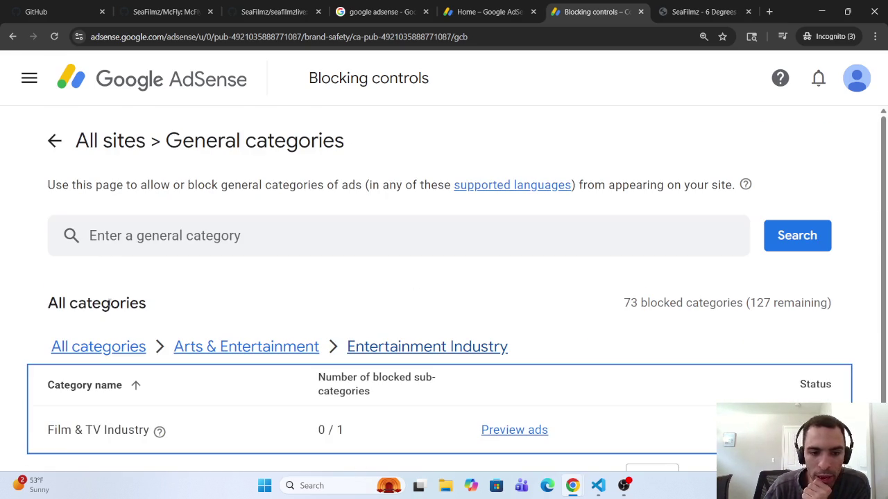
{"action": "left_click", "coordinate": [239, 351]}
{"action": "scroll", "coordinate": [232, 371], "scroll_direction": "down", "scroll_amount": 3}
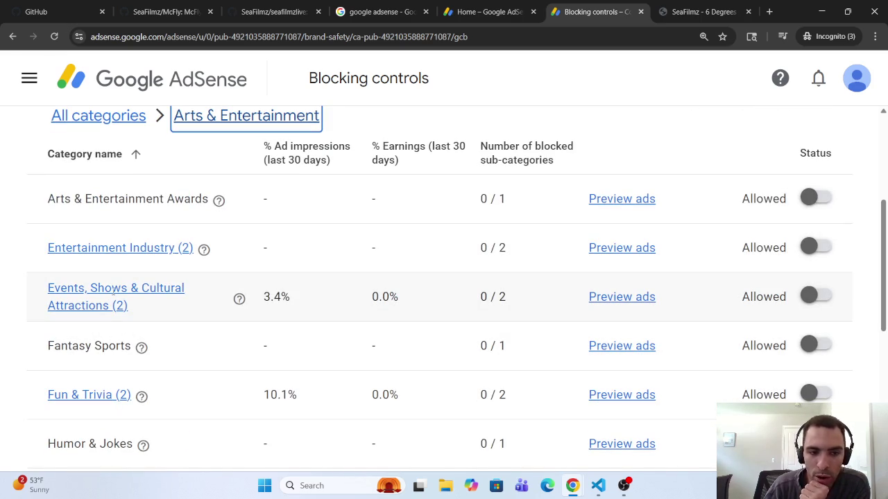
Check Events, Shows & Cultural Attractions and Fun & Trivia, then open Movies & Films (Horror Films 0 / 1 blocked).
{"action": "left_click", "coordinate": [112, 292]}
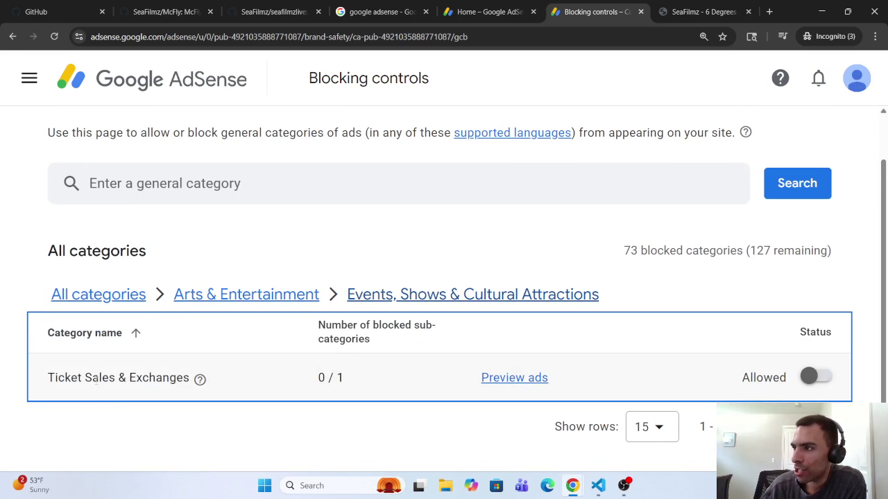
{"action": "left_click", "coordinate": [172, 295]}
{"action": "scroll", "coordinate": [168, 320], "scroll_direction": "down", "scroll_amount": 3}
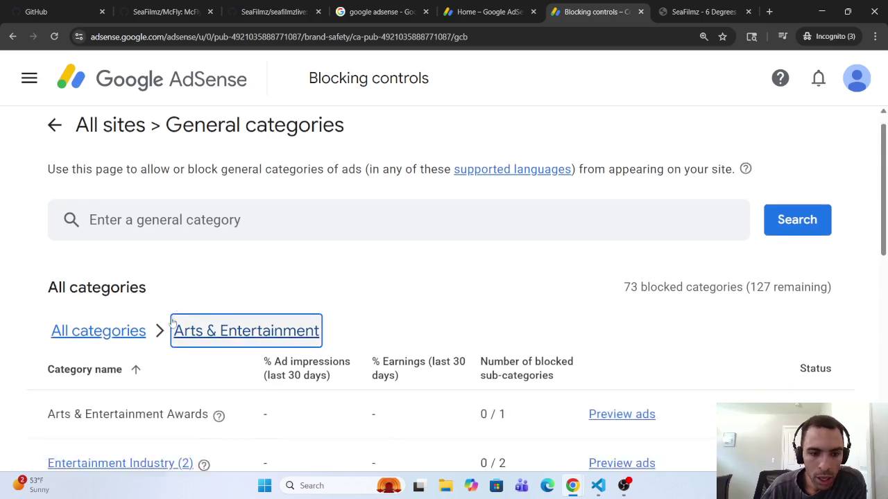
{"action": "scroll", "coordinate": [167, 320], "scroll_direction": "down", "scroll_amount": 1}
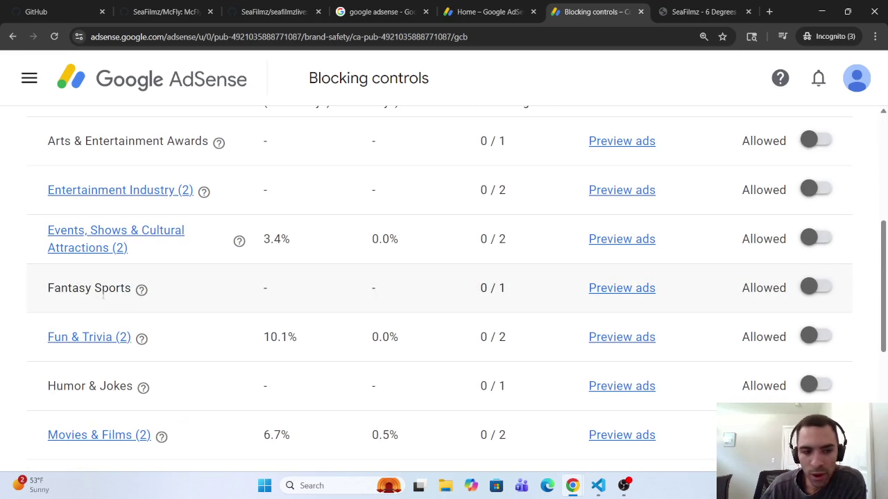
{"action": "left_click", "coordinate": [91, 338]}
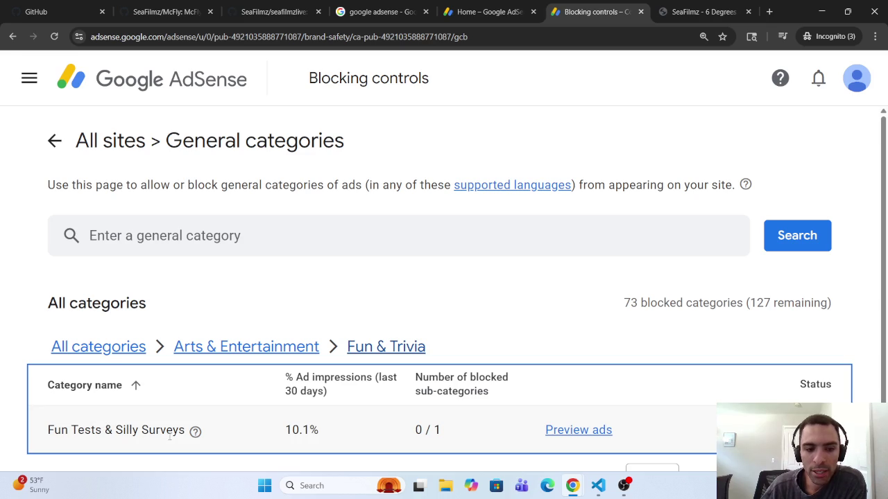
{"action": "left_click", "coordinate": [211, 350]}
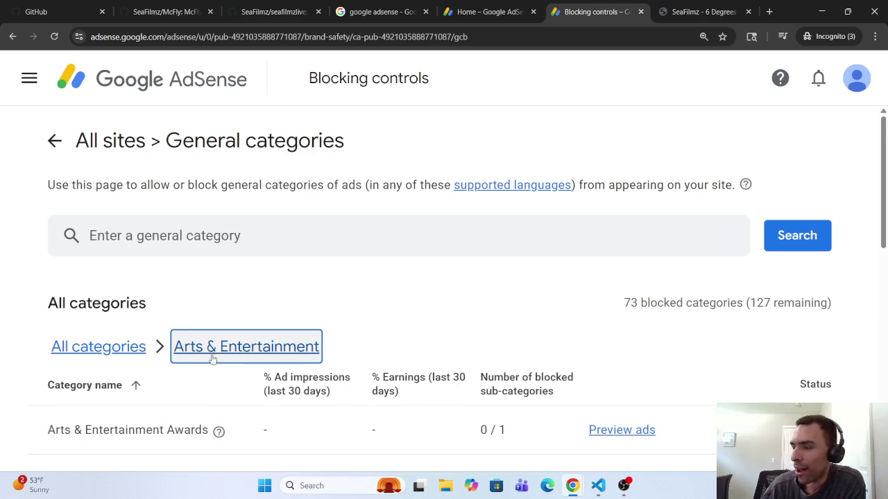
{"action": "scroll", "coordinate": [201, 368], "scroll_direction": "down", "scroll_amount": 4}
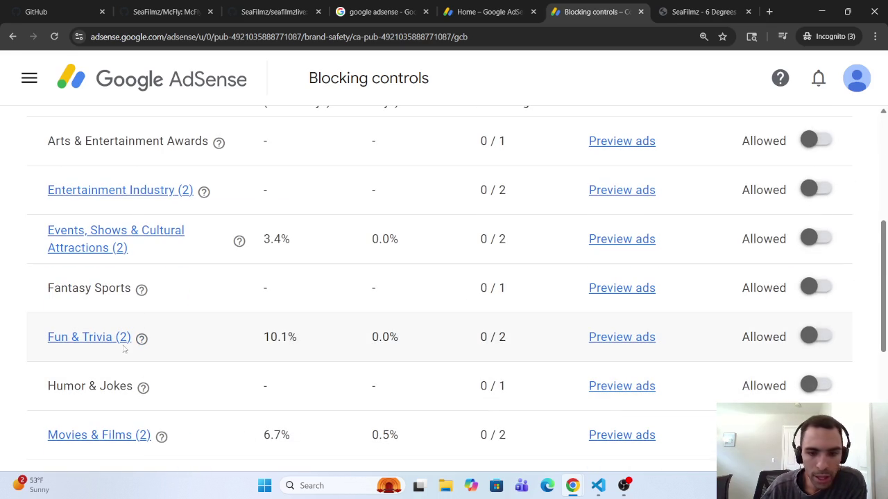
{"action": "scroll", "coordinate": [109, 401], "scroll_direction": "down", "scroll_amount": 1}
{"action": "left_click", "coordinate": [120, 391]}
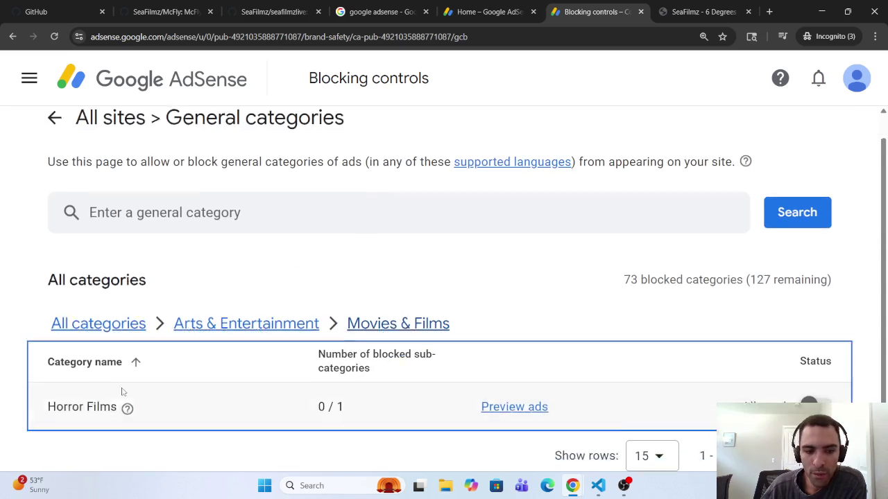
Go back to Blocking controls and reopen the General categories' Arts & Entertainment sub-categories.
{"action": "left_click", "coordinate": [11, 42]}
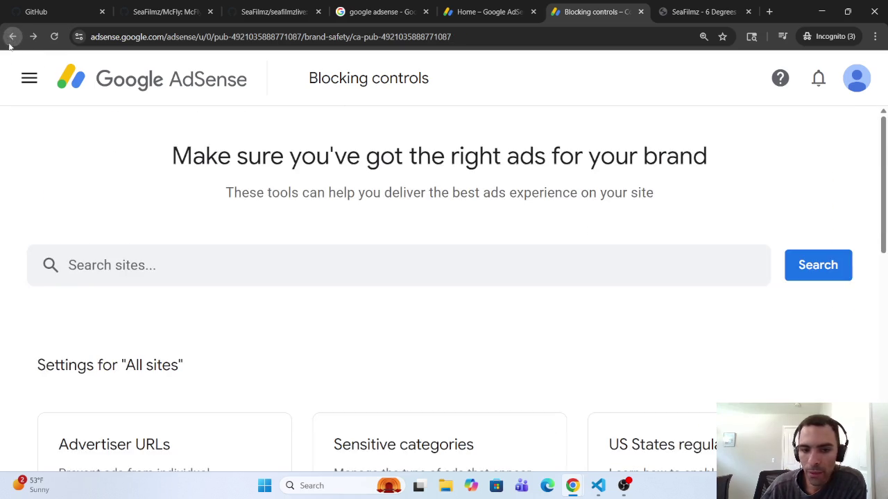
{"action": "scroll", "coordinate": [76, 271], "scroll_direction": "down", "scroll_amount": 5}
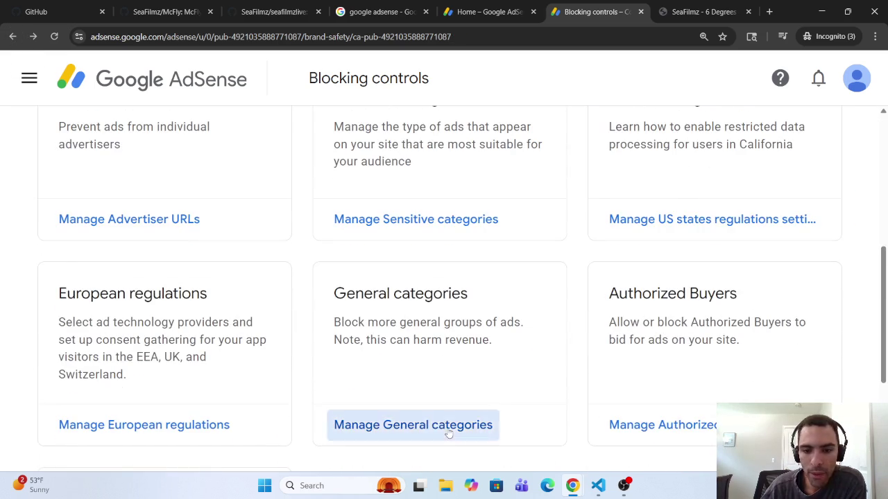
{"action": "left_click", "coordinate": [449, 434]}
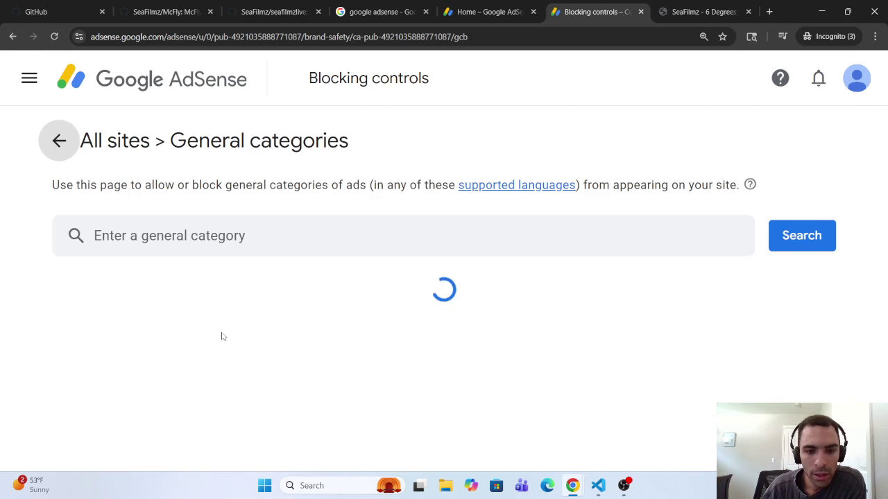
{"action": "left_click", "coordinate": [284, 351]}
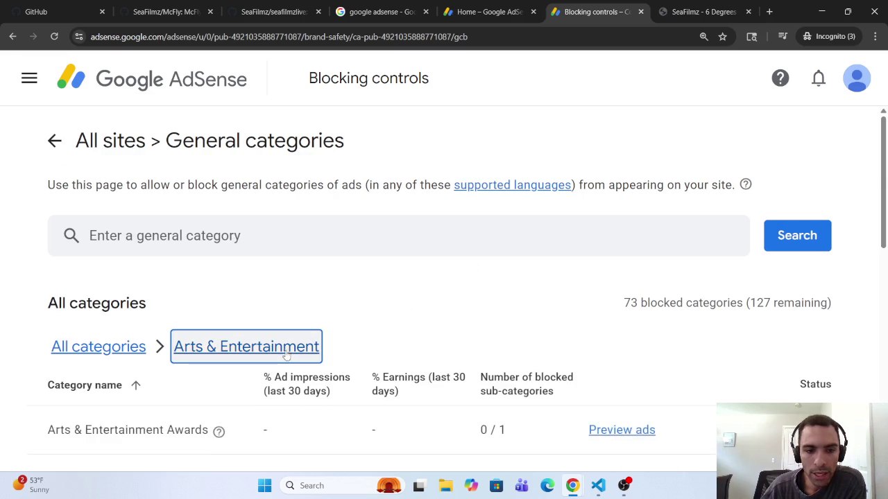
{"action": "scroll", "coordinate": [286, 355], "scroll_direction": "down", "scroll_amount": 7}
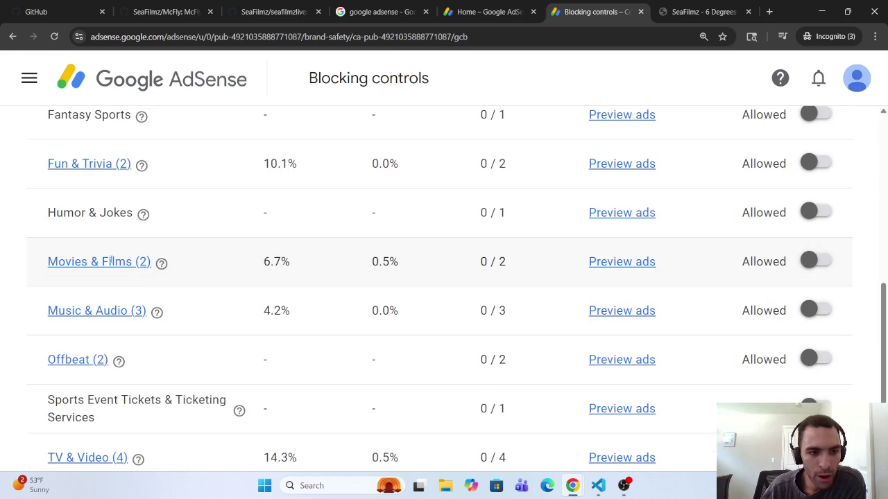
Review the Music & Audio and Offbeat sub-categories, returning to Arts & Entertainment each time.
{"action": "left_click", "coordinate": [114, 312]}
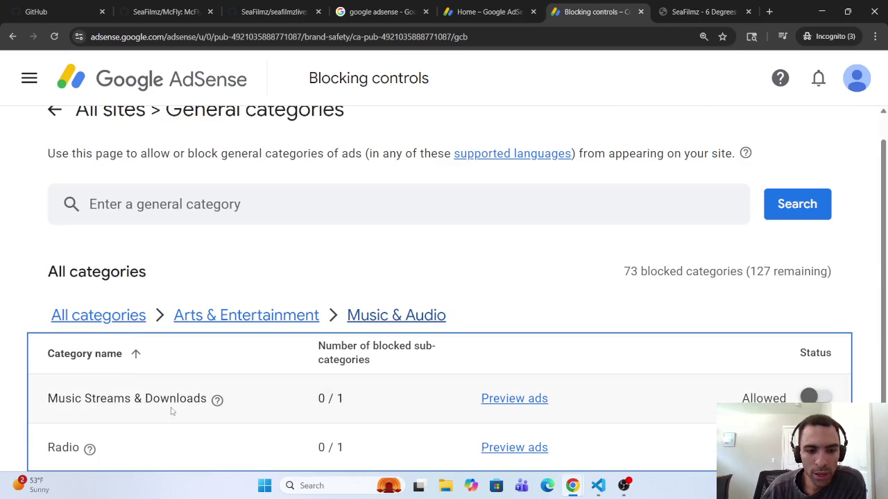
{"action": "scroll", "coordinate": [171, 413], "scroll_direction": "down", "scroll_amount": 1}
{"action": "left_click", "coordinate": [224, 252]}
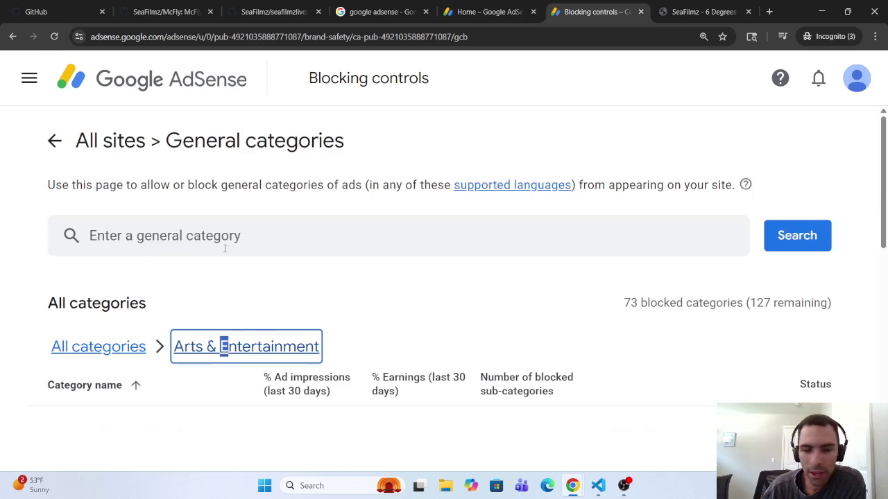
{"action": "scroll", "coordinate": [208, 264], "scroll_direction": "down", "scroll_amount": 3}
{"action": "scroll", "coordinate": [206, 266], "scroll_direction": "down", "scroll_amount": 3}
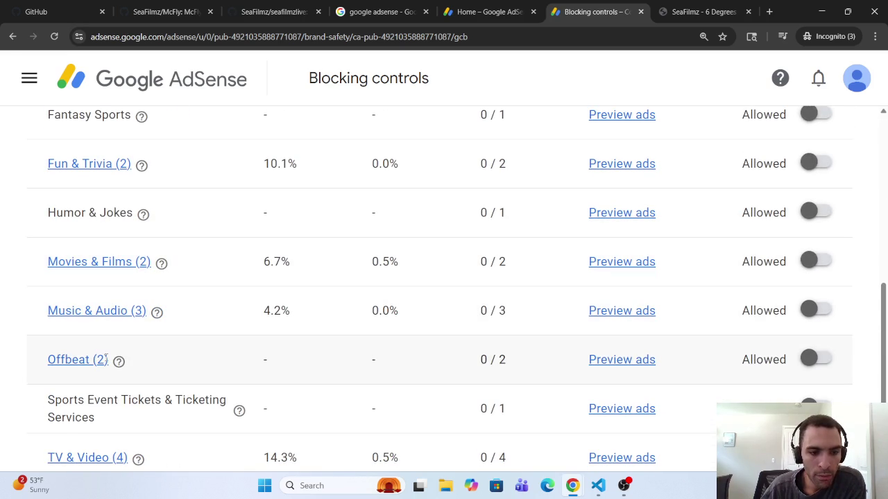
{"action": "left_click", "coordinate": [92, 359]}
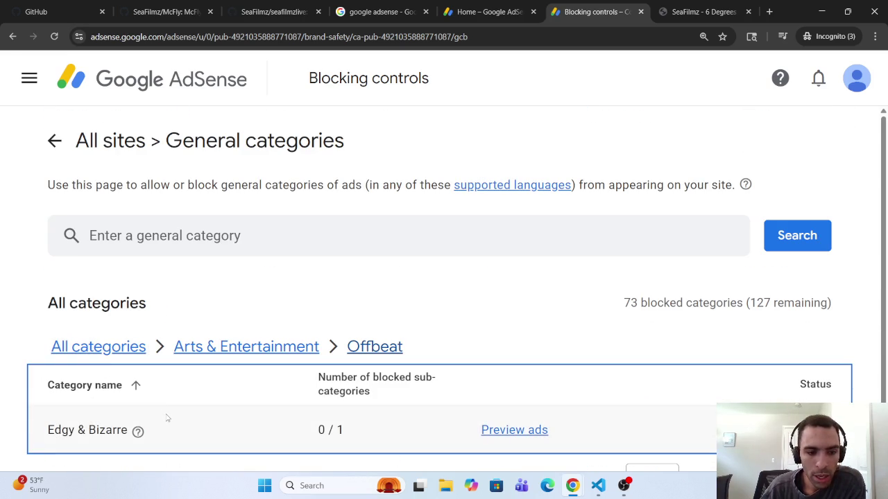
{"action": "left_click", "coordinate": [246, 347]}
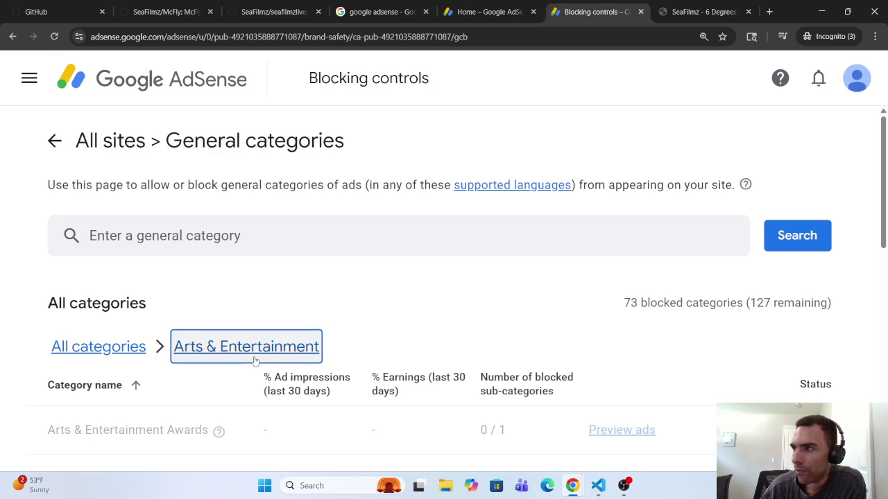
{"action": "scroll", "coordinate": [247, 352], "scroll_direction": "down", "scroll_amount": 3}
{"action": "scroll", "coordinate": [247, 352], "scroll_direction": "down", "scroll_amount": 5}
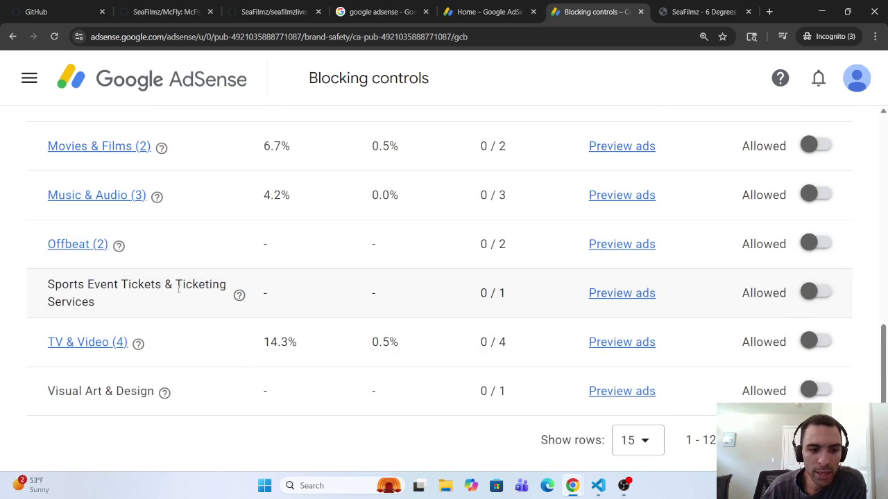
Review TV & Video and TV Shows & Programs, then return to the top-level Blocked categories list.
{"action": "left_click", "coordinate": [69, 343]}
{"action": "scroll", "coordinate": [113, 362], "scroll_direction": "down", "scroll_amount": 1}
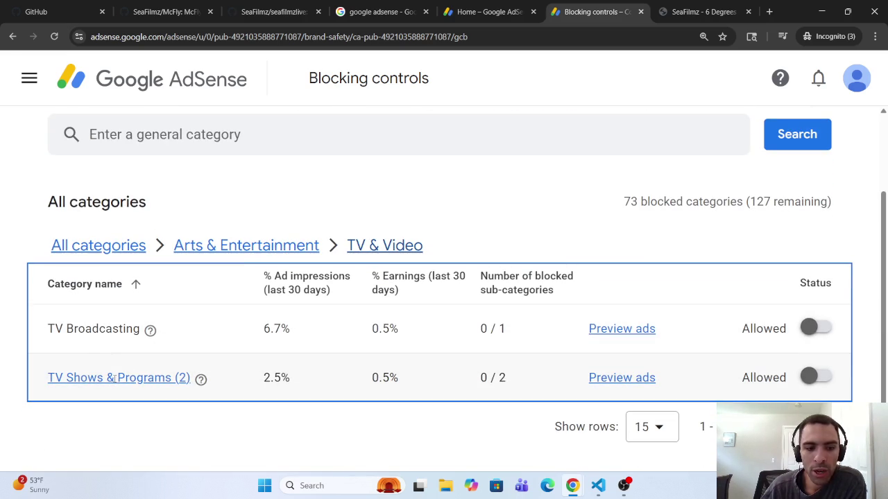
{"action": "left_click", "coordinate": [112, 380]}
{"action": "scroll", "coordinate": [110, 389], "scroll_direction": "down", "scroll_amount": 1}
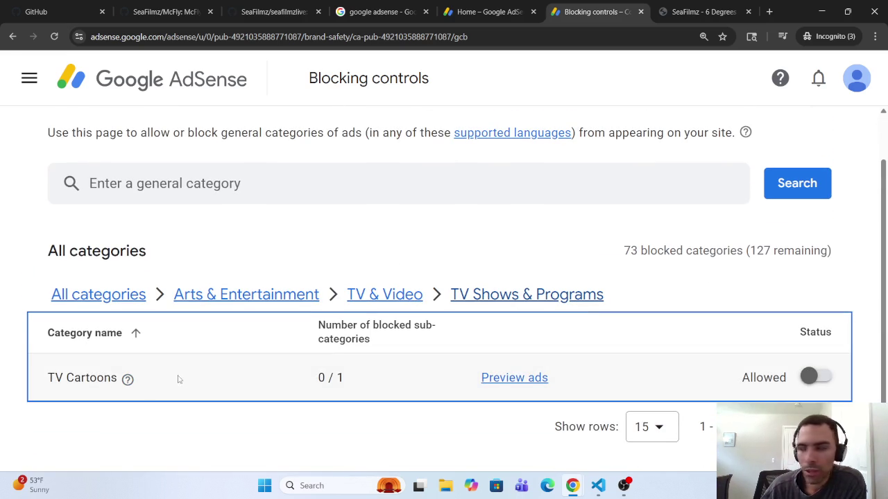
{"action": "left_click", "coordinate": [279, 294]}
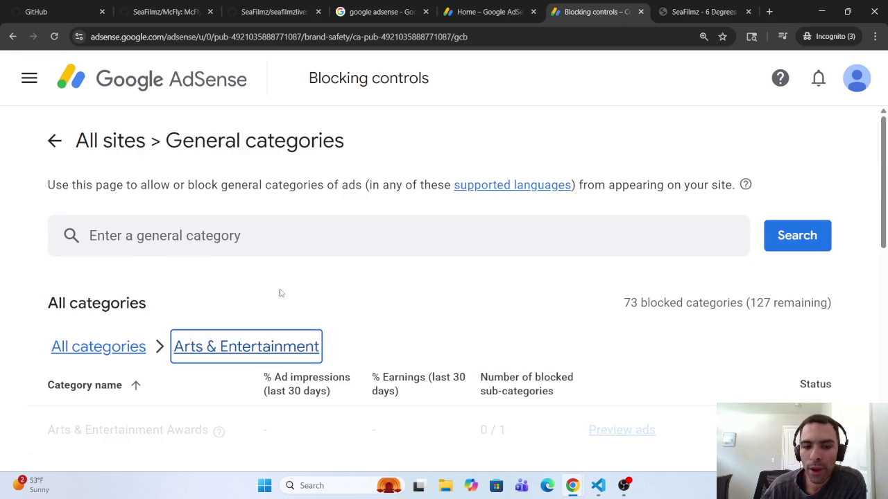
{"action": "scroll", "coordinate": [257, 323], "scroll_direction": "down", "scroll_amount": 5}
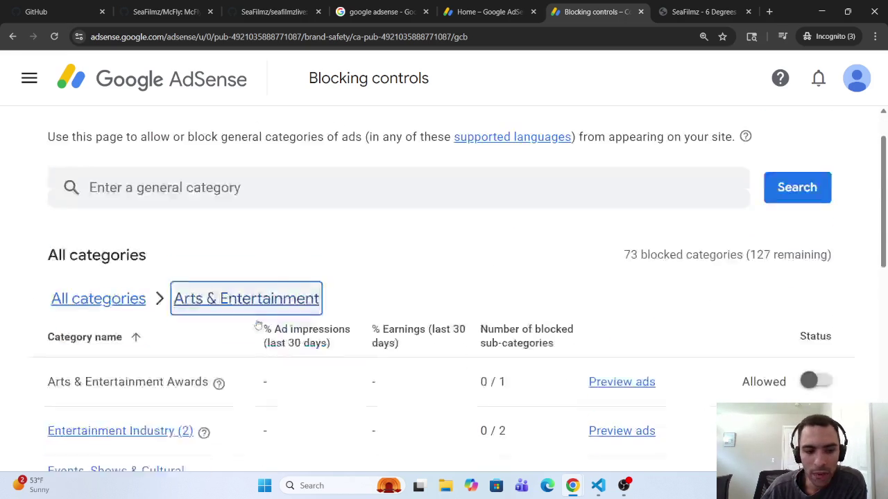
{"action": "scroll", "coordinate": [256, 326], "scroll_direction": "down", "scroll_amount": 4}
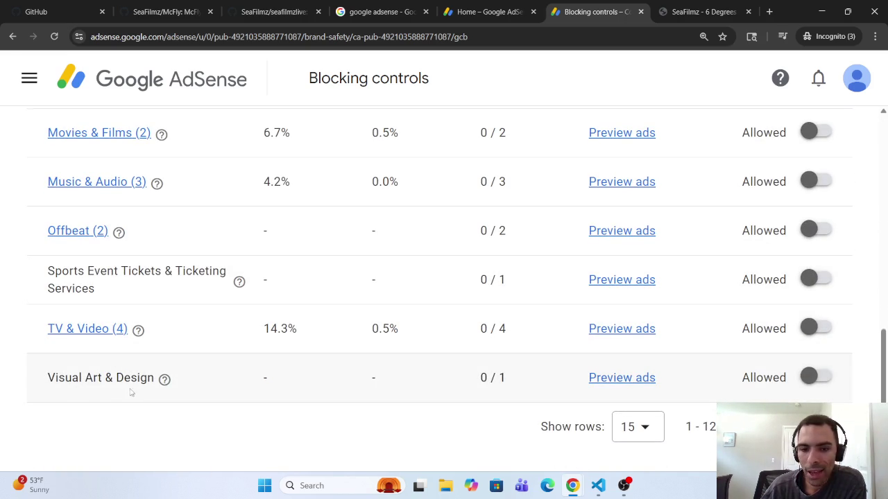
{"action": "scroll", "coordinate": [130, 393], "scroll_direction": "up", "scroll_amount": 9}
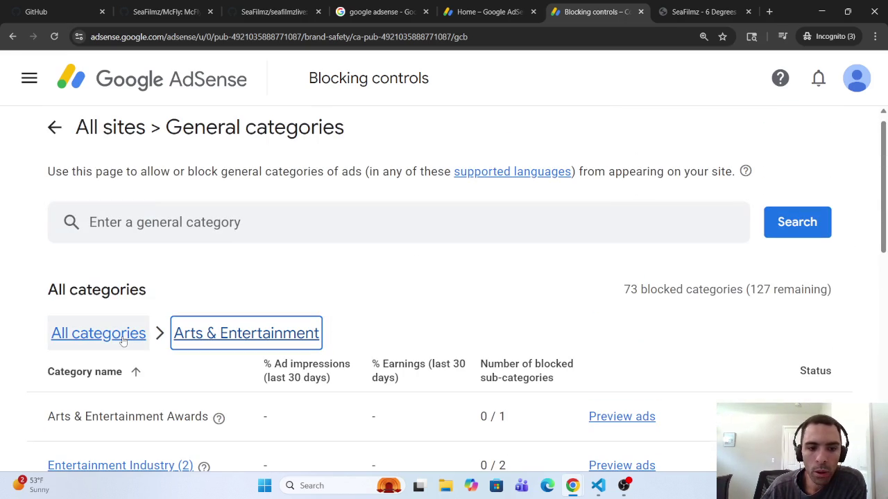
{"action": "left_click", "coordinate": [125, 340]}
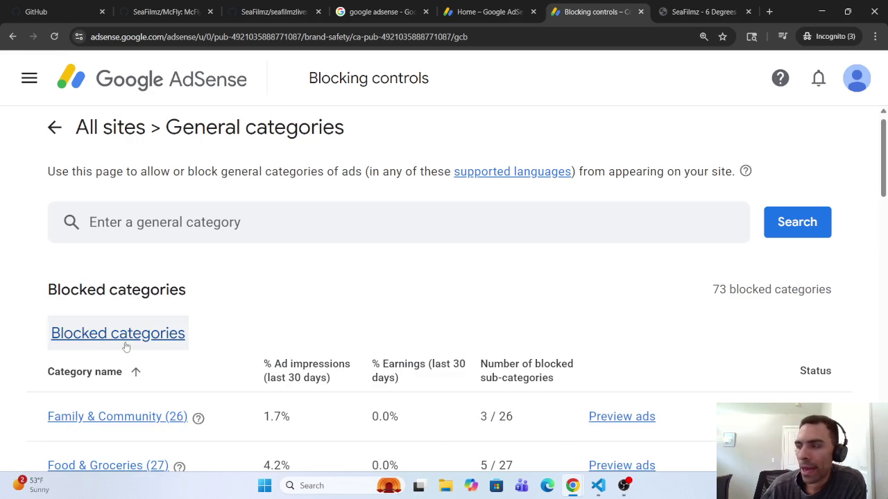
Switch off the Home & Garden toggle in the Blocked categories table so the whole category is allowed.
{"action": "scroll", "coordinate": [126, 350], "scroll_direction": "down", "scroll_amount": 4}
{"action": "scroll", "coordinate": [104, 351], "scroll_direction": "up", "scroll_amount": 4}
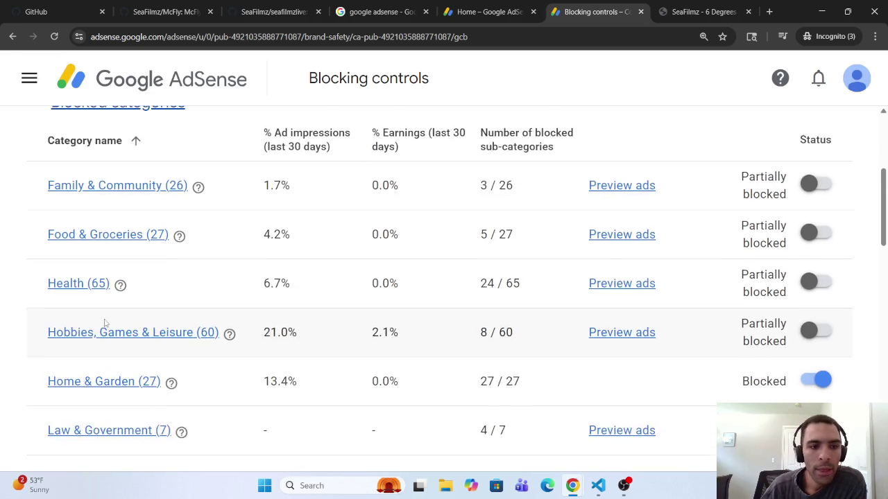
{"action": "scroll", "coordinate": [106, 324], "scroll_direction": "down", "scroll_amount": 3}
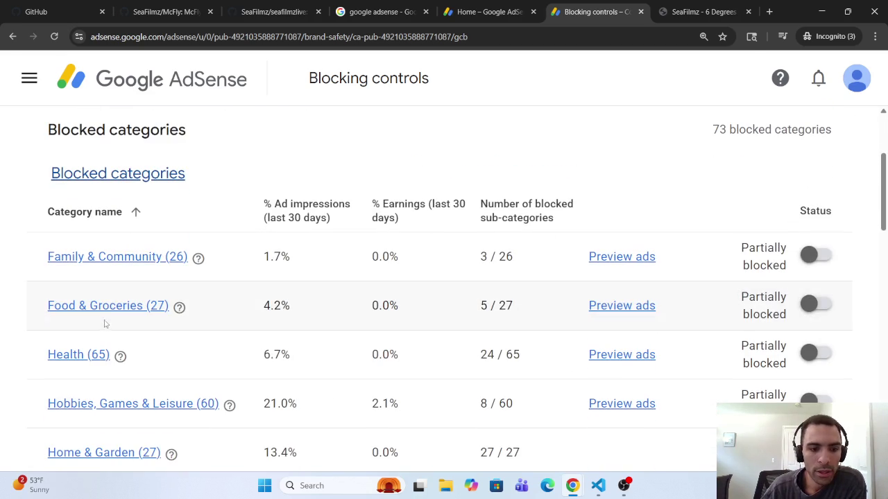
{"action": "scroll", "coordinate": [152, 296], "scroll_direction": "down", "scroll_amount": 3}
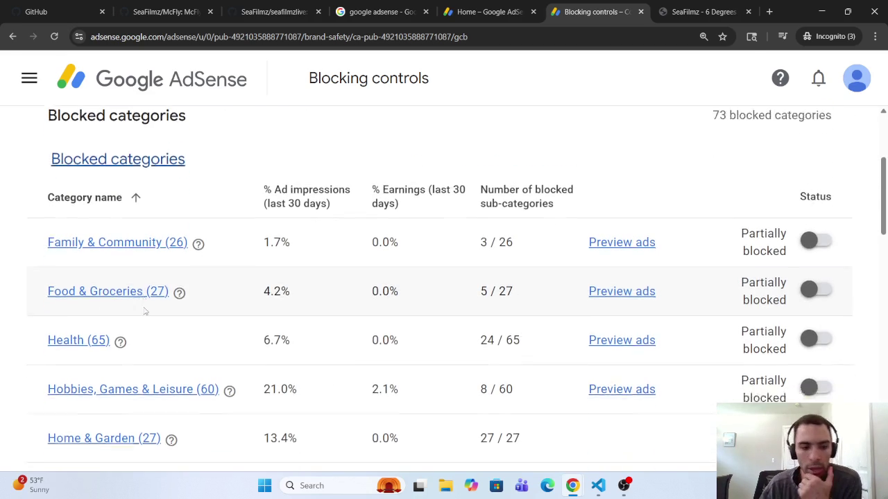
{"action": "left_click", "coordinate": [810, 279]}
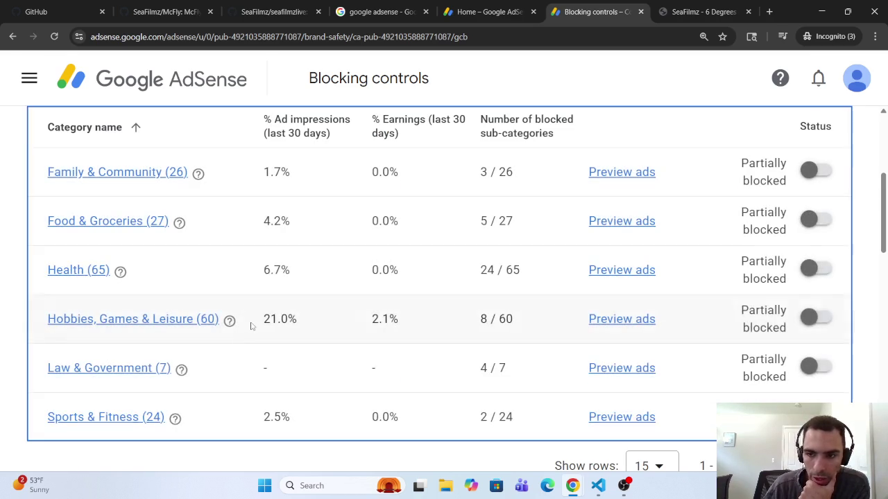
{"action": "scroll", "coordinate": [249, 332], "scroll_direction": "down", "scroll_amount": 8}
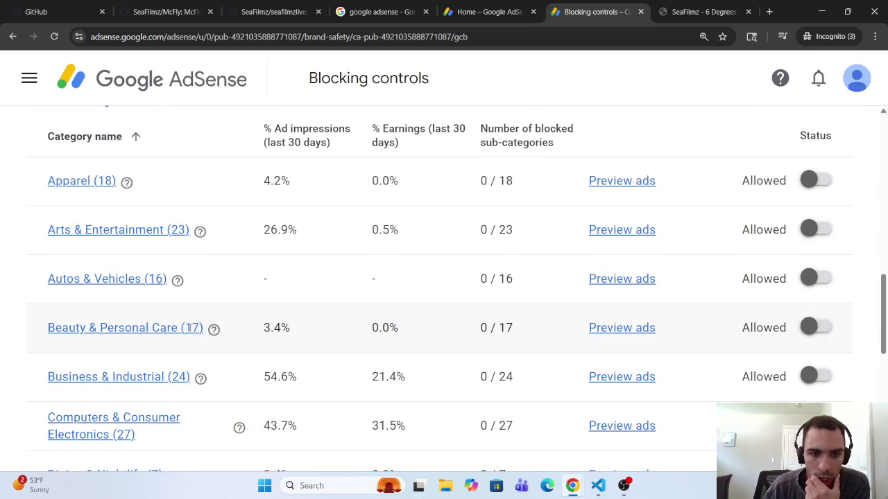
Drill into Autos & Vehicles > Motor Vehicles > Cars & Trucks and confirm all are allowed.
{"action": "right_click", "coordinate": [114, 279]}
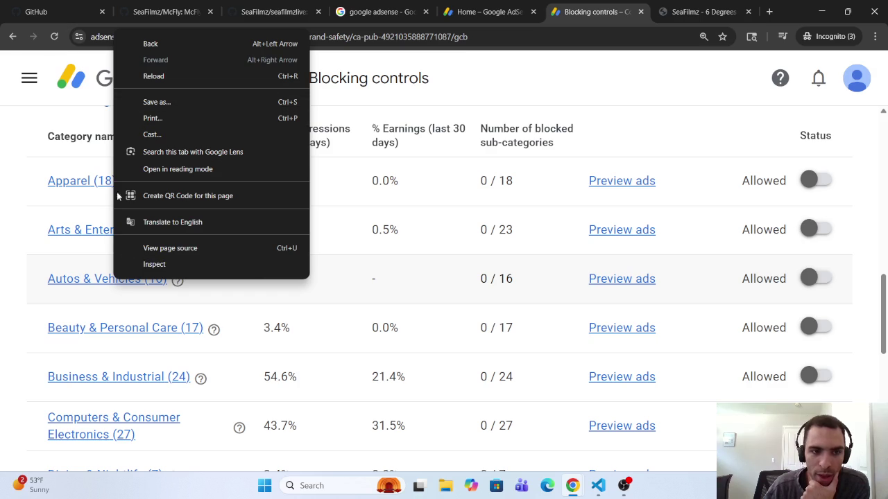
{"action": "left_click", "coordinate": [110, 278]}
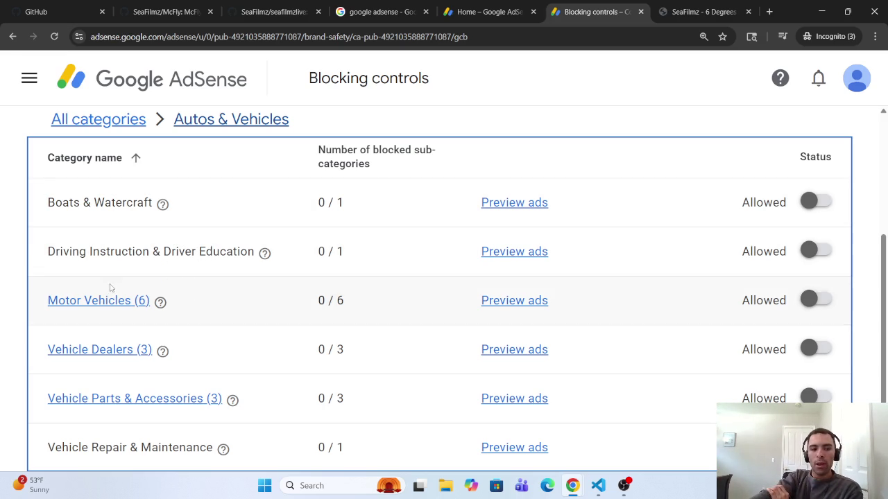
{"action": "left_click", "coordinate": [127, 303]}
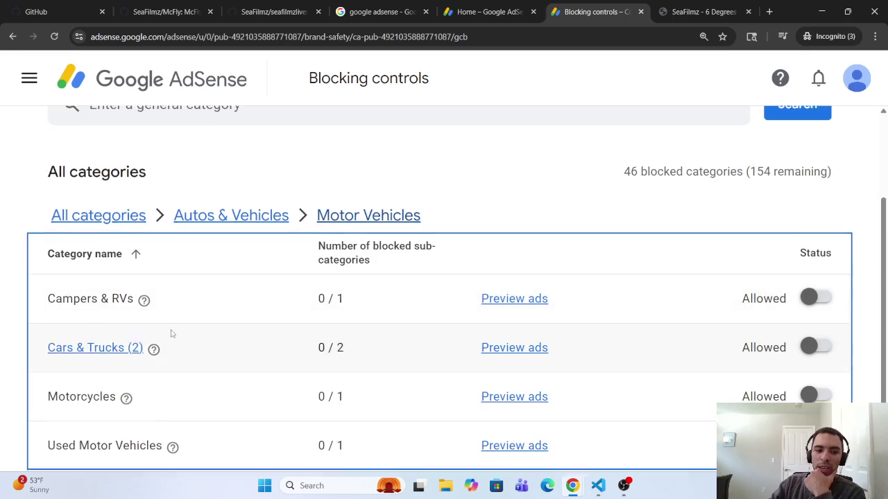
{"action": "scroll", "coordinate": [172, 340], "scroll_direction": "down", "scroll_amount": 1}
{"action": "left_click", "coordinate": [113, 281]}
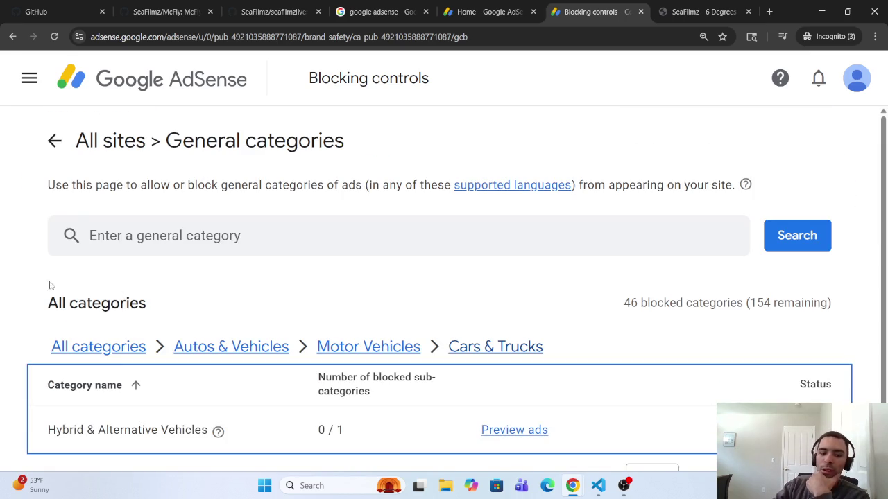
{"action": "left_click", "coordinate": [269, 350]}
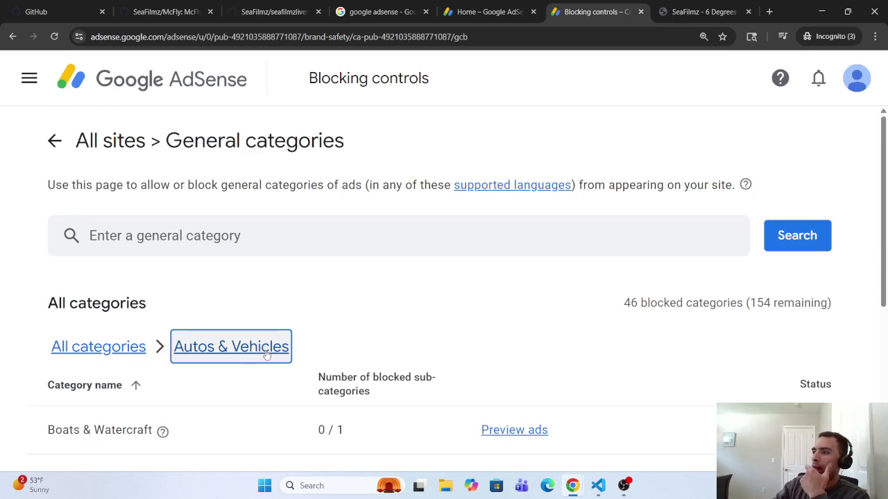
Return to the top-level list and scan the Apparel through Dining & Nightlife rows.
{"action": "scroll", "coordinate": [263, 361], "scroll_direction": "down", "scroll_amount": 4}
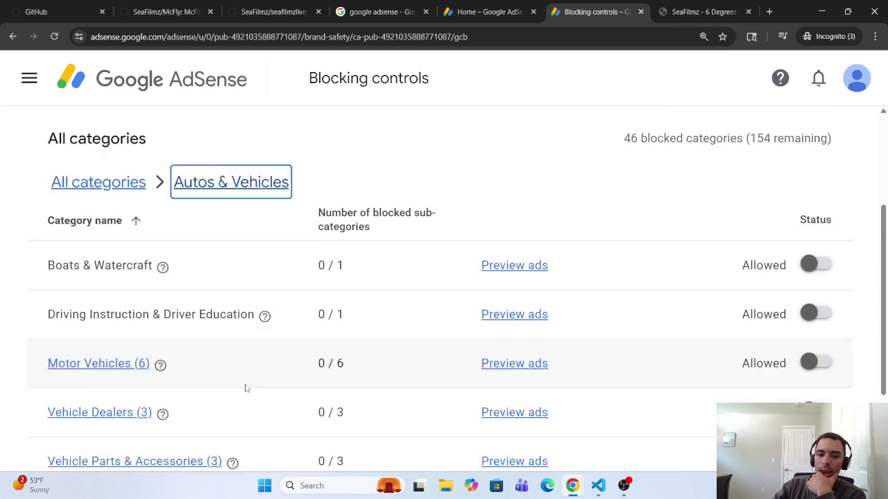
{"action": "scroll", "coordinate": [250, 387], "scroll_direction": "down", "scroll_amount": 1}
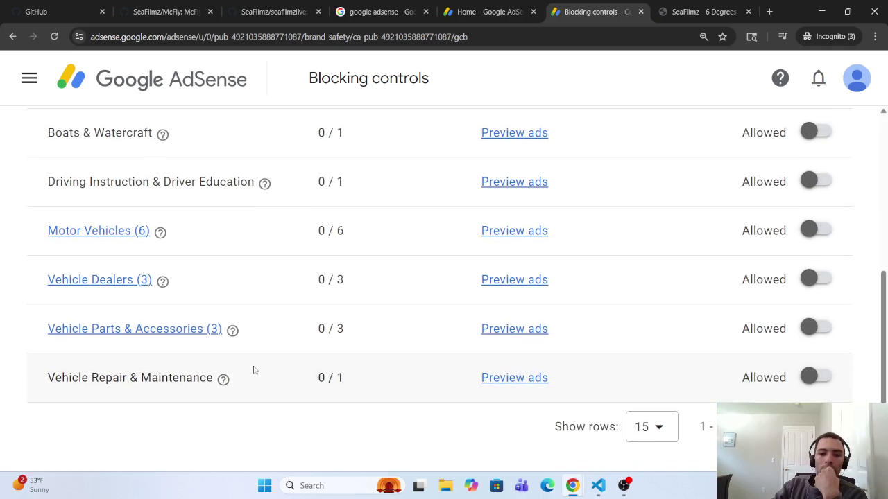
{"action": "scroll", "coordinate": [263, 347], "scroll_direction": "up", "scroll_amount": 2}
{"action": "scroll", "coordinate": [264, 339], "scroll_direction": "up", "scroll_amount": 2}
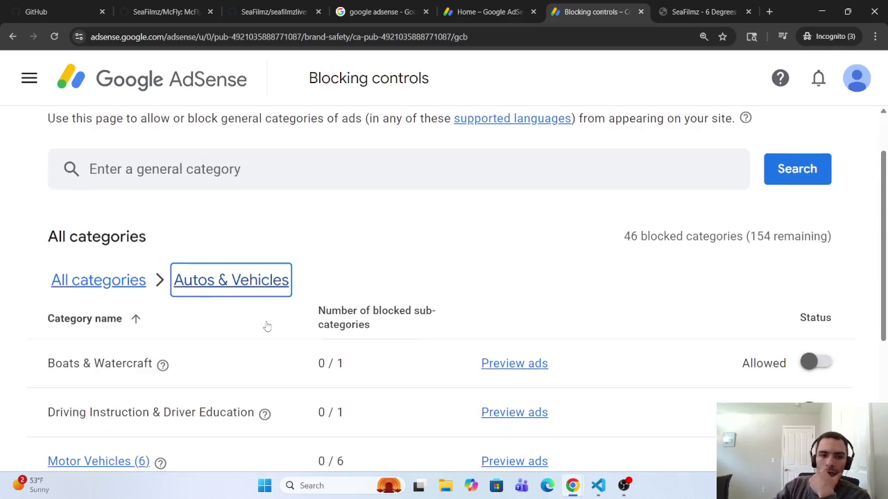
{"action": "left_click", "coordinate": [118, 289]}
{"action": "scroll", "coordinate": [159, 319], "scroll_direction": "down", "scroll_amount": 3}
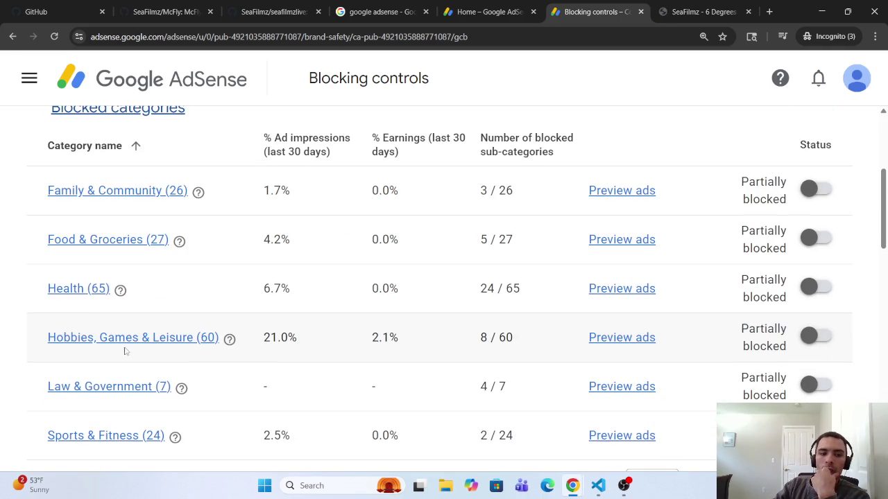
{"action": "scroll", "coordinate": [134, 216], "scroll_direction": "up", "scroll_amount": 3}
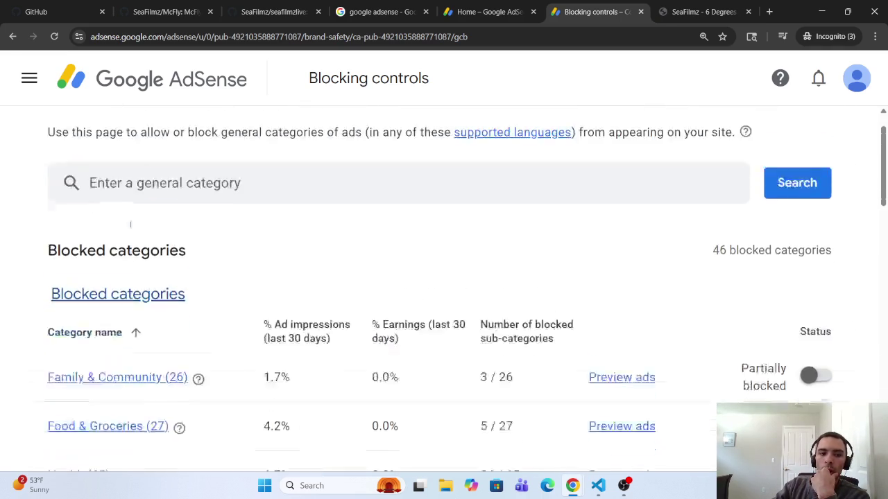
{"action": "scroll", "coordinate": [131, 257], "scroll_direction": "up", "scroll_amount": 1}
{"action": "scroll", "coordinate": [135, 267], "scroll_direction": "down", "scroll_amount": 6}
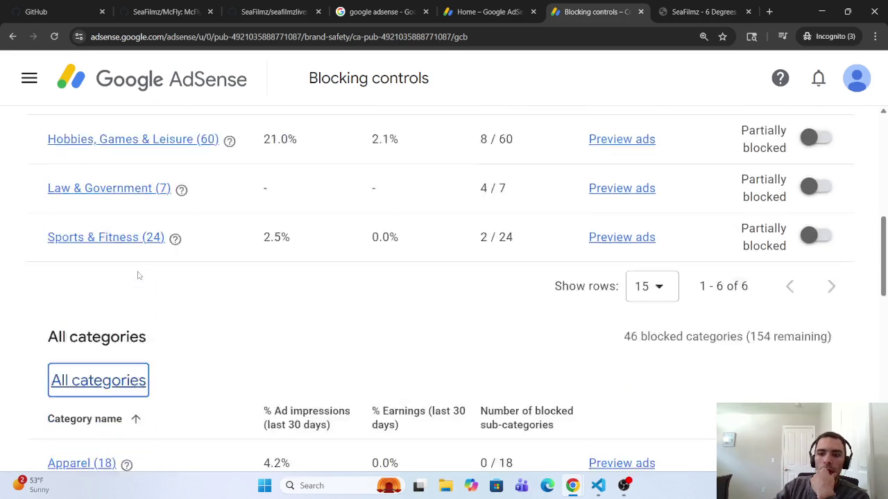
{"action": "scroll", "coordinate": [139, 276], "scroll_direction": "down", "scroll_amount": 5}
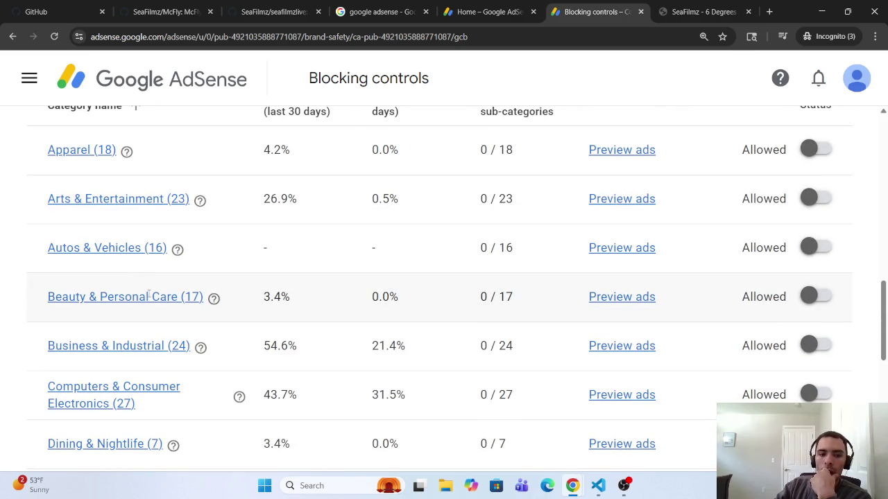
Open Beauty & Personal Care and check its Hair Care subcategories.
{"action": "left_click", "coordinate": [148, 296]}
{"action": "scroll", "coordinate": [195, 170], "scroll_direction": "up", "scroll_amount": 2}
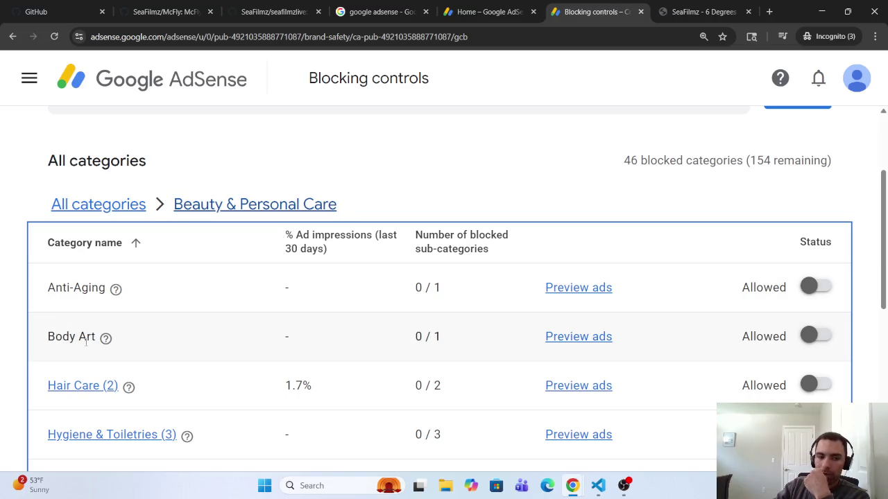
{"action": "left_click", "coordinate": [81, 388]}
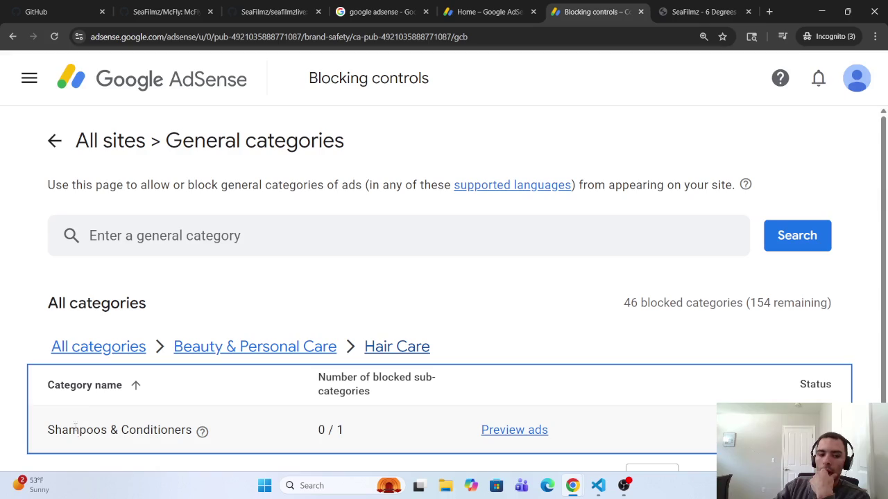
{"action": "left_click", "coordinate": [255, 347]}
Check Hygiene & Toiletries, then view Skin Care's Face Care and Hand & Body Soaps.
{"action": "scroll", "coordinate": [139, 361], "scroll_direction": "down", "scroll_amount": 3}
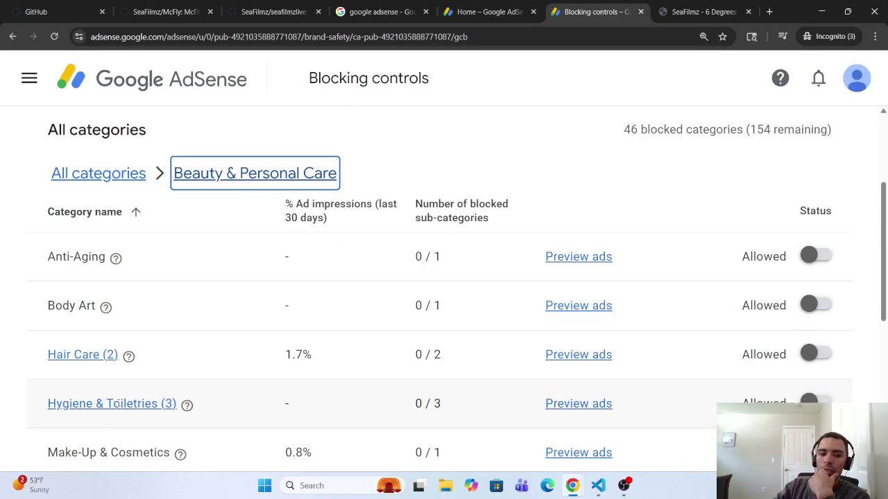
{"action": "left_click", "coordinate": [115, 404]}
{"action": "scroll", "coordinate": [113, 401], "scroll_direction": "down", "scroll_amount": 1}
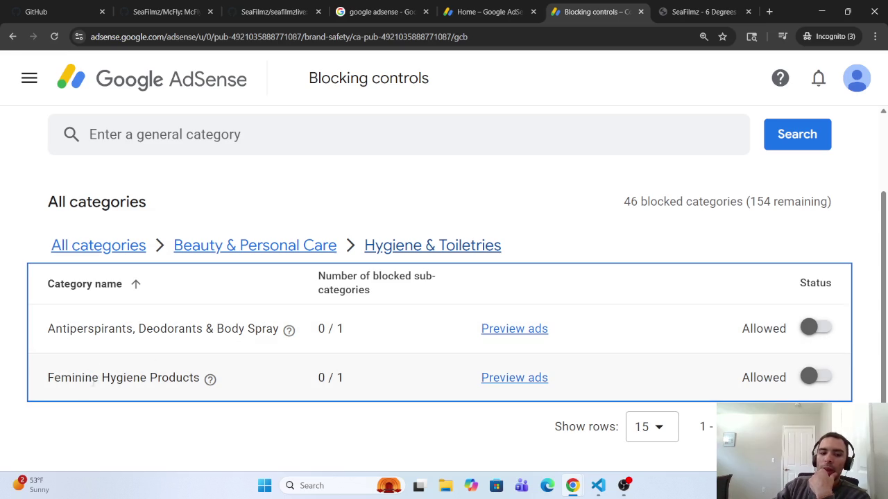
{"action": "left_click", "coordinate": [288, 248]}
{"action": "scroll", "coordinate": [246, 289], "scroll_direction": "down", "scroll_amount": 3}
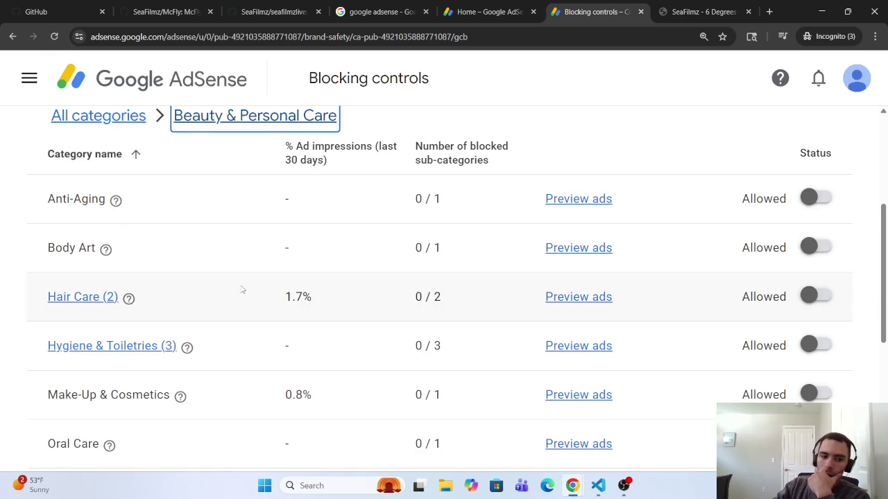
{"action": "scroll", "coordinate": [147, 392], "scroll_direction": "down", "scroll_amount": 1}
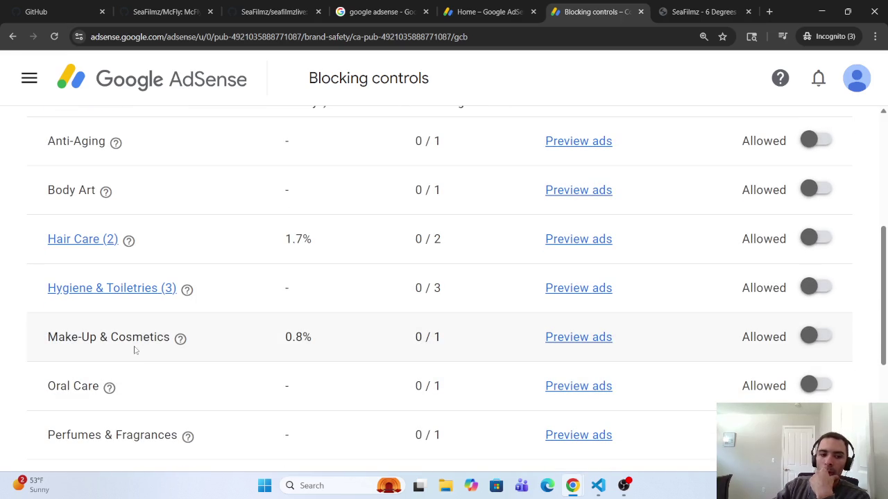
{"action": "scroll", "coordinate": [82, 397], "scroll_direction": "down", "scroll_amount": 1}
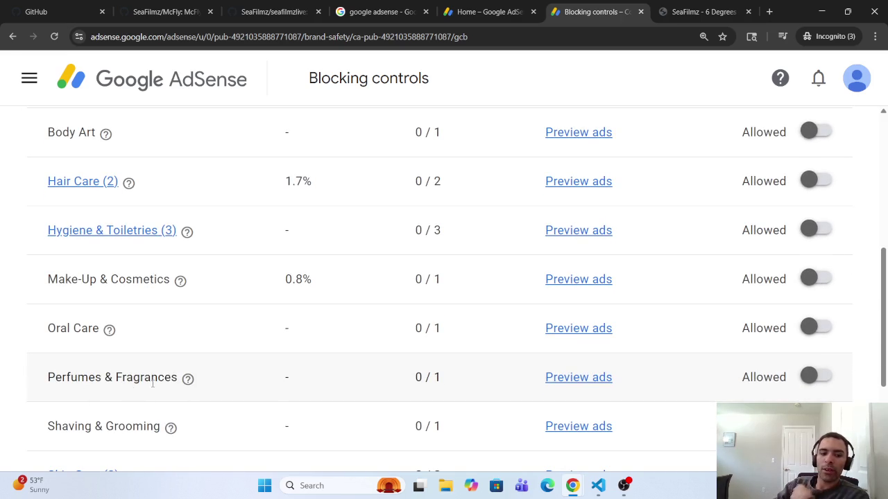
{"action": "scroll", "coordinate": [152, 385], "scroll_direction": "down", "scroll_amount": 2}
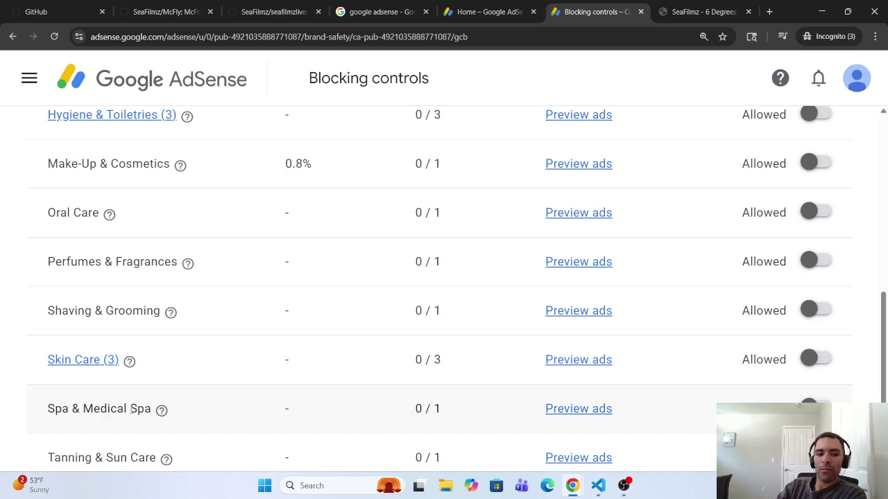
{"action": "left_click", "coordinate": [80, 360]}
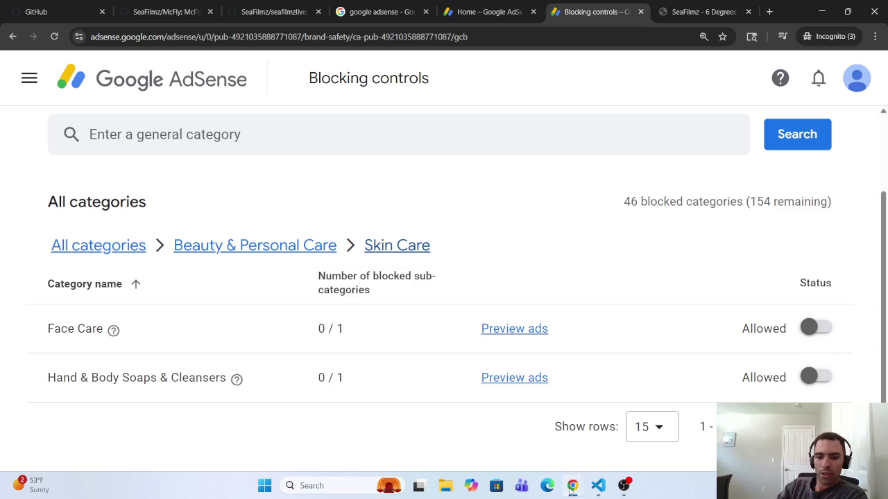
Reread Gemini's Health & Wellness blocking reasoning, then minimize Gemini back to AdSense.
{"action": "mouse_move", "coordinate": [572, 487]}
{"action": "left_click", "coordinate": [760, 423]}
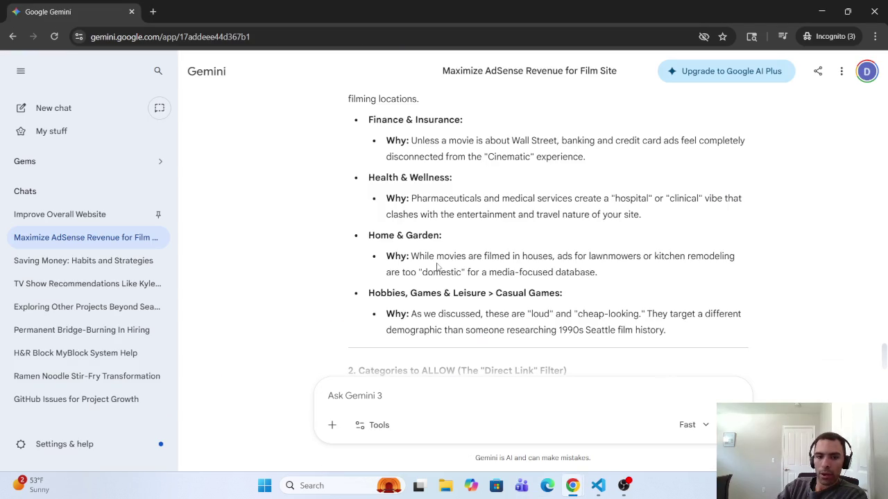
{"action": "scroll", "coordinate": [373, 164], "scroll_direction": "up", "scroll_amount": 3}
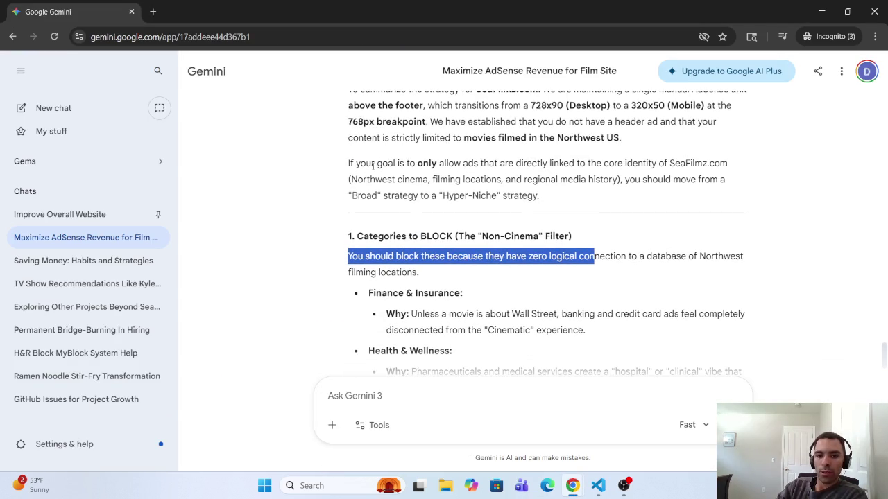
{"action": "scroll", "coordinate": [367, 179], "scroll_direction": "down", "scroll_amount": 1}
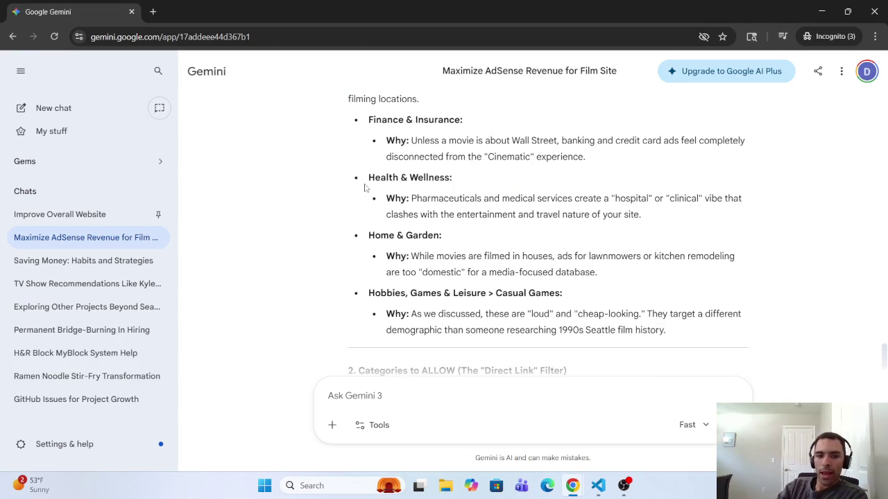
{"action": "mouse_move", "coordinate": [415, 196]}
{"action": "left_mouse_down"}
{"action": "mouse_move", "coordinate": [741, 203]}
{"action": "mouse_move", "coordinate": [433, 214]}
{"action": "mouse_move", "coordinate": [632, 218]}
{"action": "left_mouse_up"}
{"action": "left_click", "coordinate": [633, 217]}
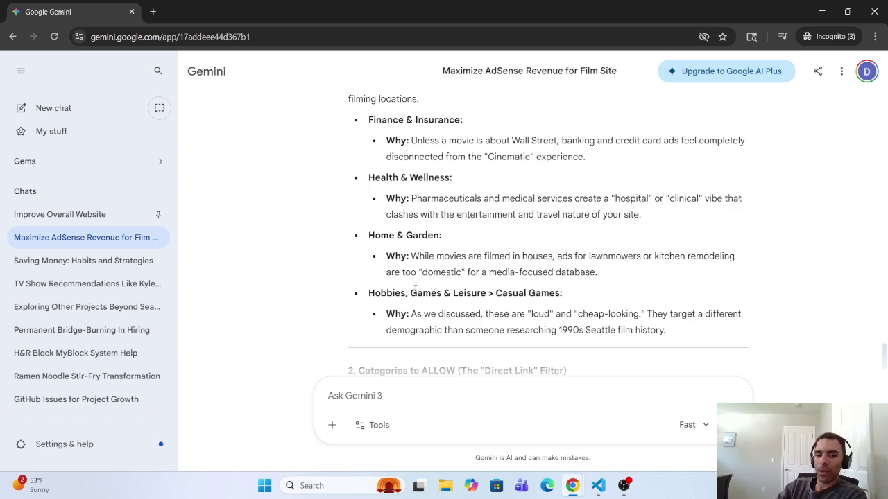
{"action": "left_click", "coordinate": [824, 11]}
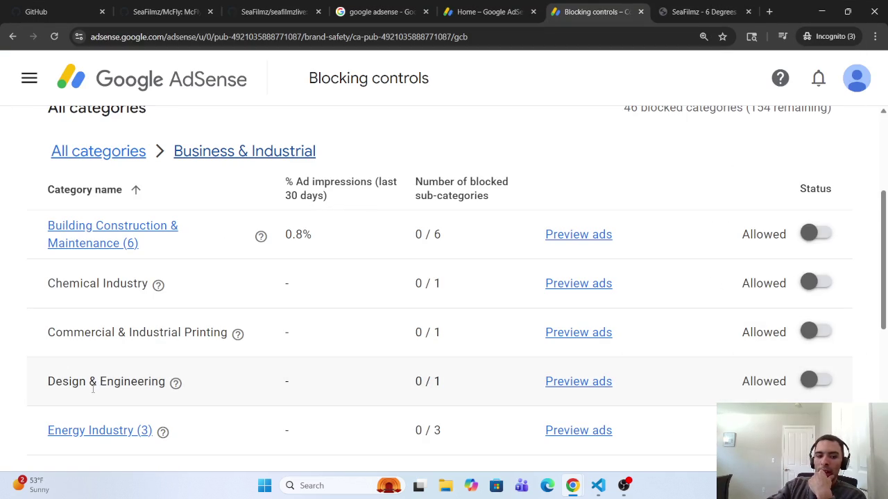
Review the Energy Industry and Industrial Goods & Manufacturing subcategories under Business & Industrial.
{"action": "scroll", "coordinate": [139, 387], "scroll_direction": "down", "scroll_amount": 2}
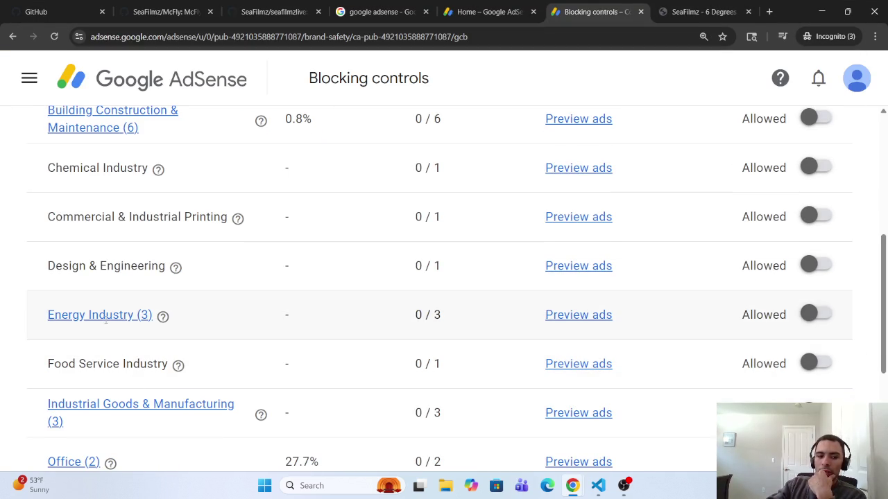
{"action": "left_click", "coordinate": [100, 315]}
{"action": "scroll", "coordinate": [141, 346], "scroll_direction": "down", "scroll_amount": 1}
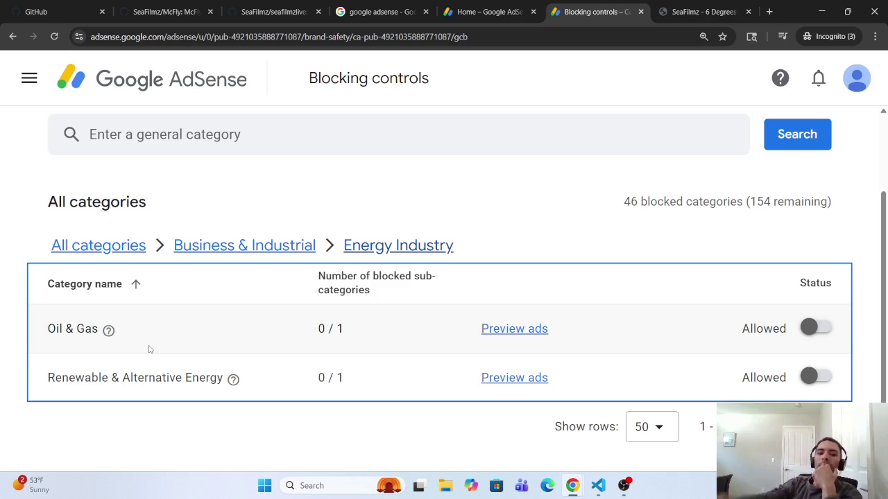
{"action": "left_click", "coordinate": [244, 247]}
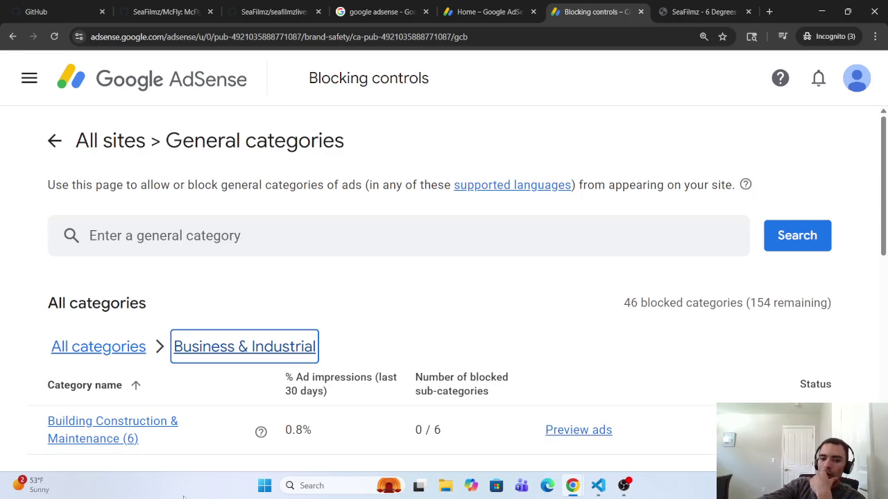
{"action": "scroll", "coordinate": [510, 284], "scroll_direction": "down", "scroll_amount": 3}
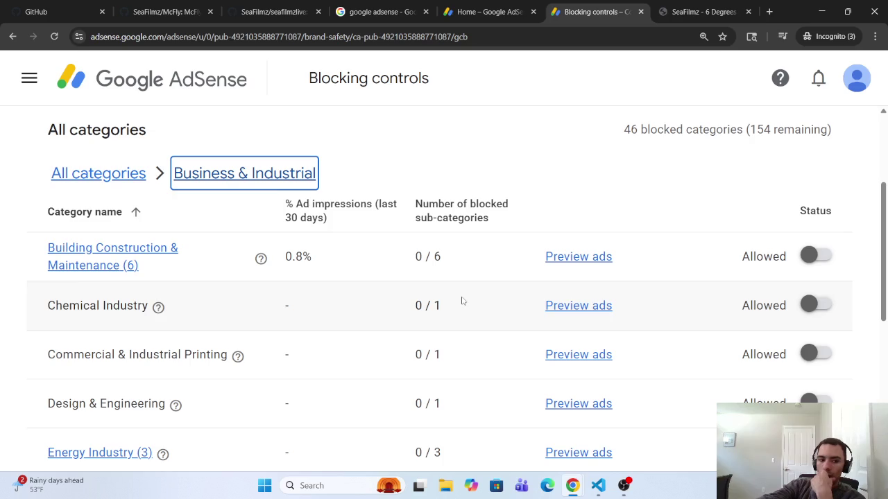
{"action": "scroll", "coordinate": [444, 270], "scroll_direction": "down", "scroll_amount": 2}
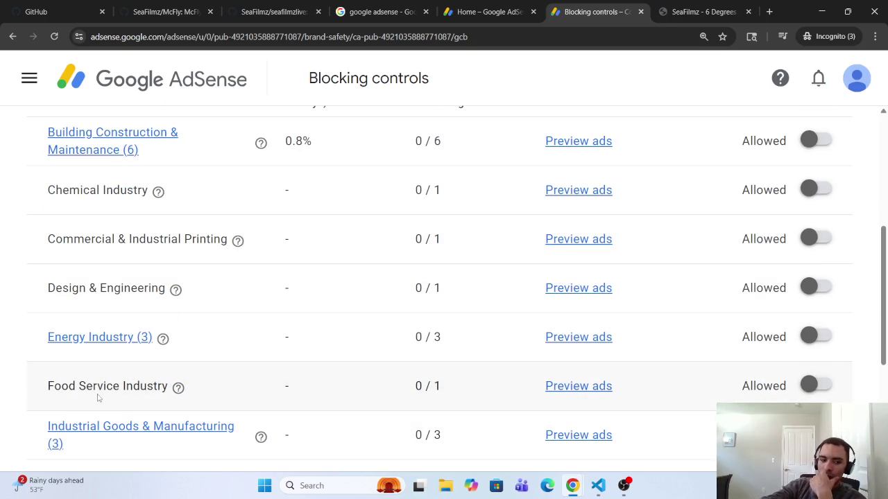
{"action": "scroll", "coordinate": [156, 400], "scroll_direction": "down", "scroll_amount": 1}
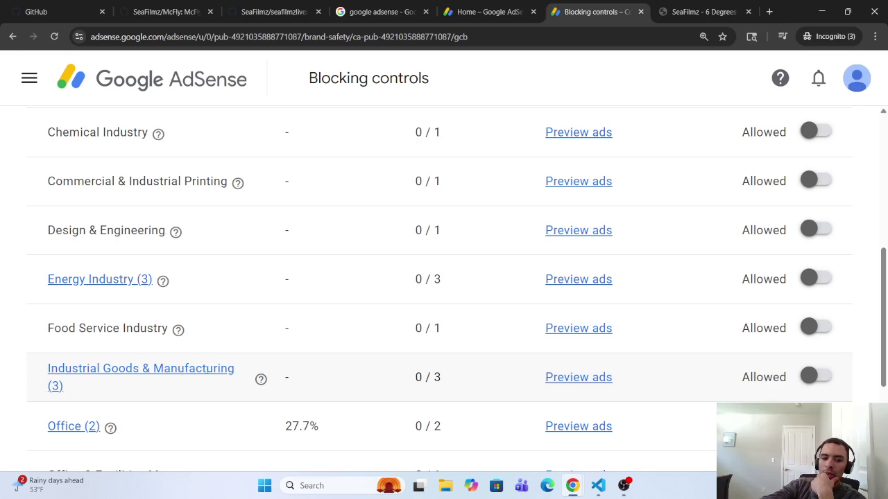
{"action": "left_click", "coordinate": [209, 370]}
{"action": "scroll", "coordinate": [193, 378], "scroll_direction": "down", "scroll_amount": 1}
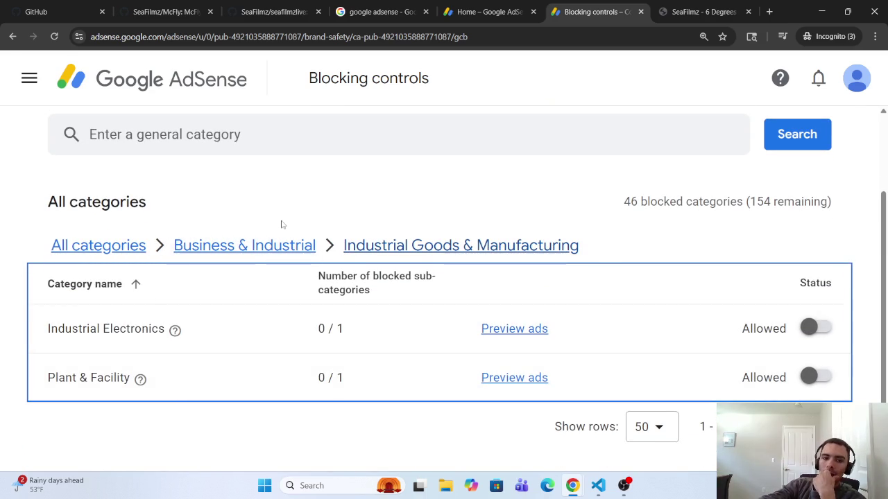
{"action": "left_click", "coordinate": [274, 243]}
{"action": "scroll", "coordinate": [262, 278], "scroll_direction": "down", "scroll_amount": 8}
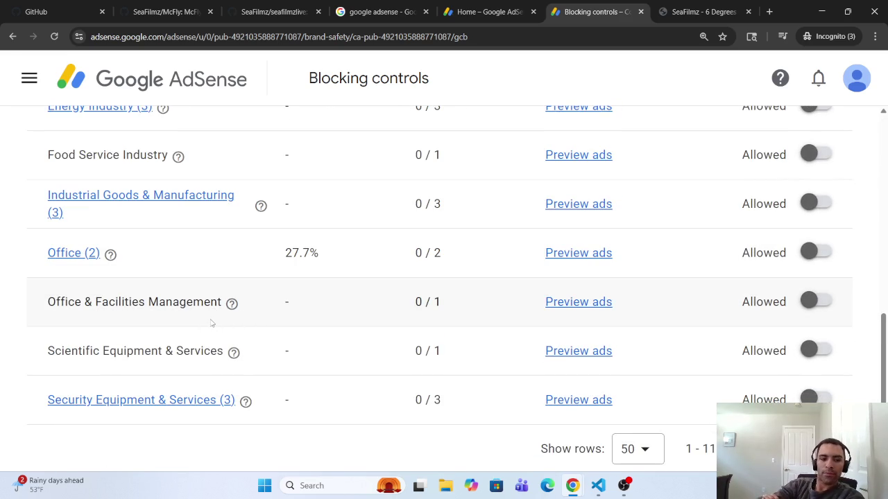
Block Guns & Firearms under Security Equipment & Services and preview Security Weapons ads.
{"action": "left_click", "coordinate": [179, 400]}
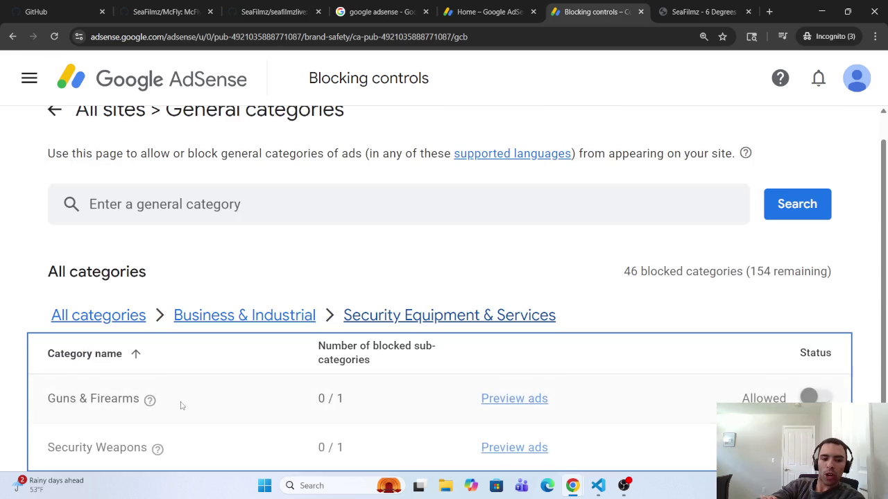
{"action": "scroll", "coordinate": [181, 409], "scroll_direction": "down", "scroll_amount": 1}
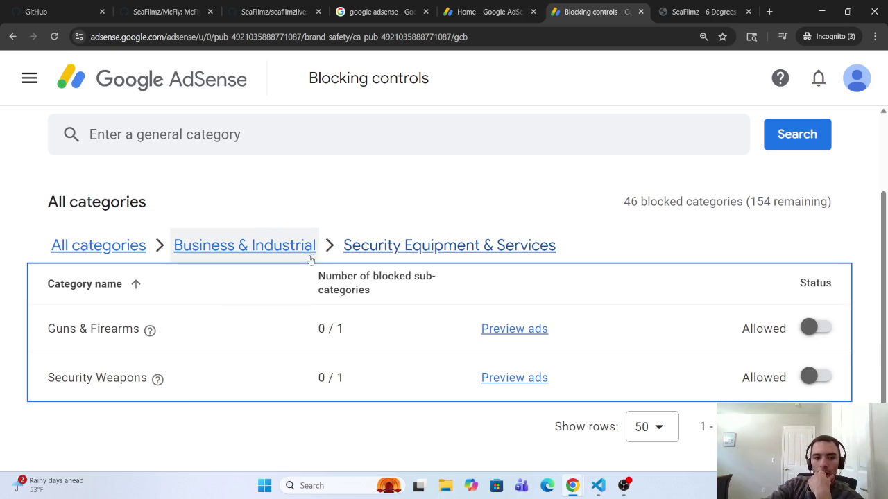
{"action": "left_click", "coordinate": [816, 328]}
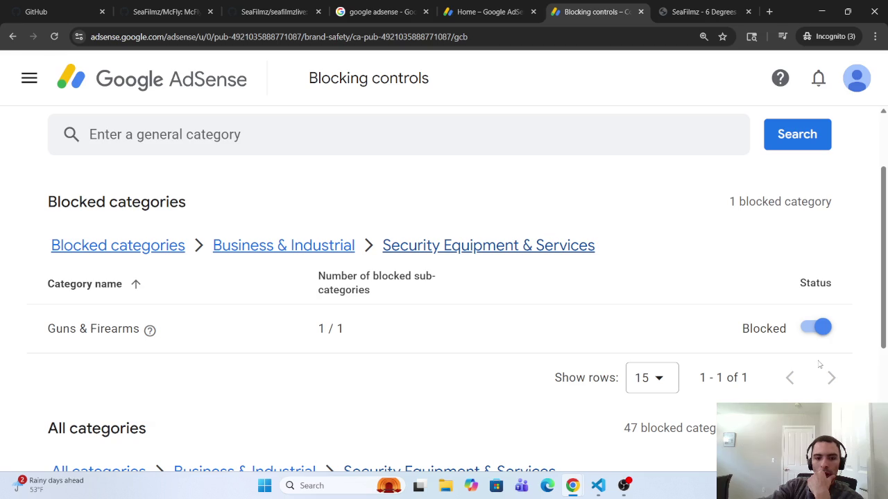
{"action": "scroll", "coordinate": [687, 359], "scroll_direction": "down", "scroll_amount": 3}
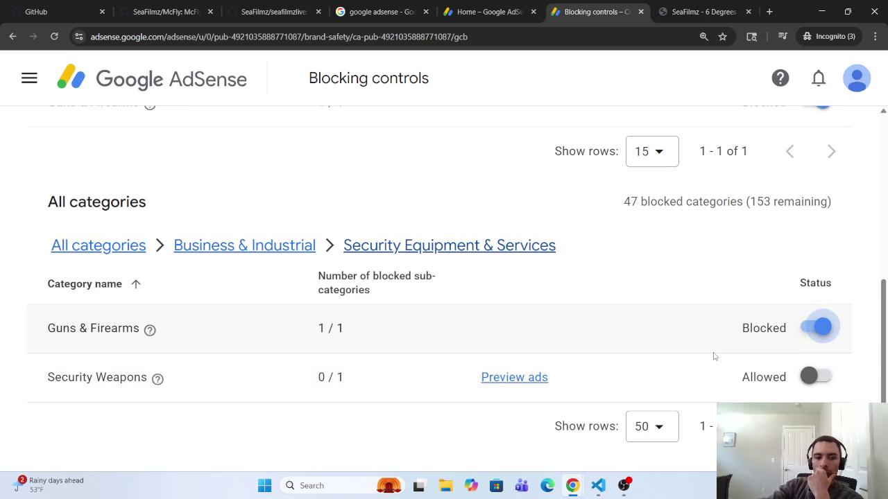
{"action": "left_click", "coordinate": [498, 382]}
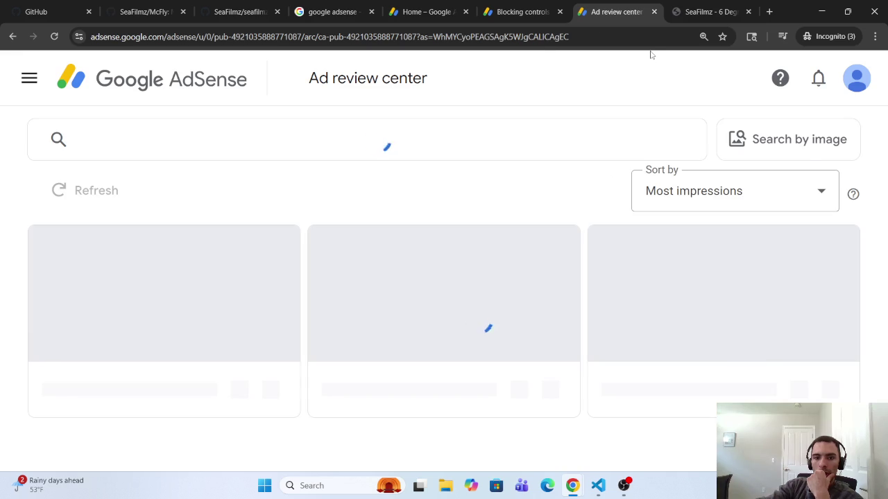
{"action": "scroll", "coordinate": [587, 152], "scroll_direction": "down", "scroll_amount": 2}
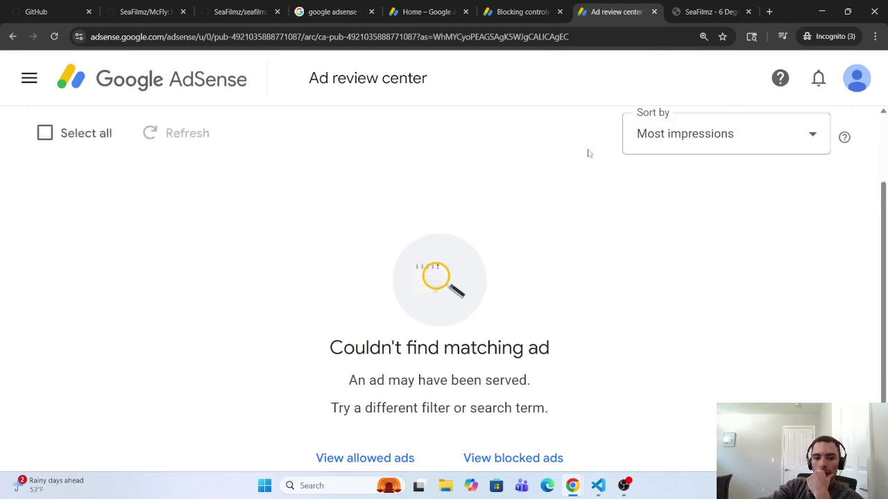
{"action": "left_click", "coordinate": [654, 13]}
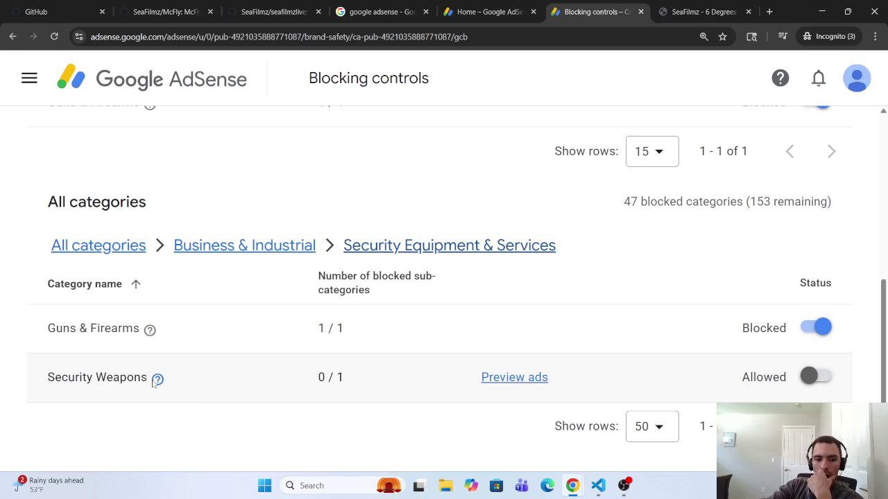
Block Security Weapons, then block the whole Security Equipment & Services category.
{"action": "mouse_move", "coordinate": [154, 383]}
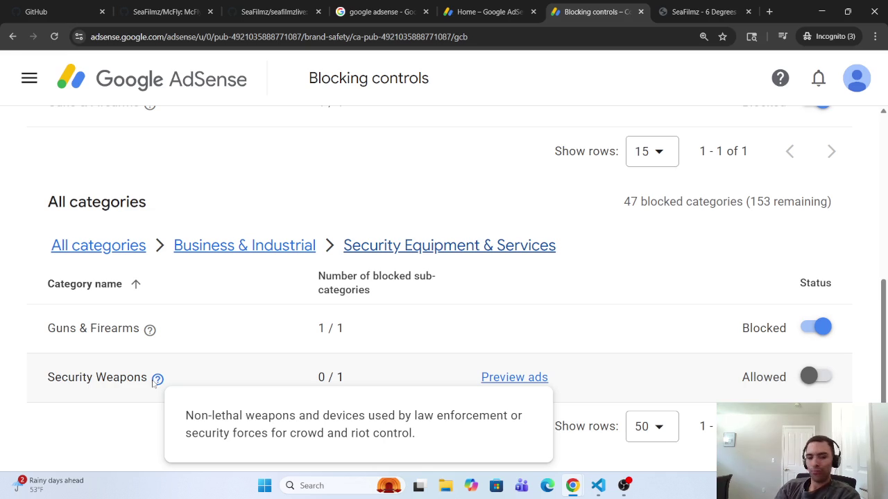
{"action": "left_click", "coordinate": [817, 377]}
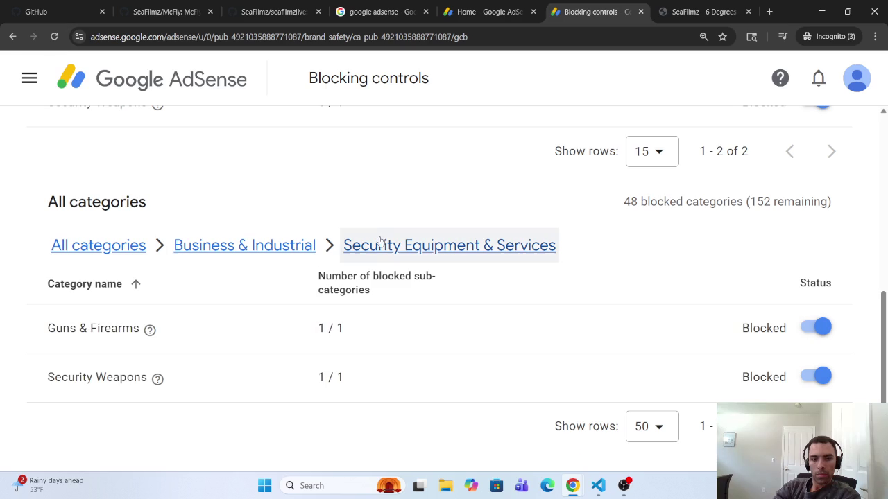
{"action": "left_click", "coordinate": [221, 249]}
{"action": "scroll", "coordinate": [208, 326], "scroll_direction": "down", "scroll_amount": 10}
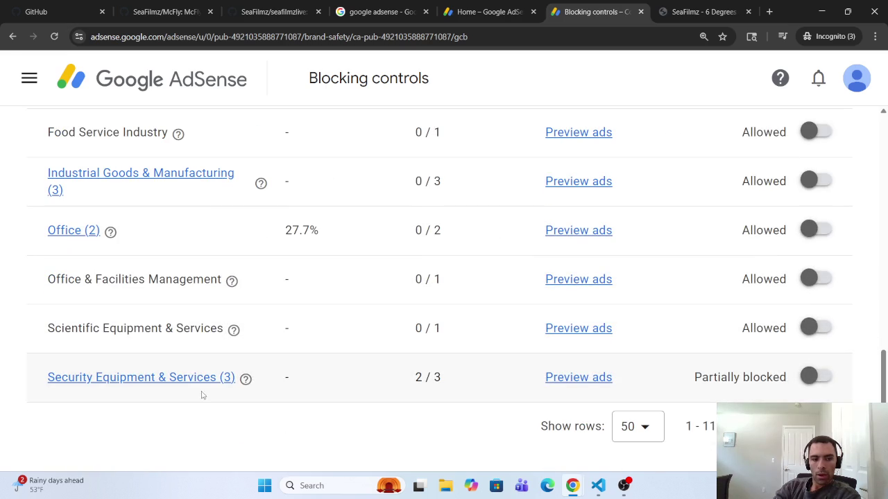
{"action": "left_click", "coordinate": [813, 378]}
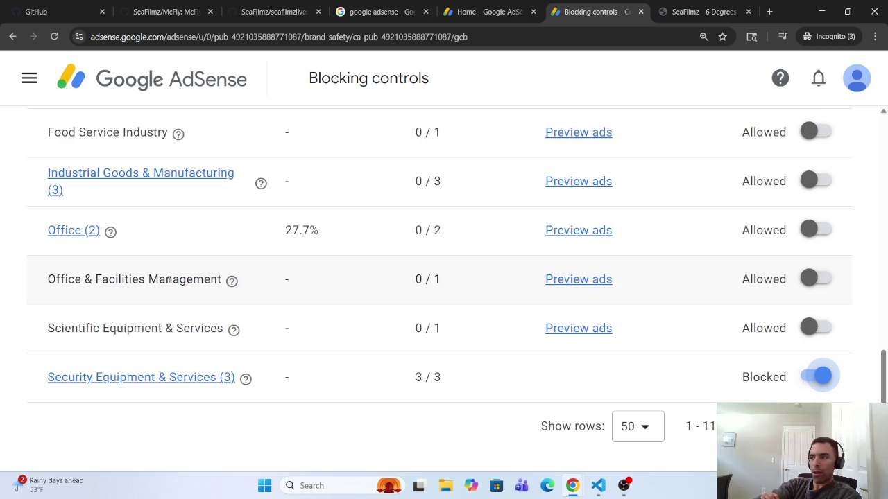
{"action": "scroll", "coordinate": [154, 280], "scroll_direction": "up", "scroll_amount": 2}
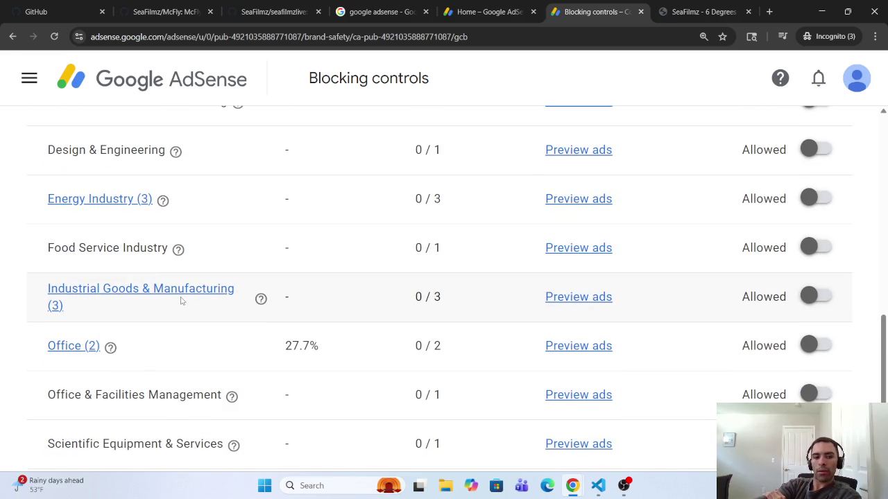
{"action": "scroll", "coordinate": [179, 303], "scroll_direction": "up", "scroll_amount": 6}
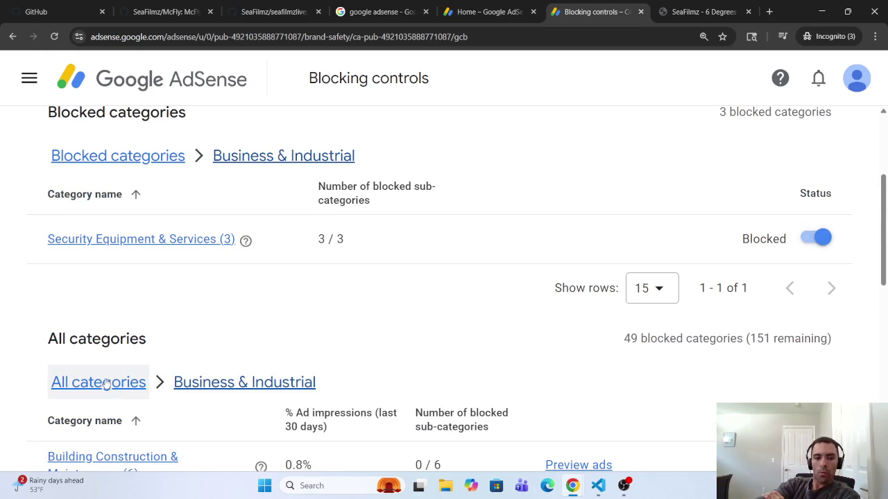
Drill into Computers & Consumer Electronics > Computers > Computer Systems & Hardware.
{"action": "left_click", "coordinate": [115, 385]}
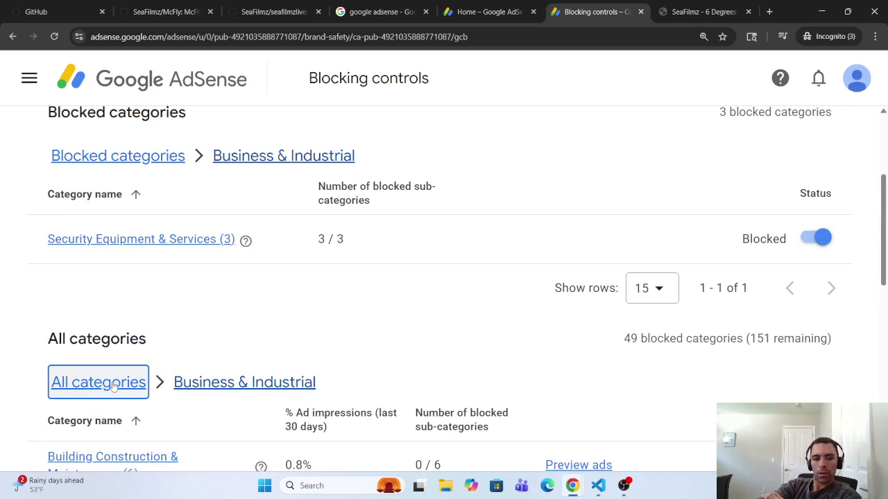
{"action": "scroll", "coordinate": [121, 392], "scroll_direction": "down", "scroll_amount": 10}
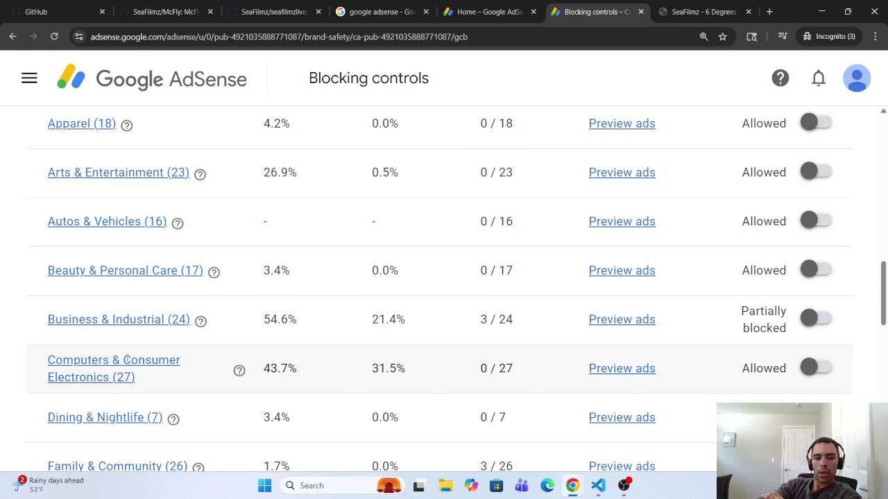
{"action": "left_click", "coordinate": [127, 360]}
{"action": "scroll", "coordinate": [111, 347], "scroll_direction": "down", "scroll_amount": 1}
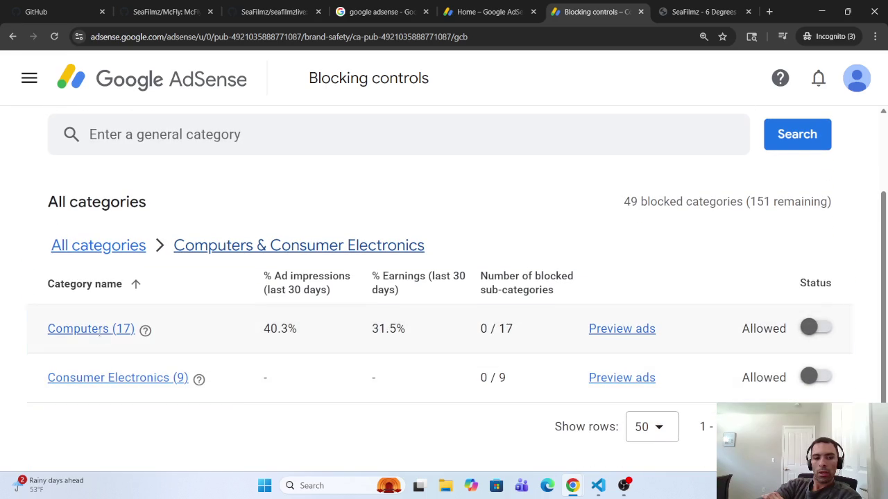
{"action": "left_click", "coordinate": [101, 332]}
{"action": "scroll", "coordinate": [114, 347], "scroll_direction": "down", "scroll_amount": 1}
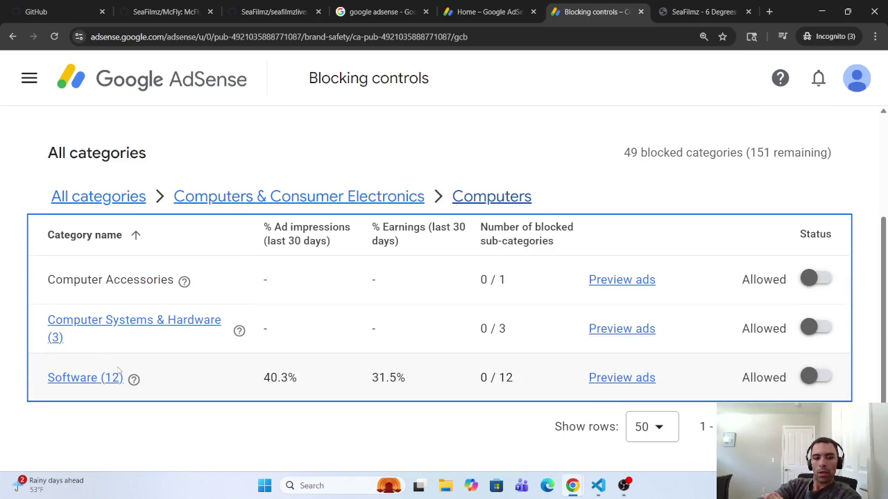
{"action": "left_click", "coordinate": [130, 319]}
{"action": "scroll", "coordinate": [129, 333], "scroll_direction": "down", "scroll_amount": 1}
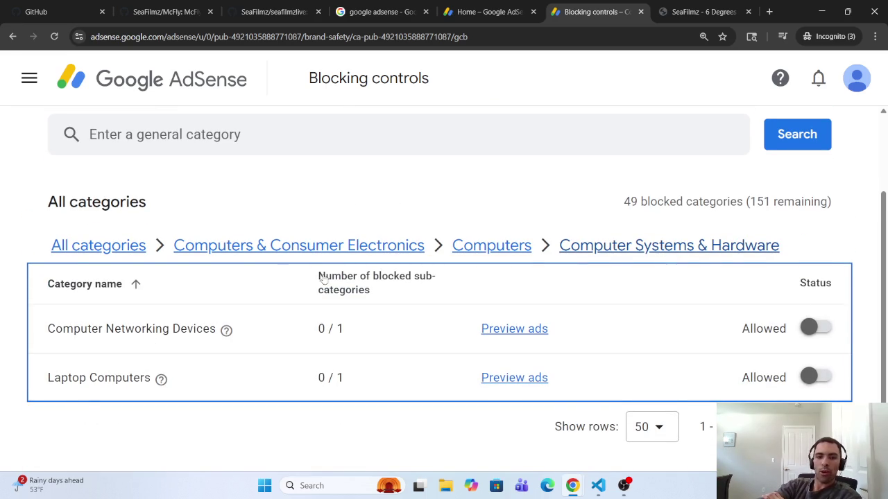
{"action": "left_click", "coordinate": [279, 247]}
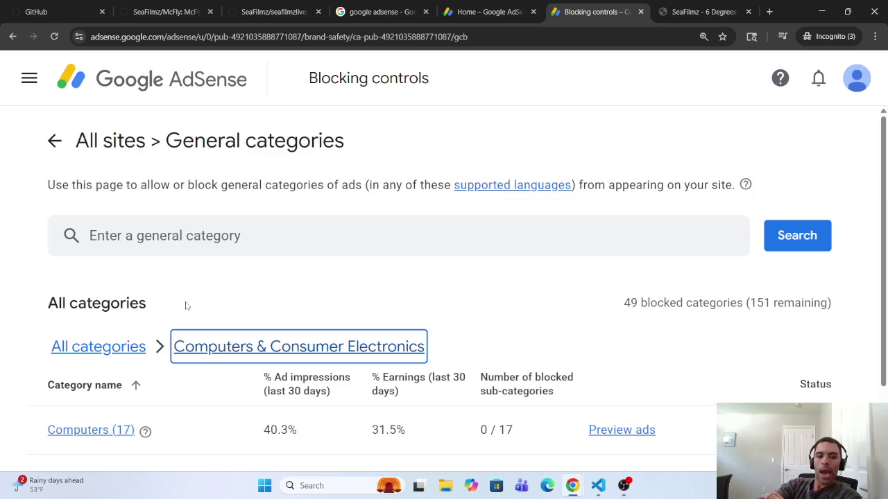
Go back to the blocking controls overview and reopen the General categories settings.
{"action": "left_click", "coordinate": [98, 346]}
{"action": "scroll", "coordinate": [111, 368], "scroll_direction": "down", "scroll_amount": 5}
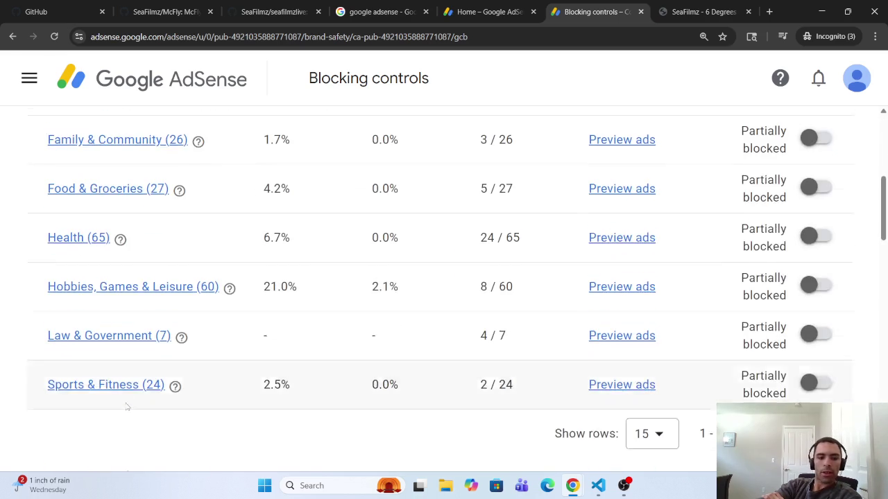
{"action": "scroll", "coordinate": [129, 399], "scroll_direction": "up", "scroll_amount": 2}
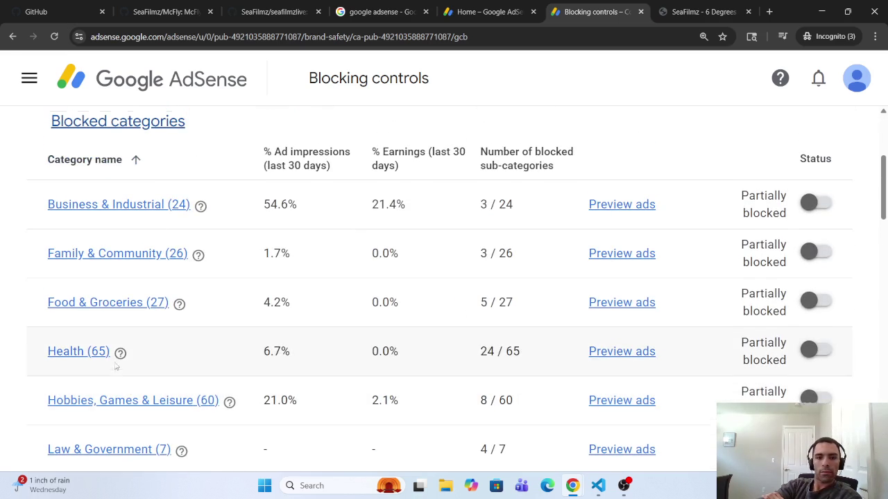
{"action": "scroll", "coordinate": [116, 367], "scroll_direction": "up", "scroll_amount": 3}
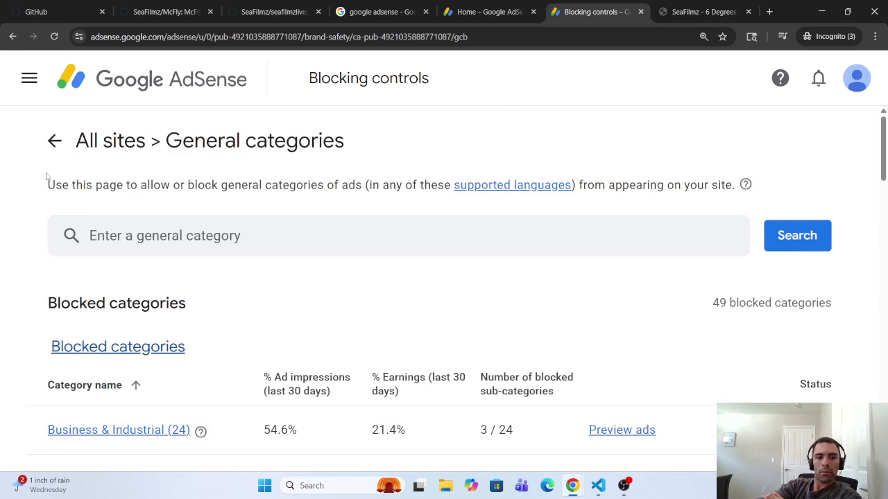
{"action": "left_click", "coordinate": [54, 140]}
{"action": "scroll", "coordinate": [419, 418], "scroll_direction": "down", "scroll_amount": 5}
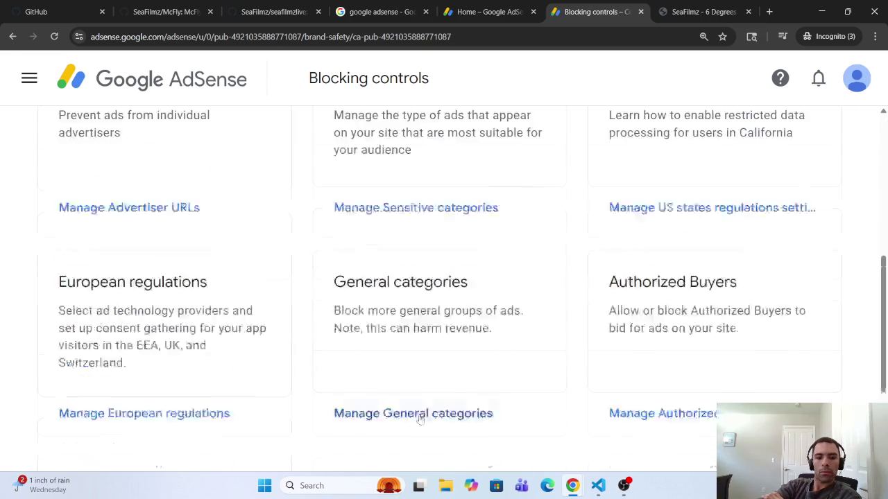
{"action": "left_click", "coordinate": [408, 367]}
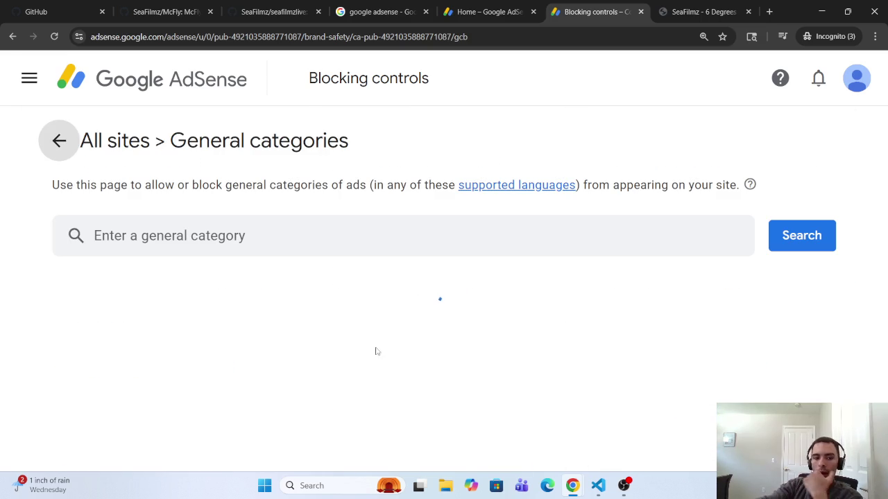
{"action": "scroll", "coordinate": [376, 373], "scroll_direction": "down", "scroll_amount": 4}
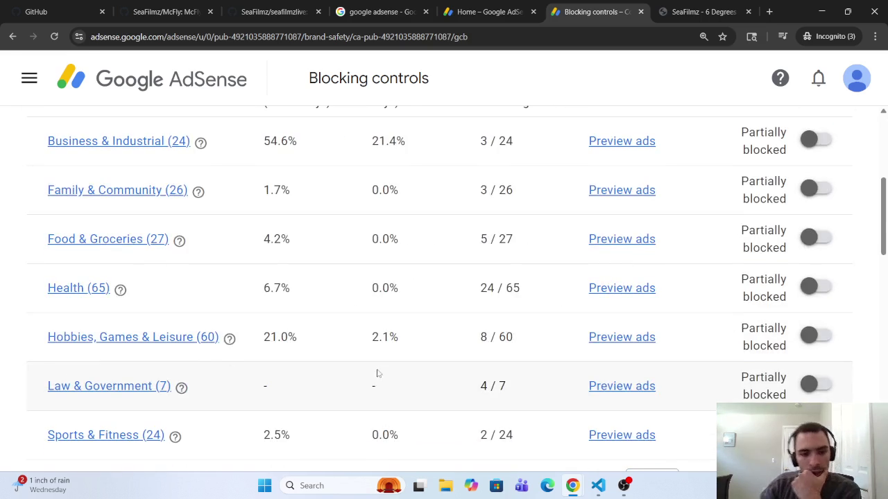
{"action": "scroll", "coordinate": [377, 373], "scroll_direction": "down", "scroll_amount": 6}
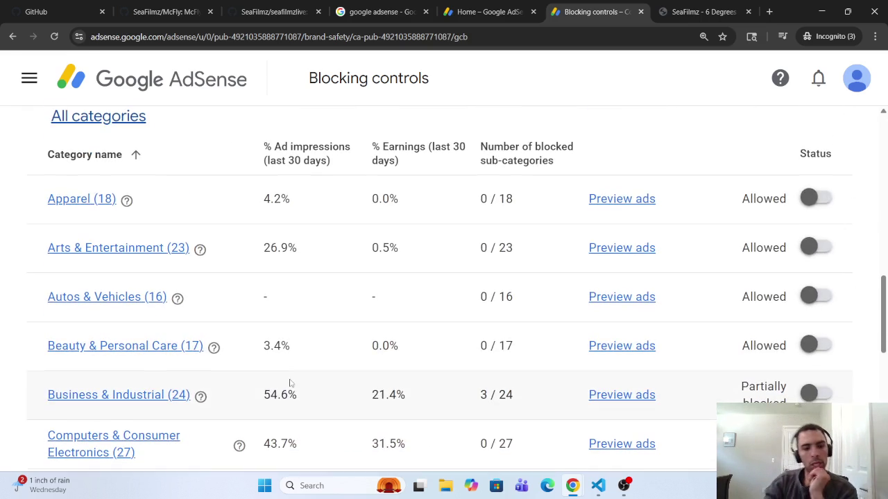
{"action": "scroll", "coordinate": [289, 383], "scroll_direction": "down", "scroll_amount": 1}
{"action": "scroll", "coordinate": [262, 342], "scroll_direction": "down", "scroll_amount": 1}
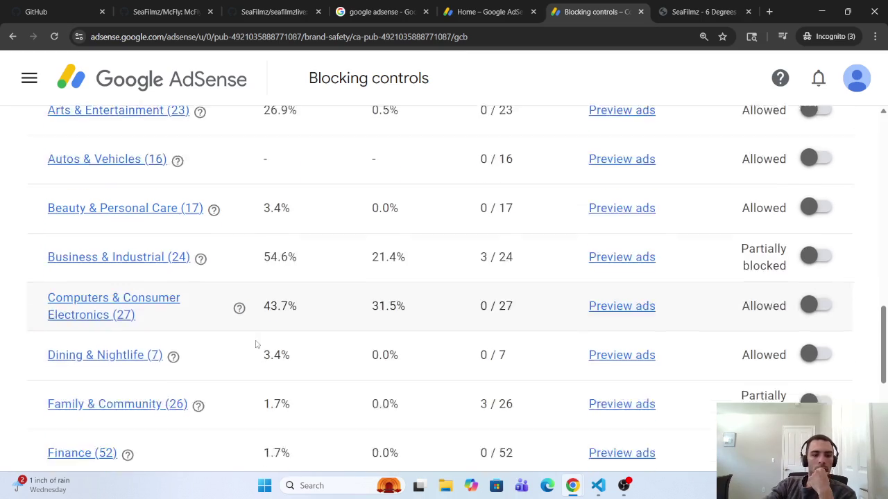
{"action": "scroll", "coordinate": [256, 343], "scroll_direction": "down", "scroll_amount": 1}
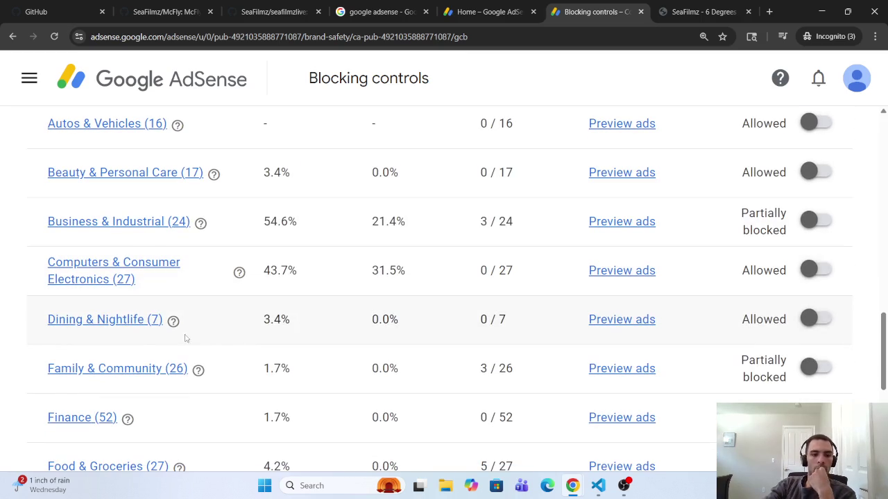
Check Dining & Nightlife and its Restaurants subcategories, all allowed, then return to the top-level list.
{"action": "left_click", "coordinate": [124, 320]}
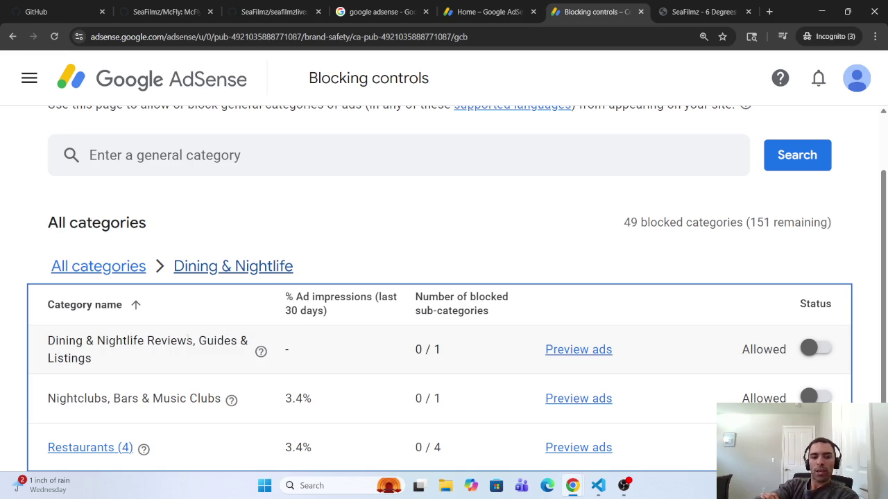
{"action": "scroll", "coordinate": [72, 388], "scroll_direction": "down", "scroll_amount": 1}
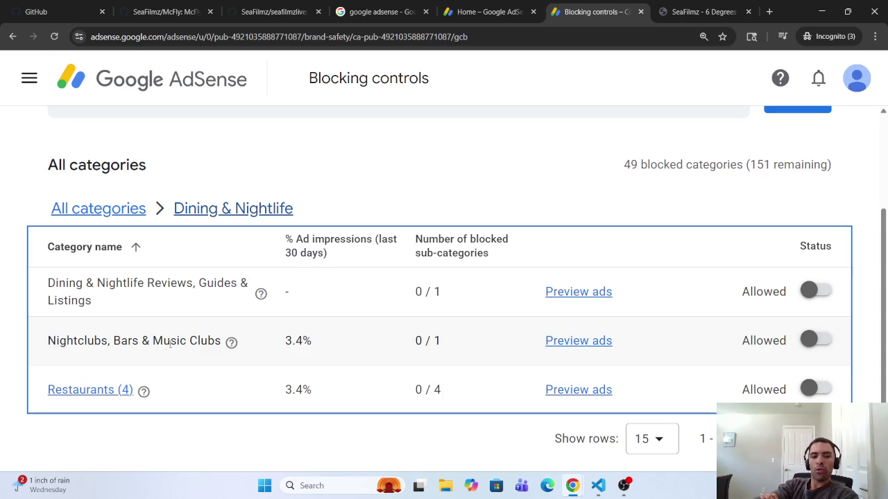
{"action": "left_click", "coordinate": [74, 389]}
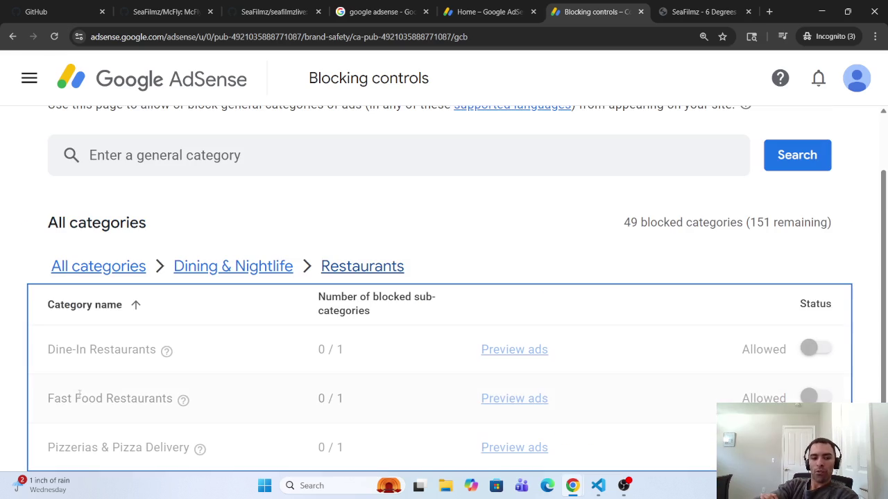
{"action": "scroll", "coordinate": [118, 374], "scroll_direction": "down", "scroll_amount": 1}
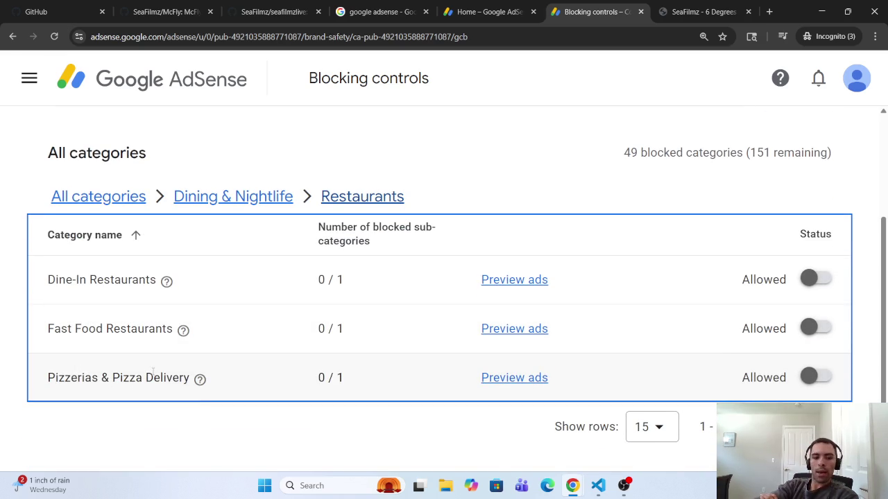
{"action": "left_click", "coordinate": [245, 200]}
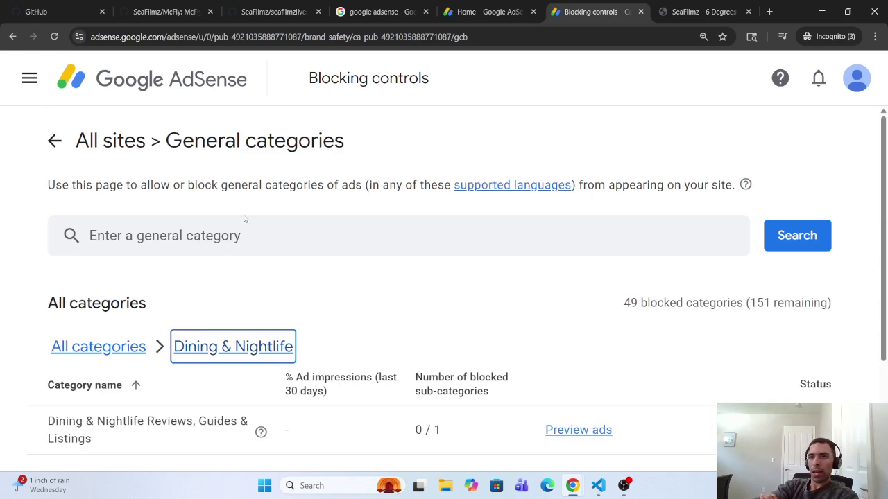
{"action": "scroll", "coordinate": [192, 300], "scroll_direction": "down", "scroll_amount": 2}
{"action": "left_click", "coordinate": [111, 198]}
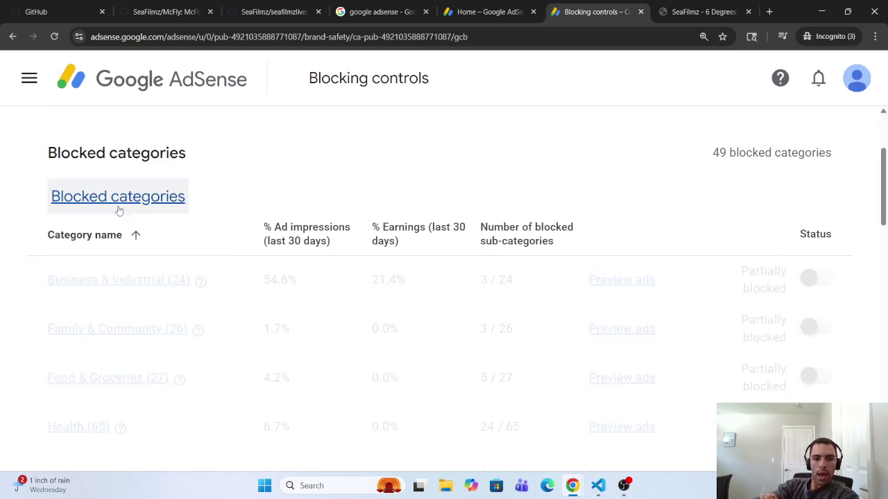
{"action": "scroll", "coordinate": [150, 284], "scroll_direction": "down", "scroll_amount": 10}
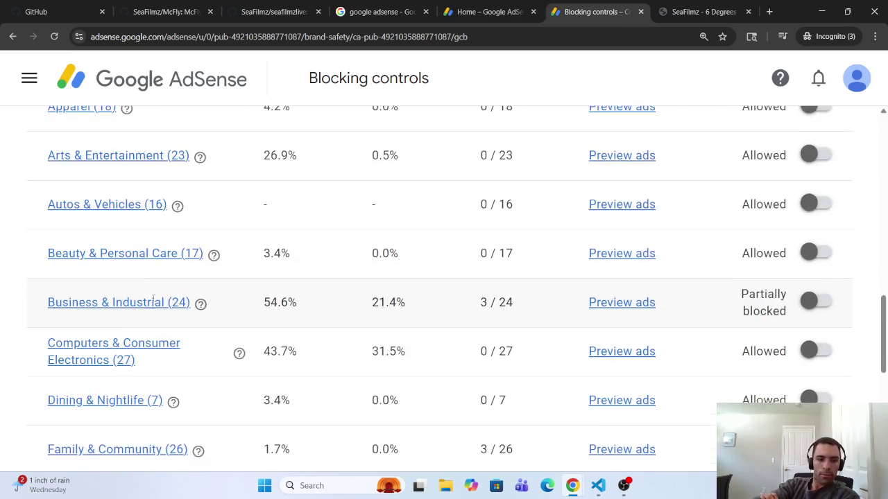
{"action": "scroll", "coordinate": [148, 320], "scroll_direction": "down", "scroll_amount": 1}
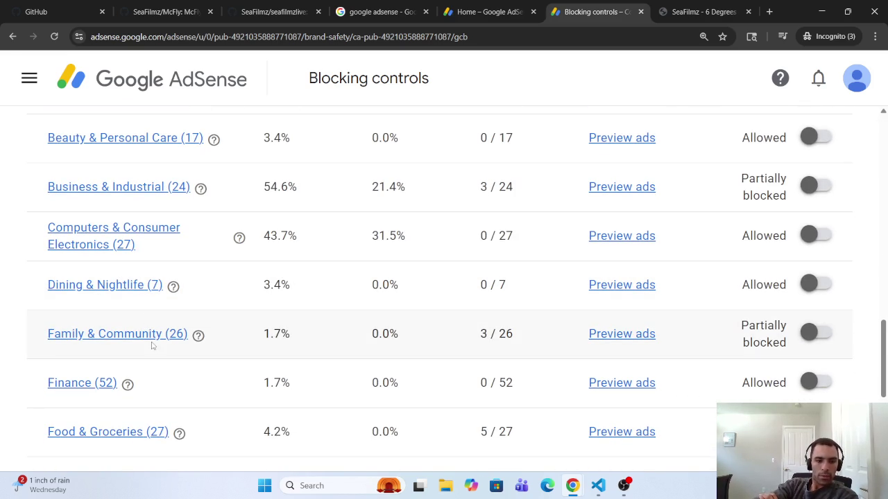
Review Family & Community and Social Issues & Advocacy subcategories, then open Finance's subcategory list.
{"action": "left_click", "coordinate": [152, 334]}
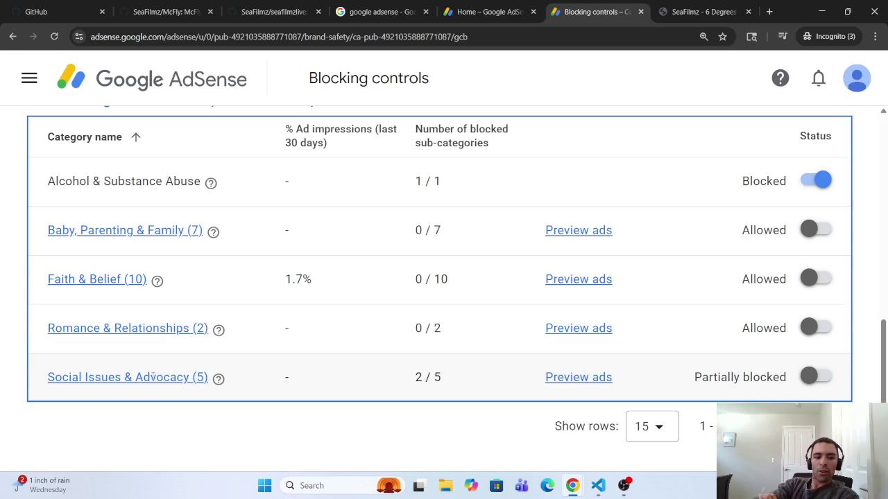
{"action": "left_click", "coordinate": [160, 378]}
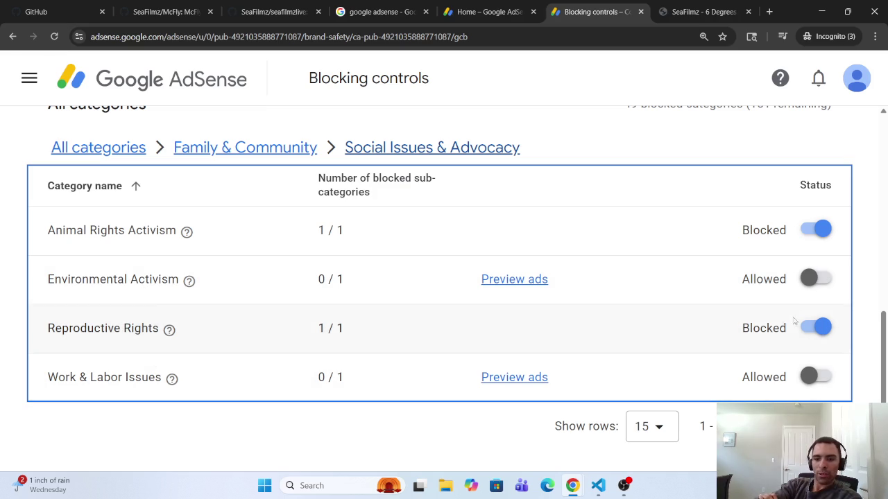
{"action": "left_click", "coordinate": [226, 150]}
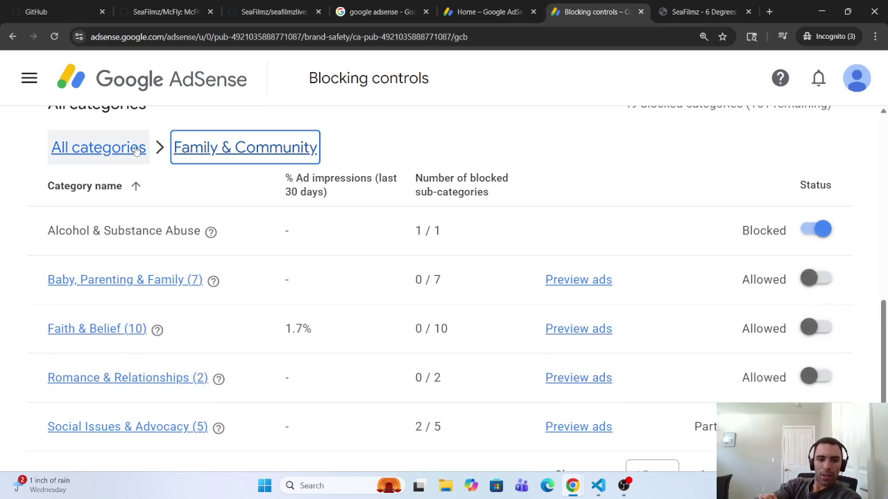
{"action": "scroll", "coordinate": [104, 184], "scroll_direction": "down", "scroll_amount": 1}
{"action": "scroll", "coordinate": [88, 153], "scroll_direction": "up", "scroll_amount": 2}
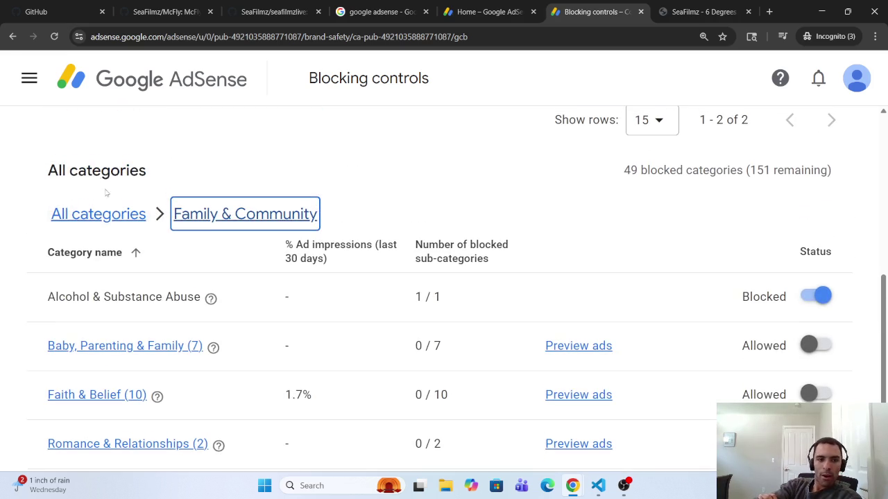
{"action": "left_click", "coordinate": [100, 212]}
{"action": "scroll", "coordinate": [125, 257], "scroll_direction": "down", "scroll_amount": 3}
{"action": "scroll", "coordinate": [126, 257], "scroll_direction": "down", "scroll_amount": 3}
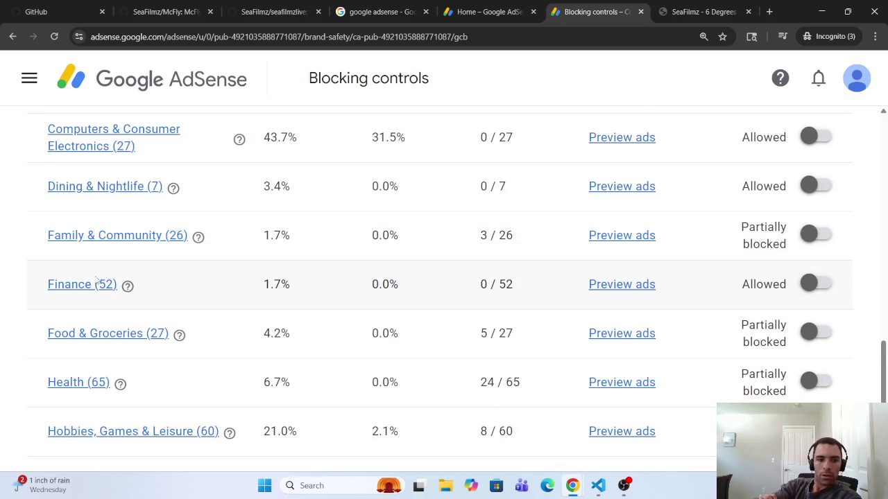
{"action": "left_click", "coordinate": [70, 284]}
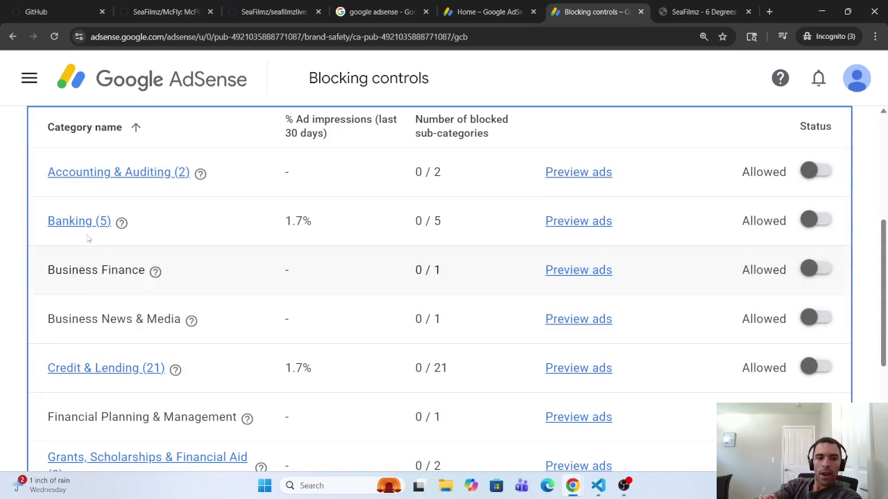
Check the Accounting & Auditing subcategories under Finance, all allowed.
{"action": "left_click", "coordinate": [101, 173]}
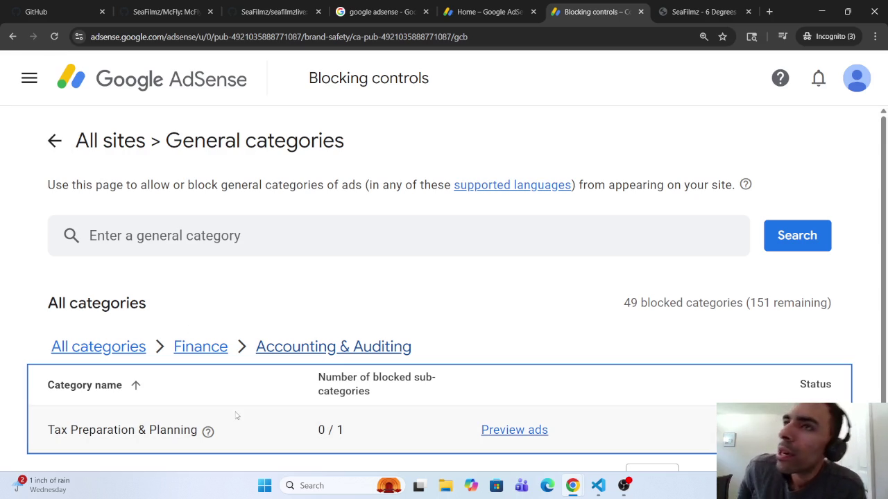
{"action": "left_click", "coordinate": [206, 348]}
{"action": "scroll", "coordinate": [209, 381], "scroll_direction": "down", "scroll_amount": 3}
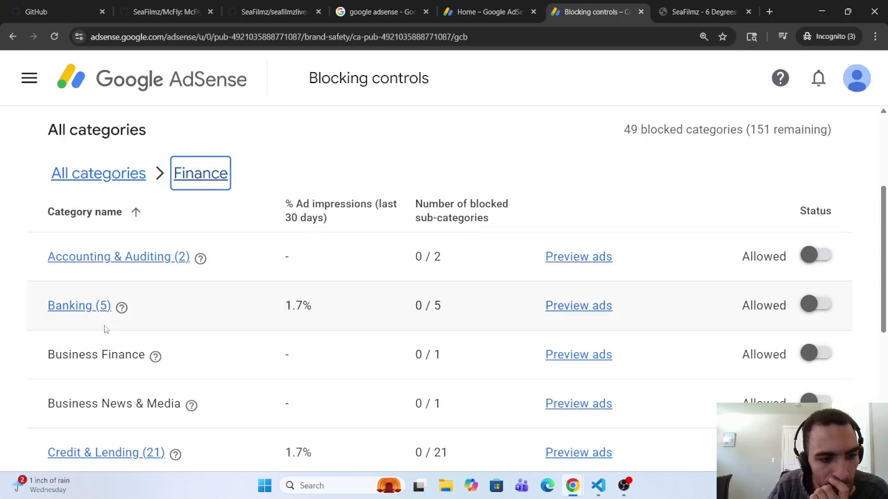
{"action": "scroll", "coordinate": [115, 361], "scroll_direction": "down", "scroll_amount": 1}
{"action": "scroll", "coordinate": [121, 384], "scroll_direction": "down", "scroll_amount": 1}
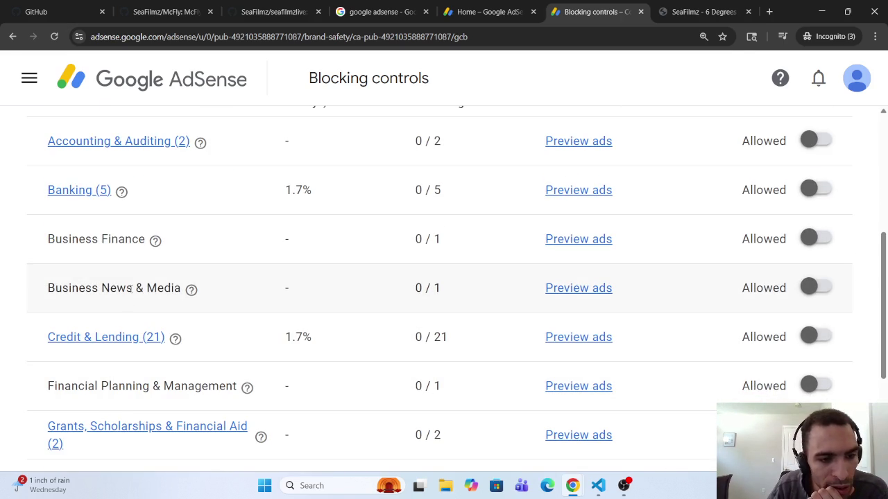
{"action": "scroll", "coordinate": [147, 300], "scroll_direction": "down", "scroll_amount": 2}
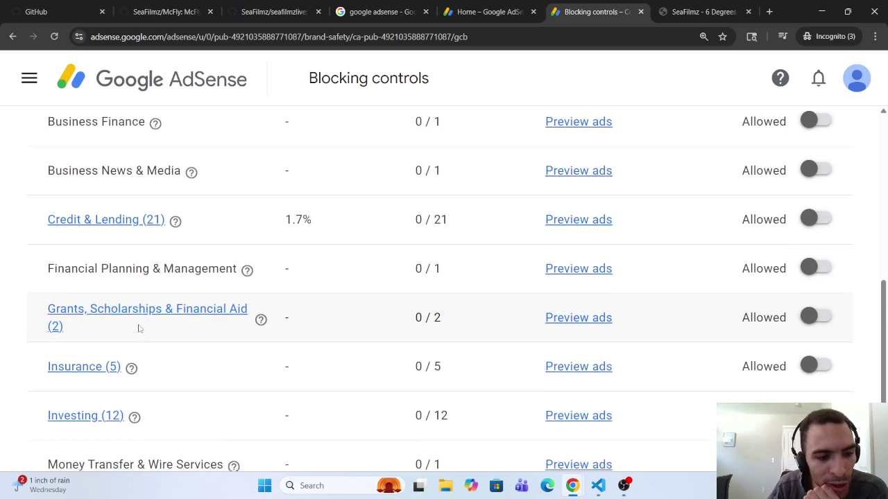
{"action": "scroll", "coordinate": [139, 326], "scroll_direction": "down", "scroll_amount": 2}
Check the Insurance and Investing subcategories under Finance, all allowed.
{"action": "left_click", "coordinate": [97, 283]}
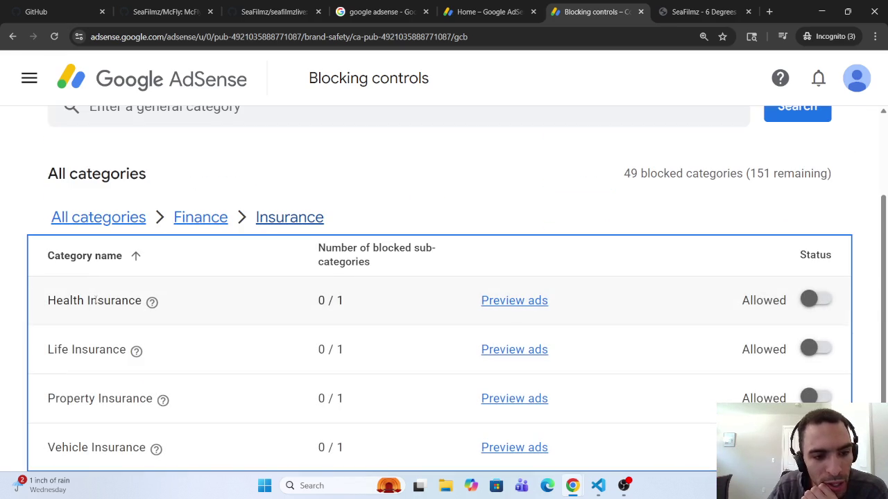
{"action": "scroll", "coordinate": [99, 312], "scroll_direction": "down", "scroll_amount": 1}
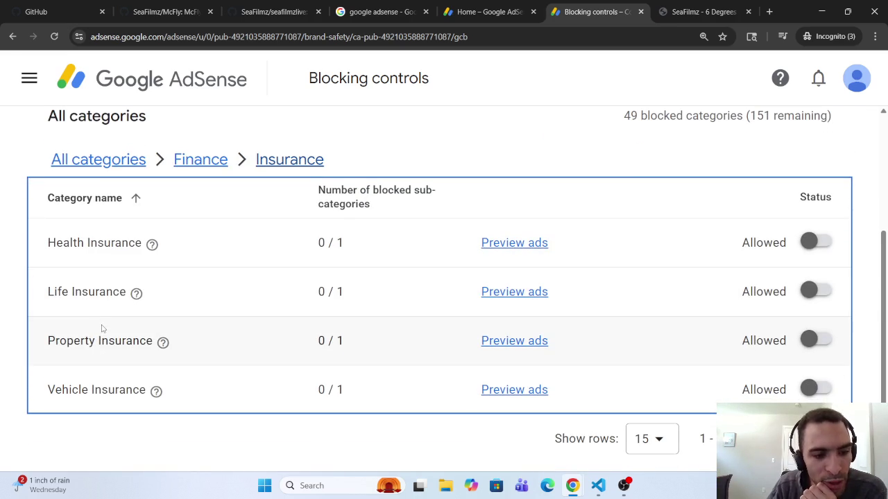
{"action": "left_click", "coordinate": [200, 158]}
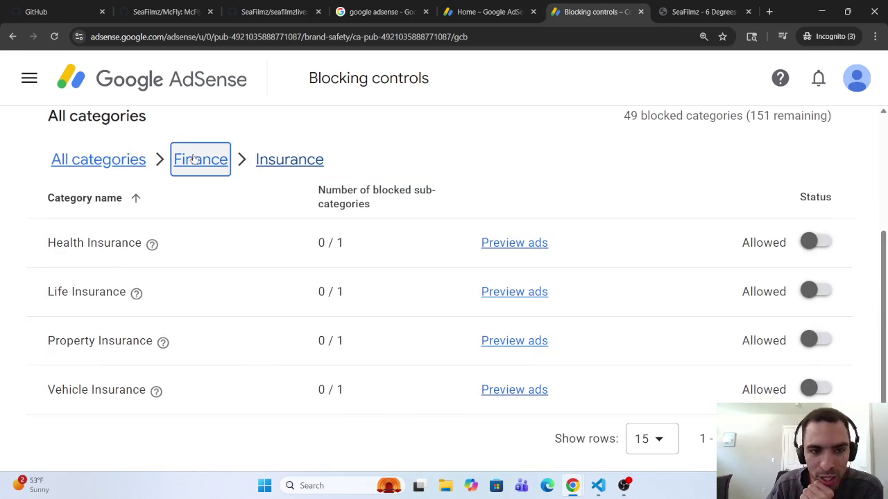
{"action": "scroll", "coordinate": [165, 154], "scroll_direction": "down", "scroll_amount": 5}
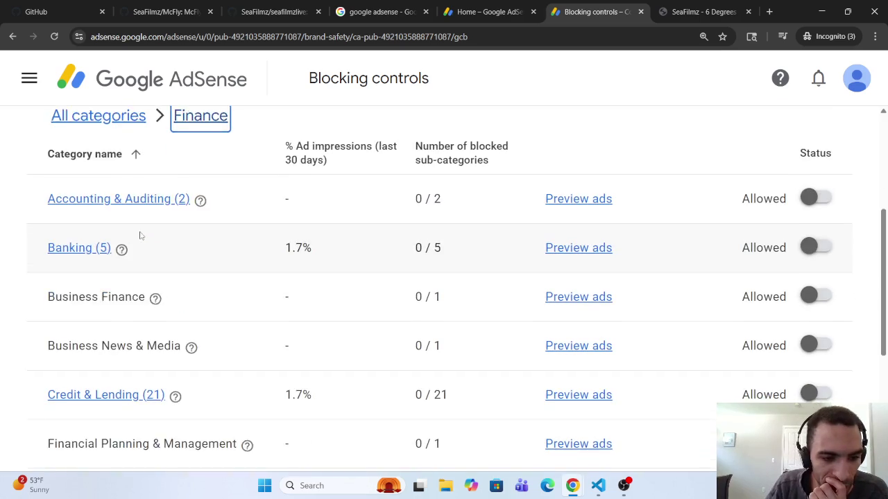
{"action": "scroll", "coordinate": [119, 316], "scroll_direction": "down", "scroll_amount": 2}
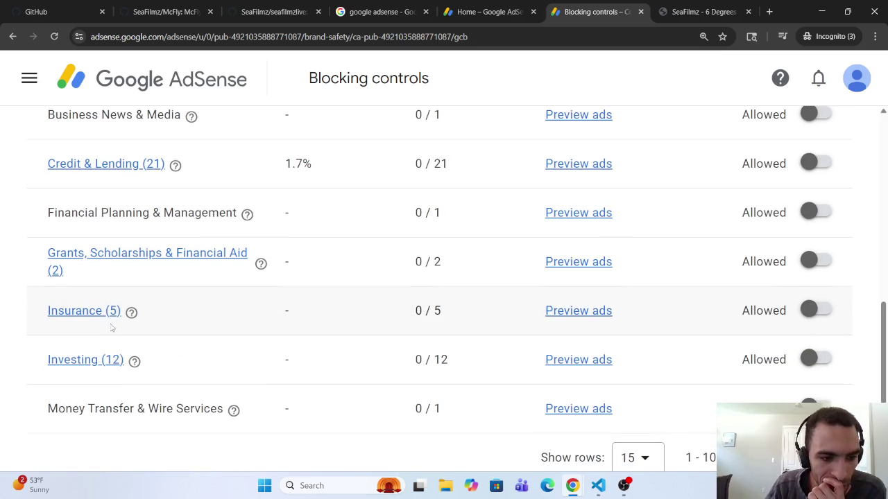
{"action": "left_click", "coordinate": [109, 363]}
{"action": "scroll", "coordinate": [100, 392], "scroll_direction": "down", "scroll_amount": 2}
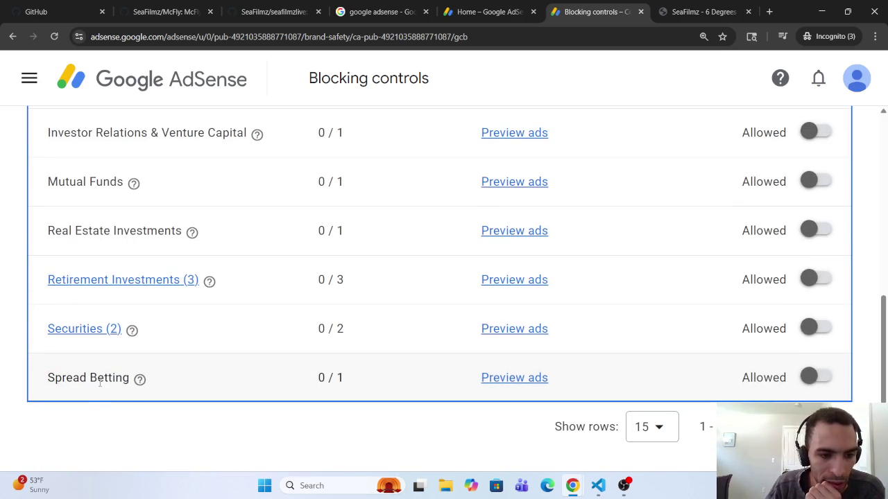
{"action": "scroll", "coordinate": [100, 383], "scroll_direction": "up", "scroll_amount": 5}
{"action": "left_click", "coordinate": [200, 299]}
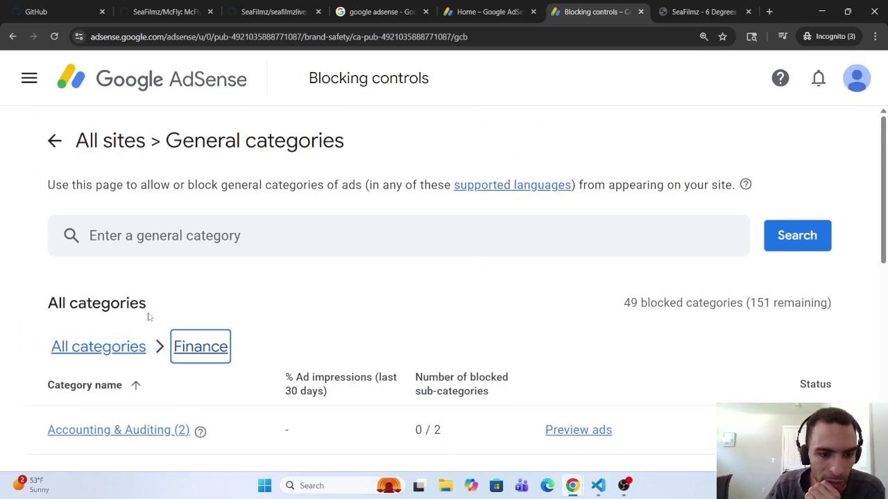
{"action": "scroll", "coordinate": [148, 316], "scroll_direction": "down", "scroll_amount": 7}
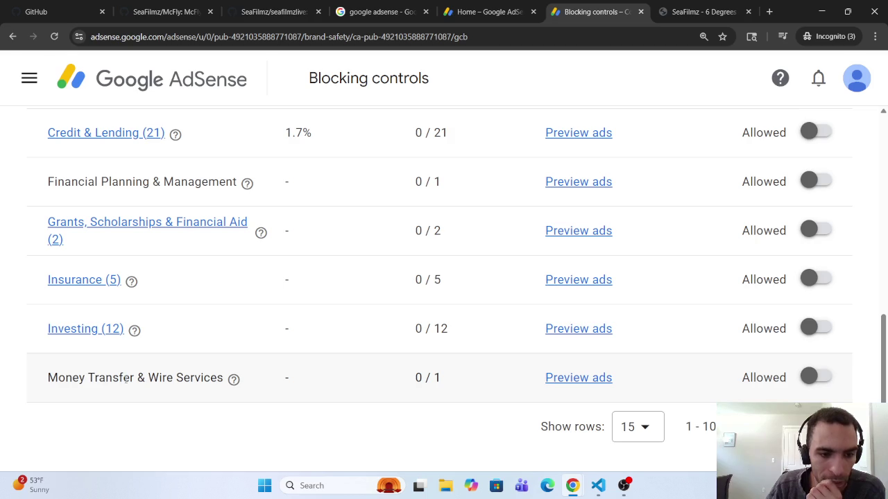
{"action": "scroll", "coordinate": [122, 378], "scroll_direction": "up", "scroll_amount": 7}
Drill into Food & Groceries > Beverages > Alcoholic Beverages.
{"action": "left_click", "coordinate": [122, 266]}
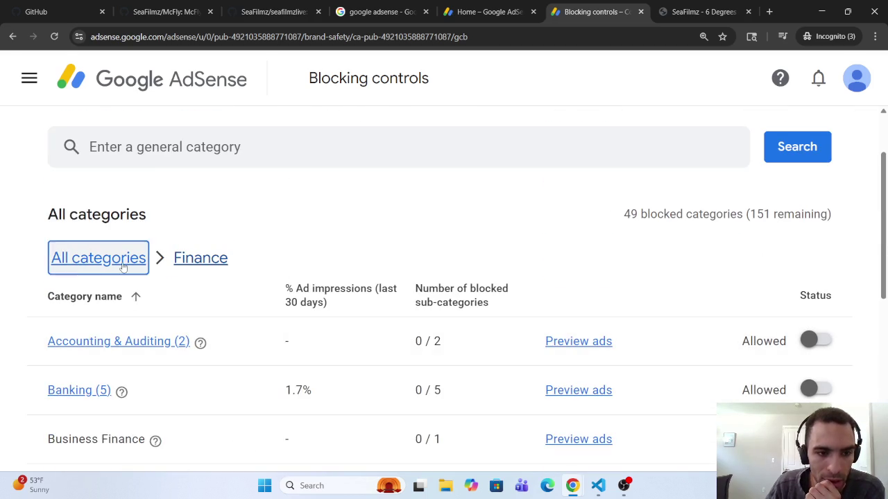
{"action": "scroll", "coordinate": [122, 271], "scroll_direction": "down", "scroll_amount": 11}
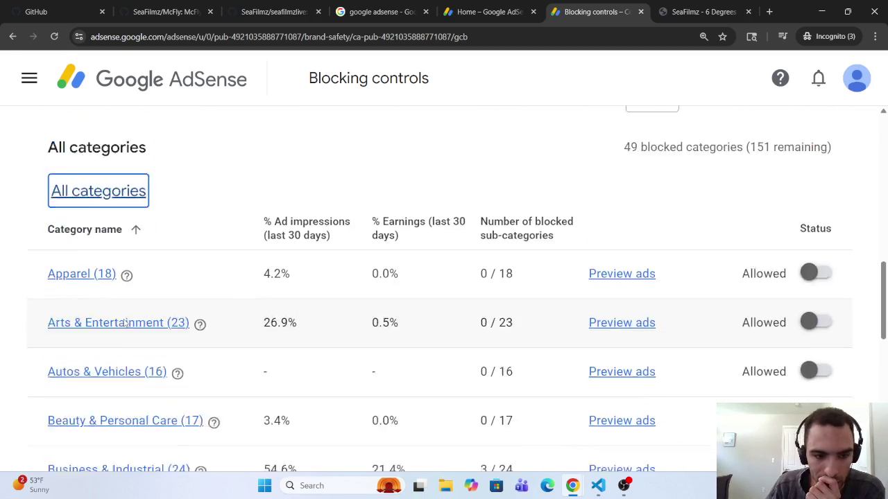
{"action": "scroll", "coordinate": [124, 330], "scroll_direction": "down", "scroll_amount": 3}
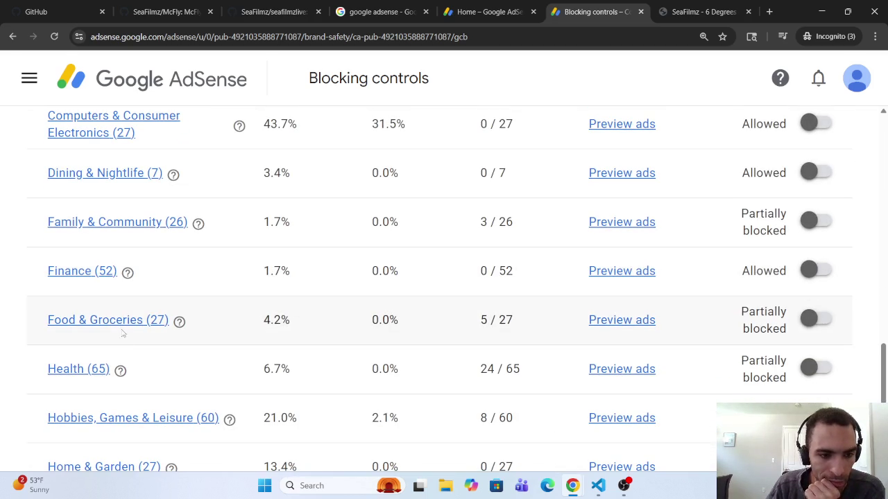
{"action": "left_click", "coordinate": [122, 320]}
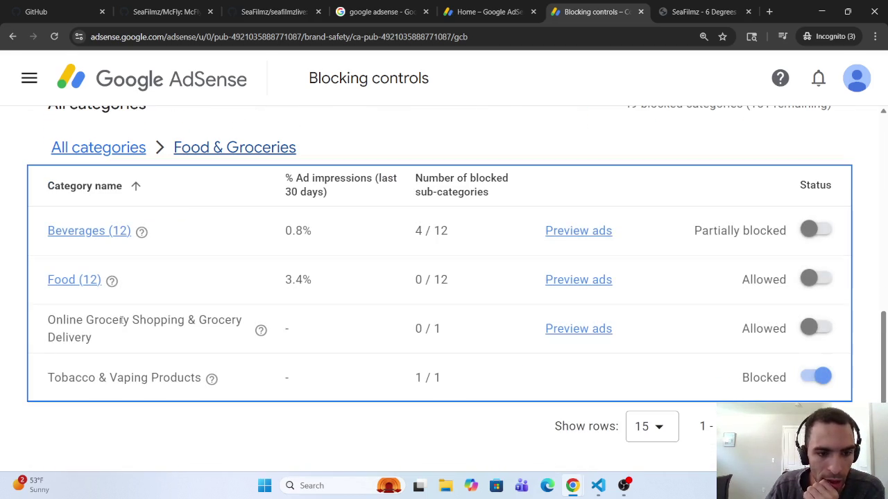
{"action": "left_click", "coordinate": [100, 231]}
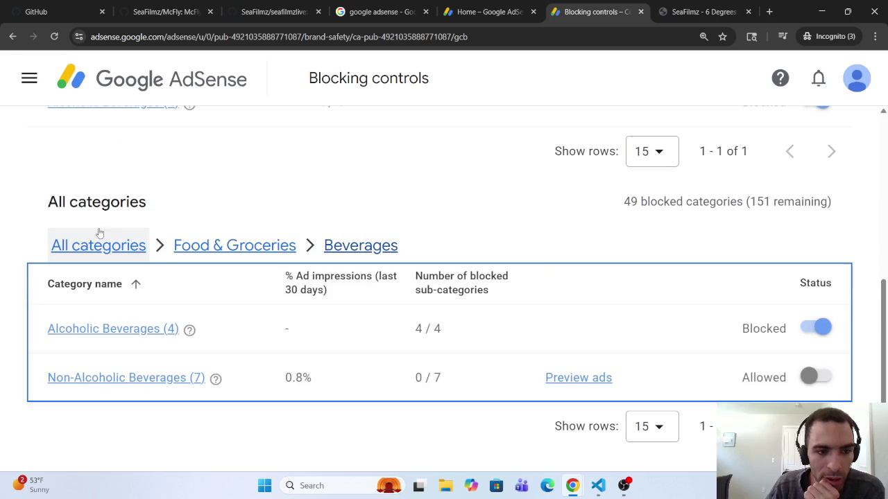
{"action": "left_click", "coordinate": [139, 330]}
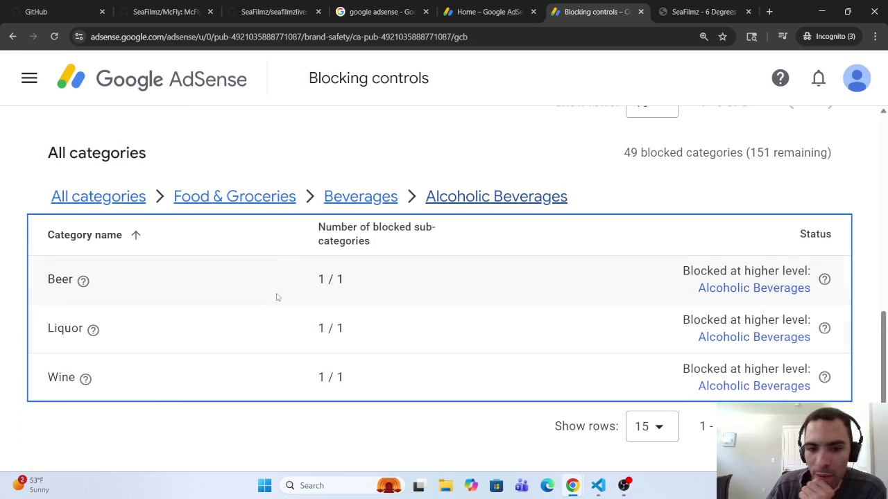
{"action": "left_click", "coordinate": [361, 197]}
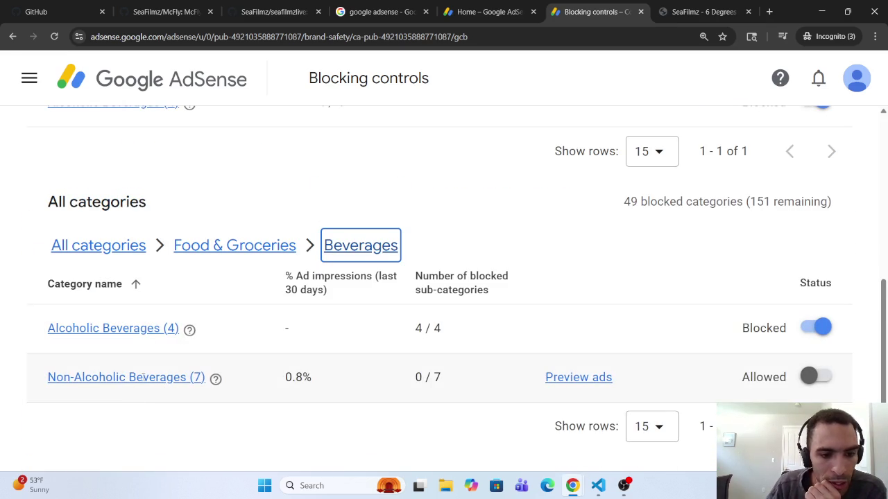
Check Non-Alcoholic Beverages, all allowed, then return through Beverages and Food & Groceries to All categories.
{"action": "left_click", "coordinate": [144, 376]}
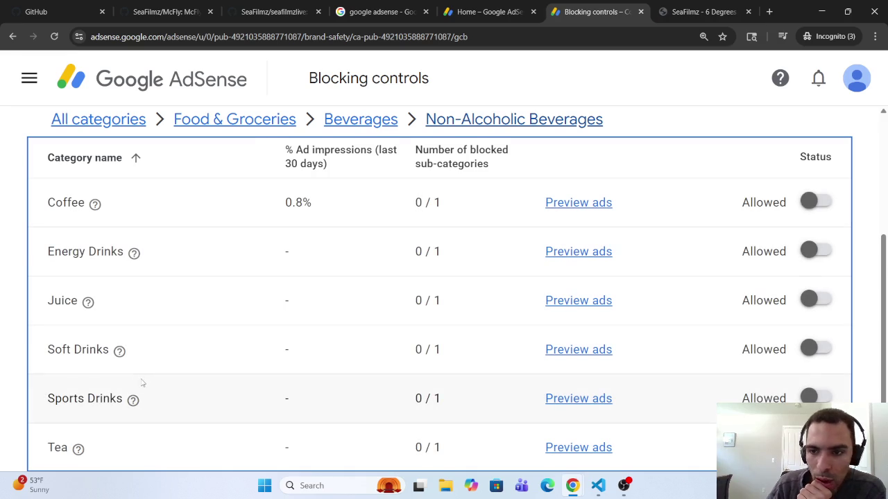
{"action": "scroll", "coordinate": [141, 382], "scroll_direction": "down", "scroll_amount": 1}
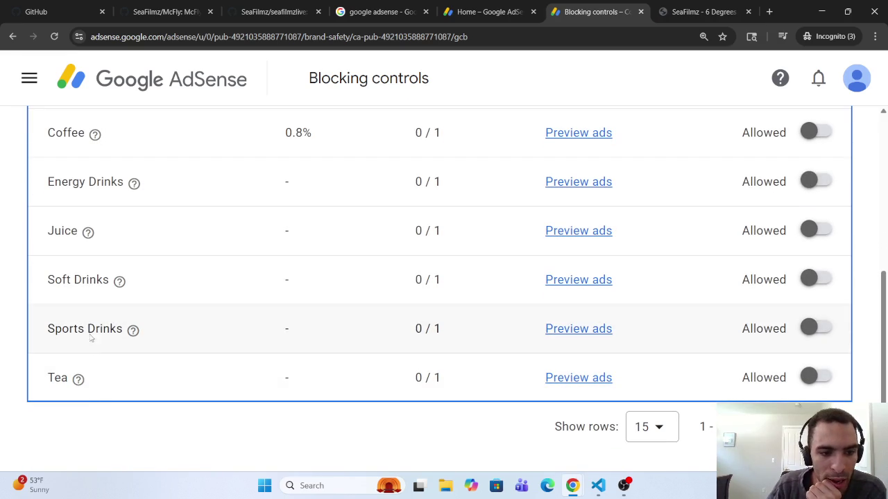
{"action": "scroll", "coordinate": [73, 279], "scroll_direction": "up", "scroll_amount": 1}
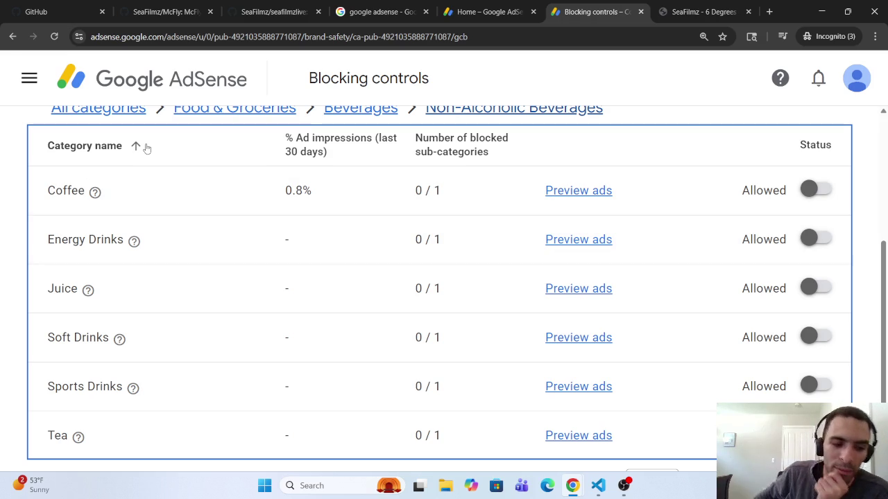
{"action": "left_click", "coordinate": [360, 108]}
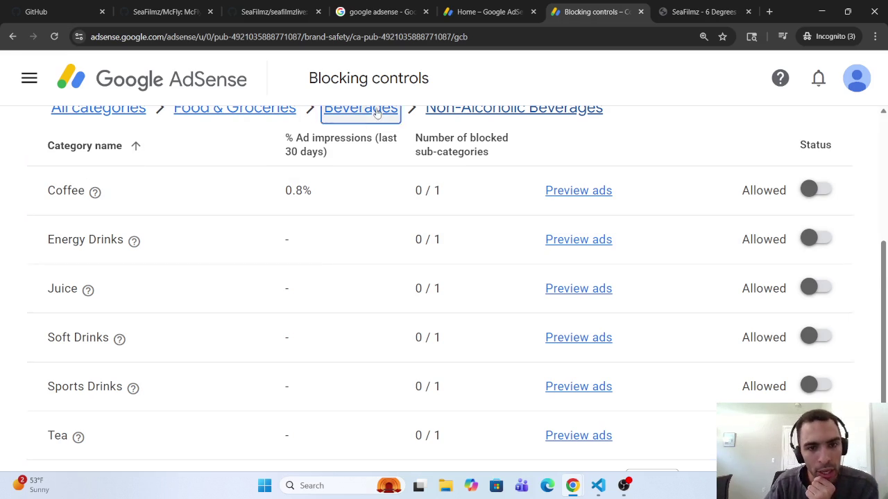
{"action": "left_click", "coordinate": [234, 245]}
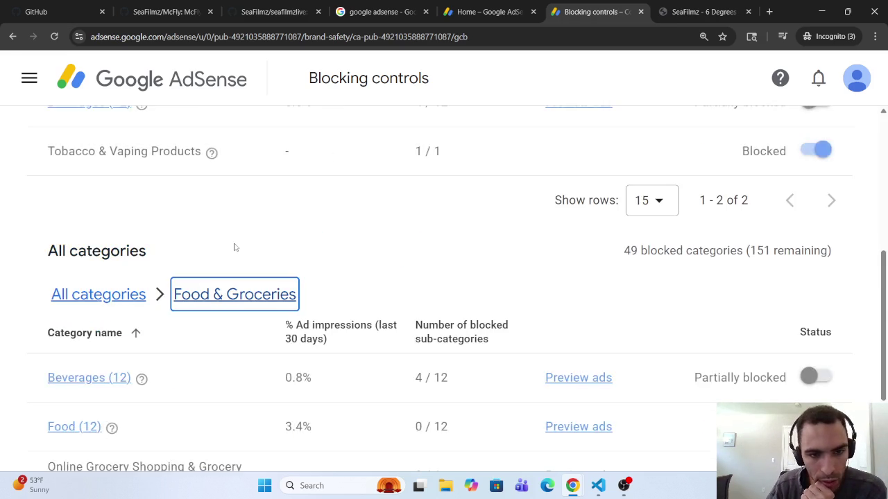
{"action": "scroll", "coordinate": [224, 275], "scroll_direction": "down", "scroll_amount": 2}
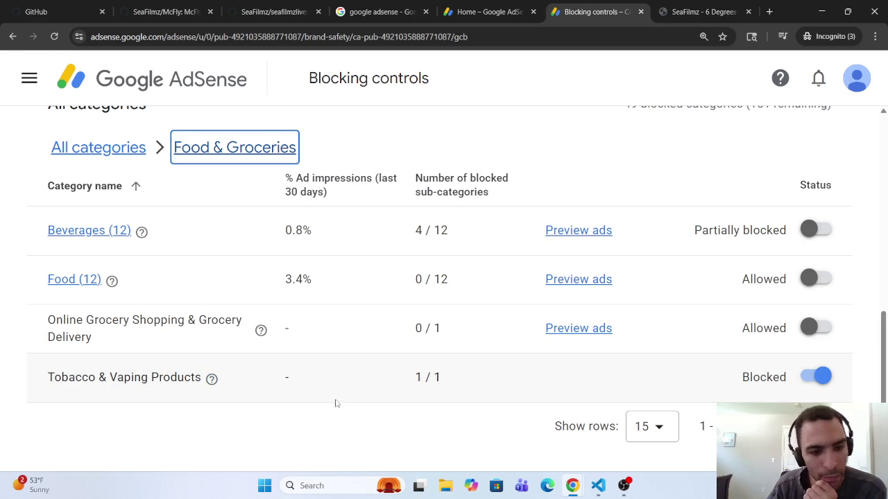
{"action": "left_click", "coordinate": [107, 147]}
Open the Health subcategories and glance at Biotech & Pharmaceutical before returning.
{"action": "scroll", "coordinate": [126, 290], "scroll_direction": "down", "scroll_amount": 2}
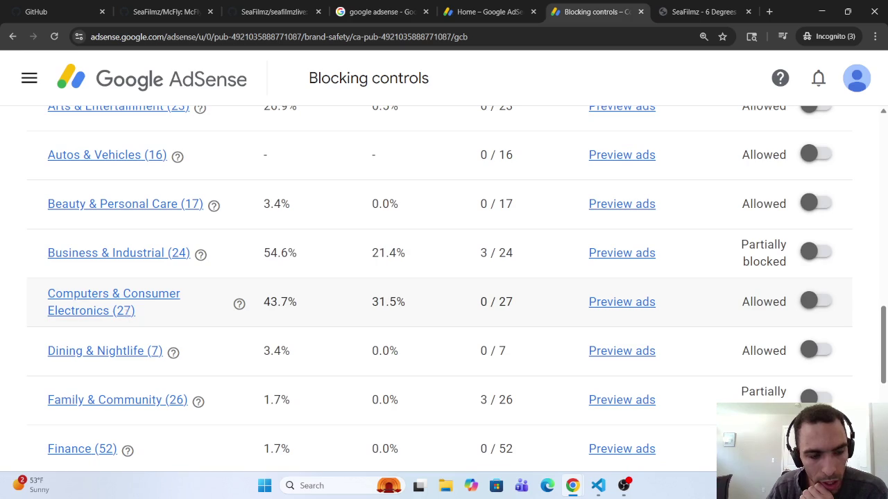
{"action": "scroll", "coordinate": [129, 352], "scroll_direction": "down", "scroll_amount": 3}
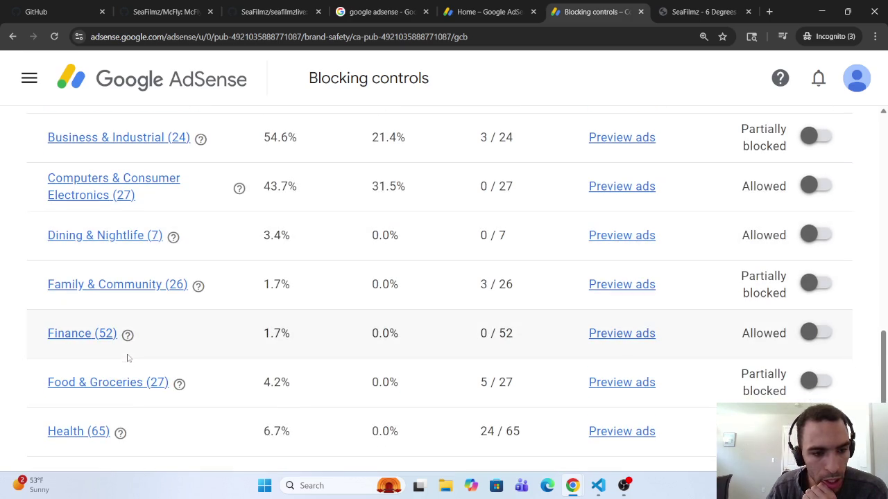
{"action": "left_click", "coordinate": [123, 371]}
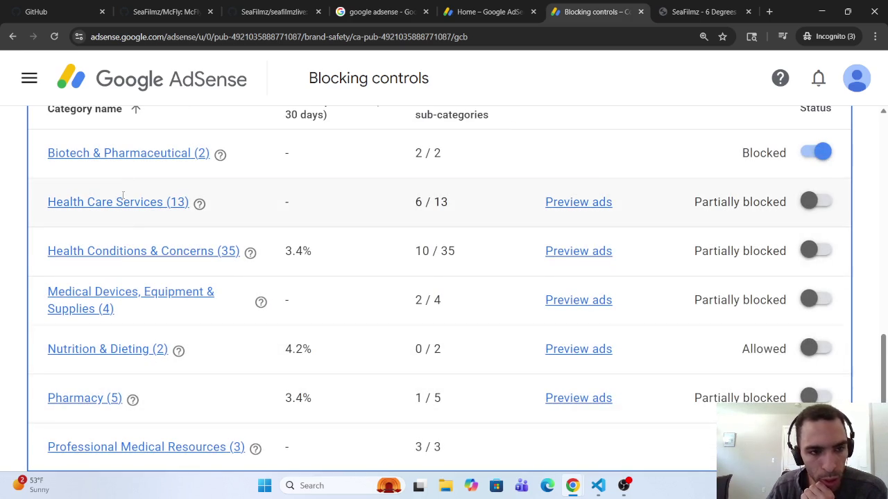
{"action": "scroll", "coordinate": [114, 177], "scroll_direction": "up", "scroll_amount": 1}
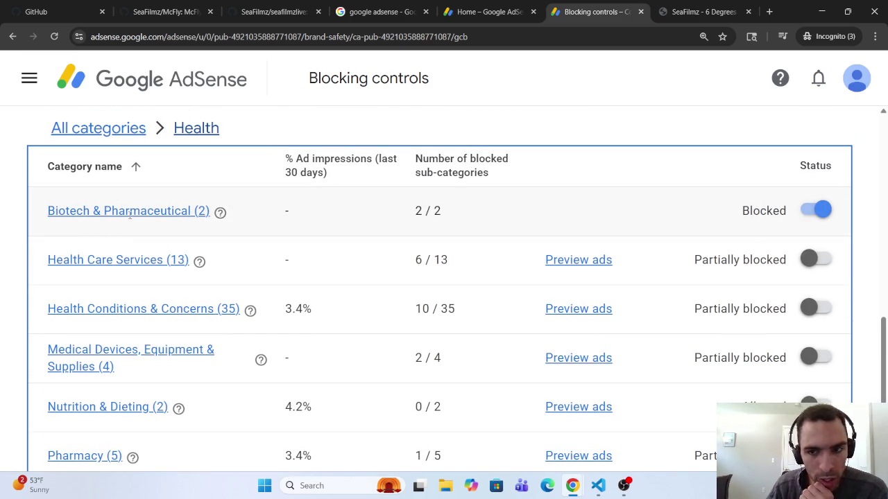
{"action": "left_click", "coordinate": [135, 211]}
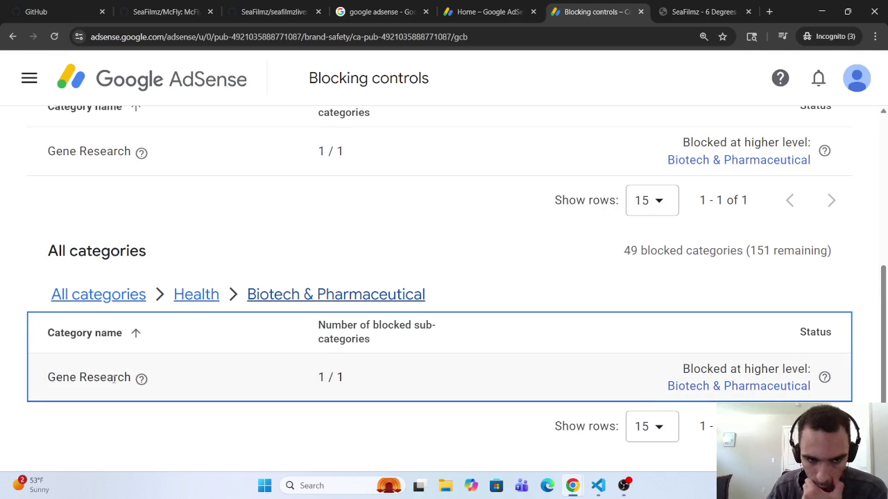
{"action": "left_click", "coordinate": [198, 297]}
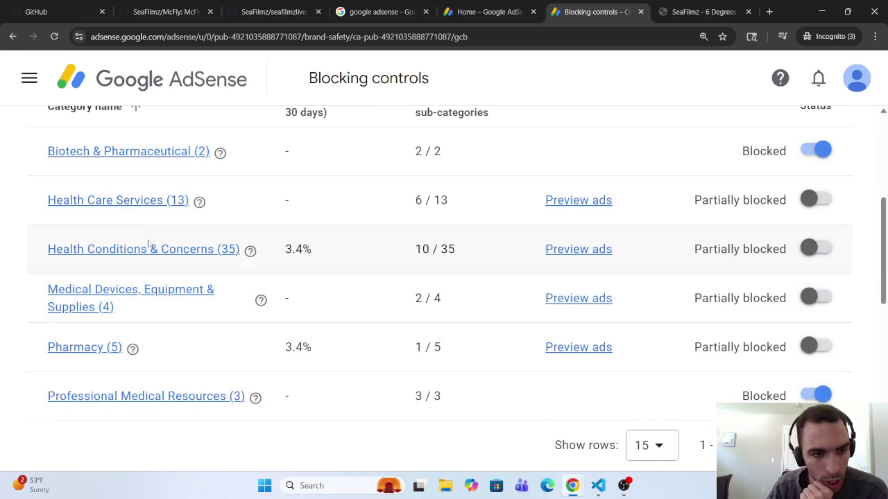
Under Health Care Services, allow ads for Mental Health Services.
{"action": "scroll", "coordinate": [122, 213], "scroll_direction": "up", "scroll_amount": 1}
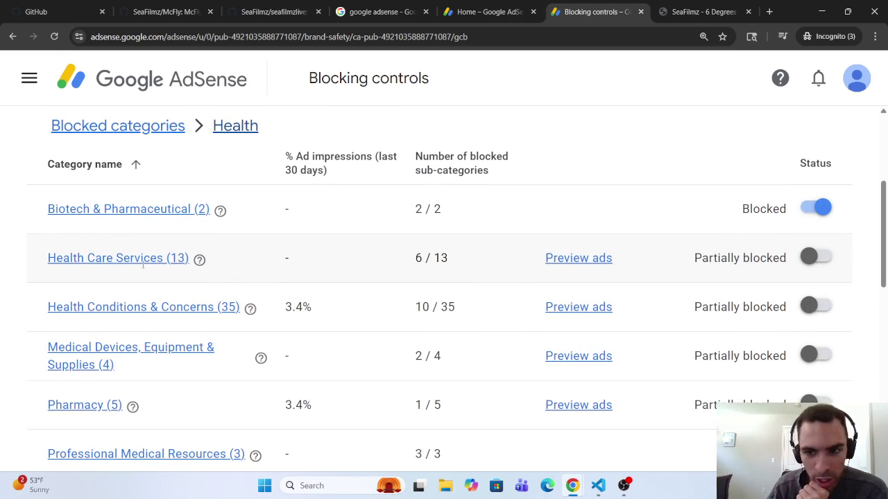
{"action": "left_click", "coordinate": [142, 262]}
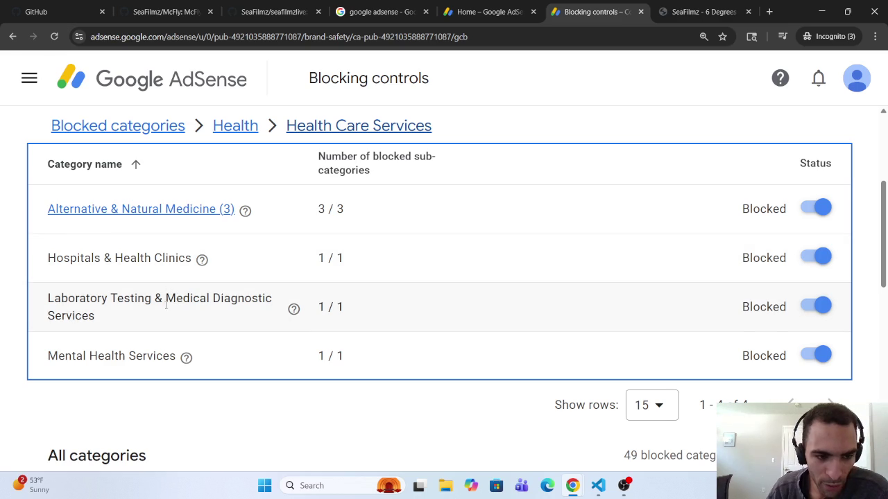
{"action": "scroll", "coordinate": [110, 343], "scroll_direction": "down", "scroll_amount": 3}
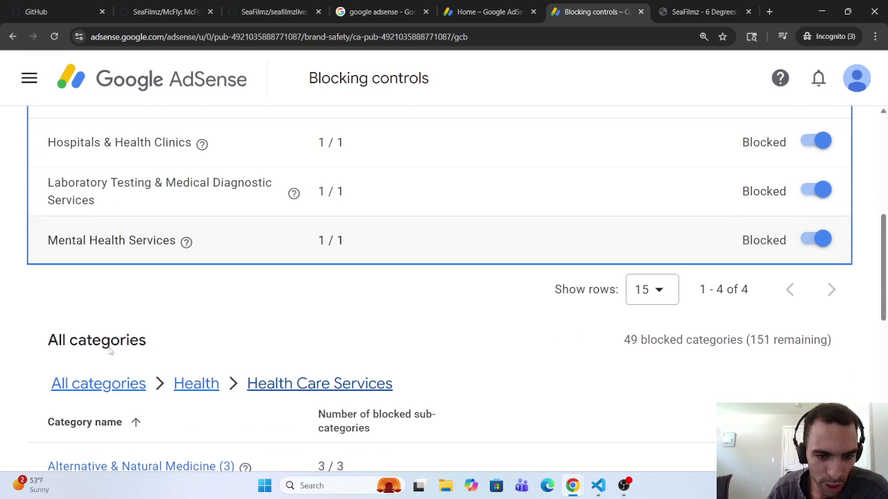
{"action": "scroll", "coordinate": [114, 324], "scroll_direction": "down", "scroll_amount": 10}
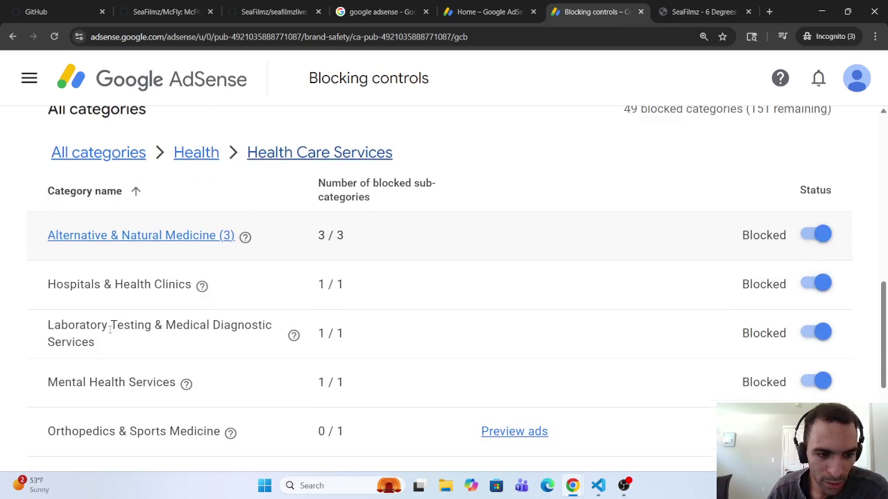
{"action": "scroll", "coordinate": [108, 337], "scroll_direction": "down", "scroll_amount": 2}
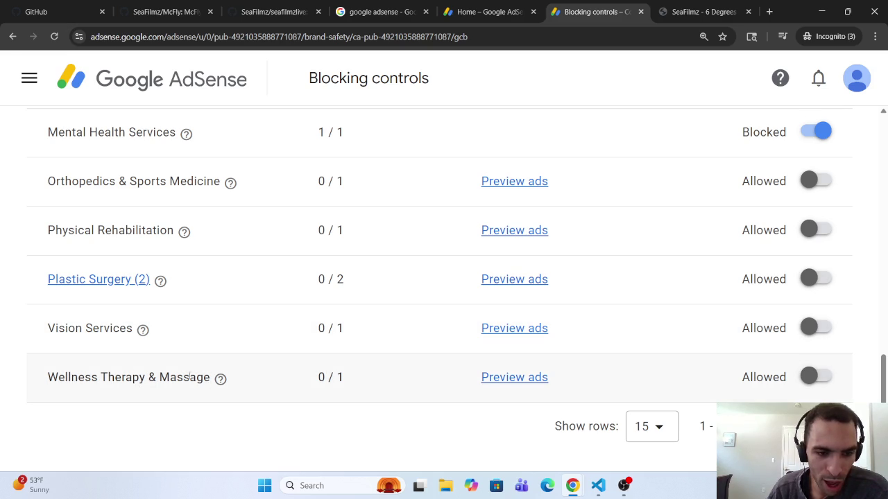
{"action": "left_click_drag", "start_coordinate": [105, 230], "coordinate": [153, 232]}
{"action": "scroll", "coordinate": [138, 249], "scroll_direction": "up", "scroll_amount": 1}
{"action": "scroll", "coordinate": [131, 257], "scroll_direction": "up", "scroll_amount": 2}
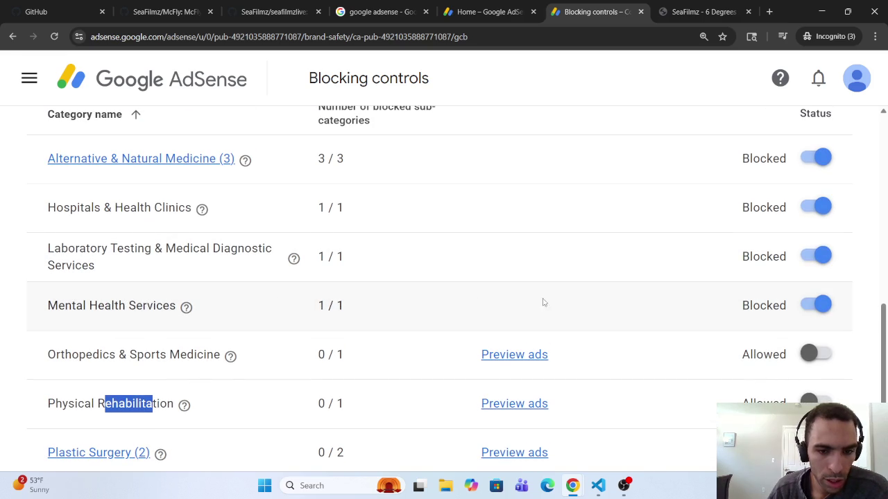
{"action": "left_click", "coordinate": [809, 313]}
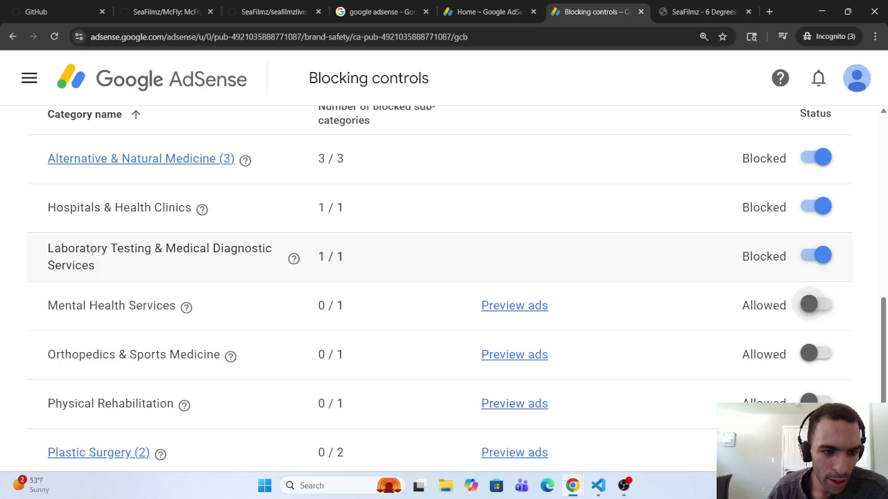
Go back to the Health subcategory list and locate Health Conditions & Concerns.
{"action": "scroll", "coordinate": [212, 258], "scroll_direction": "up", "scroll_amount": 1}
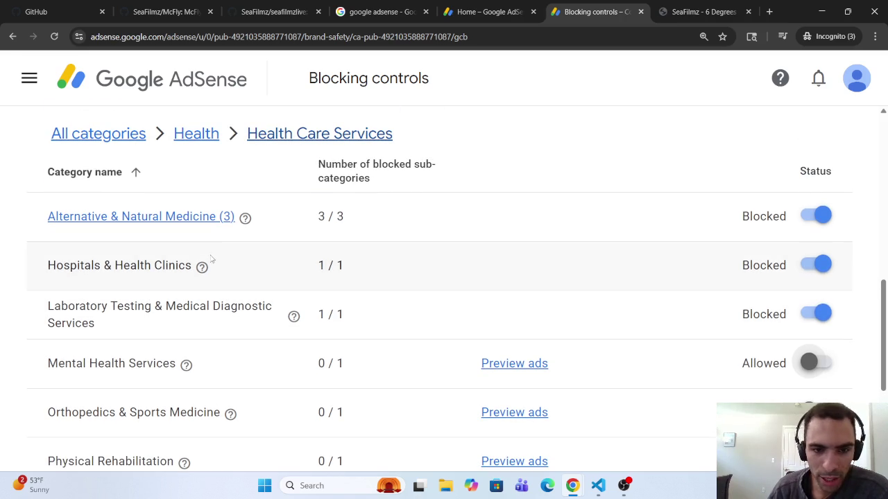
{"action": "scroll", "coordinate": [212, 258], "scroll_direction": "up", "scroll_amount": 2}
{"action": "left_click", "coordinate": [193, 250]}
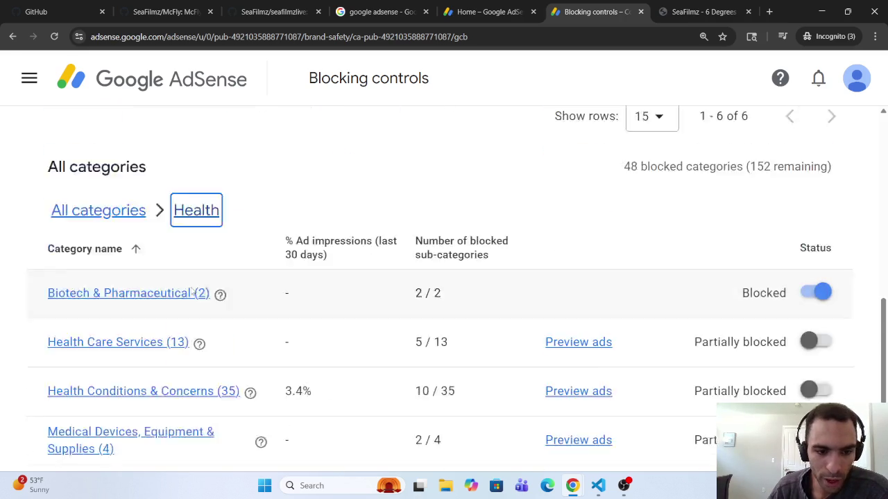
{"action": "scroll", "coordinate": [190, 292], "scroll_direction": "down", "scroll_amount": 3}
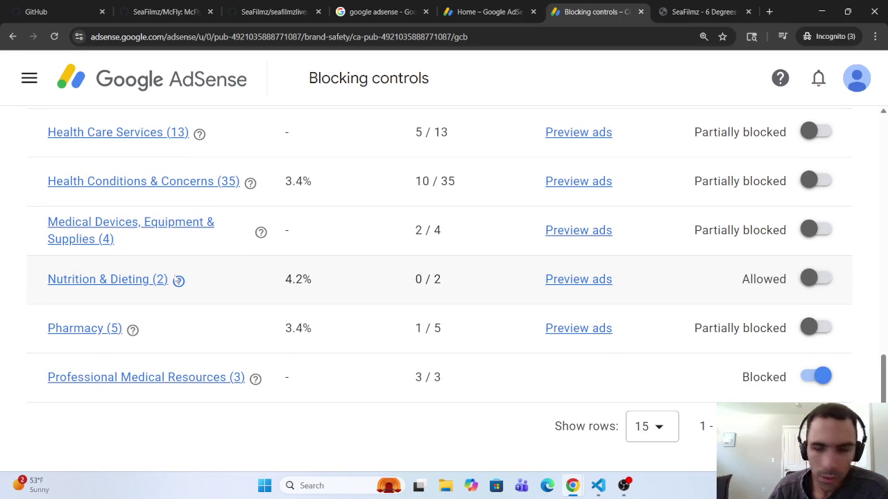
{"action": "mouse_move", "coordinate": [178, 280]}
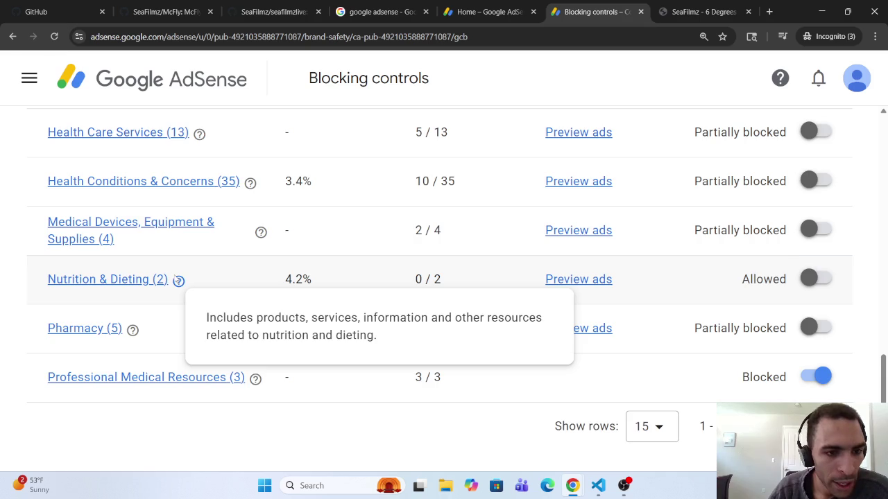
{"action": "scroll", "coordinate": [133, 287], "scroll_direction": "up", "scroll_amount": 4}
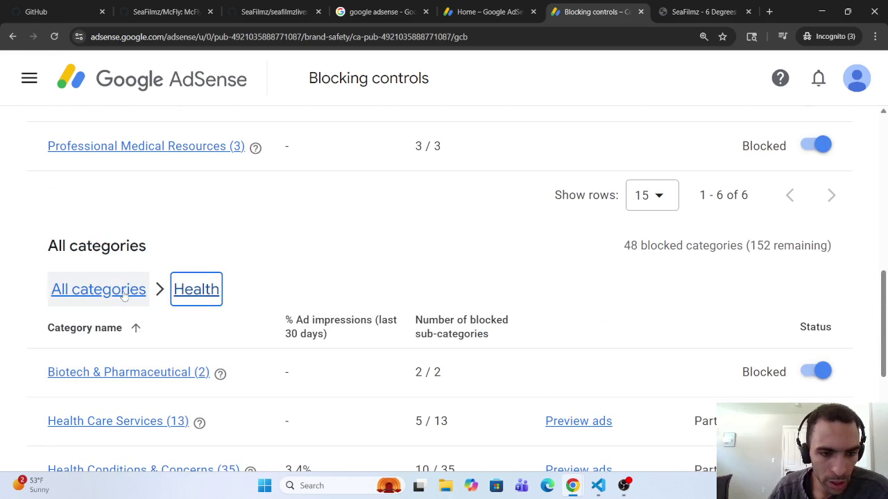
{"action": "scroll", "coordinate": [125, 298], "scroll_direction": "down", "scroll_amount": 3}
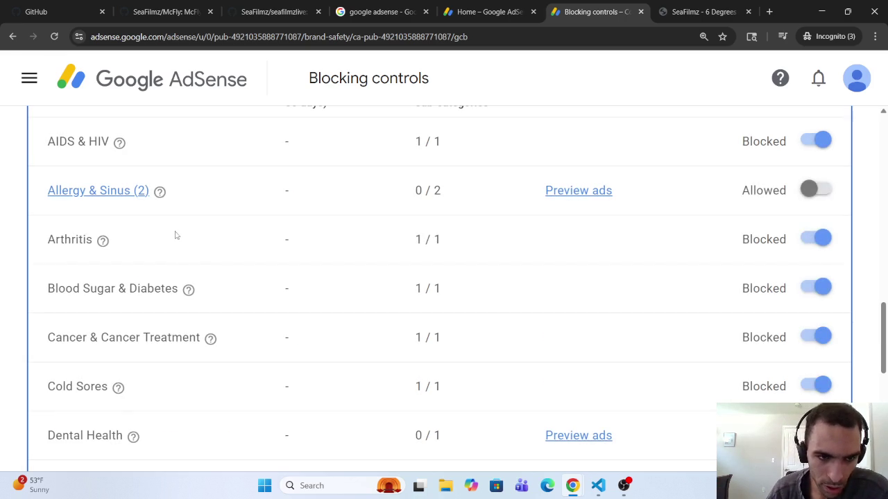
Review Health Conditions & Concerns: AIDS & HIV, Arthritis, Cancer blocked; Allergy & Sinus allowed.
{"action": "left_click", "coordinate": [181, 238]}
{"action": "scroll", "coordinate": [148, 224], "scroll_direction": "up", "scroll_amount": 2}
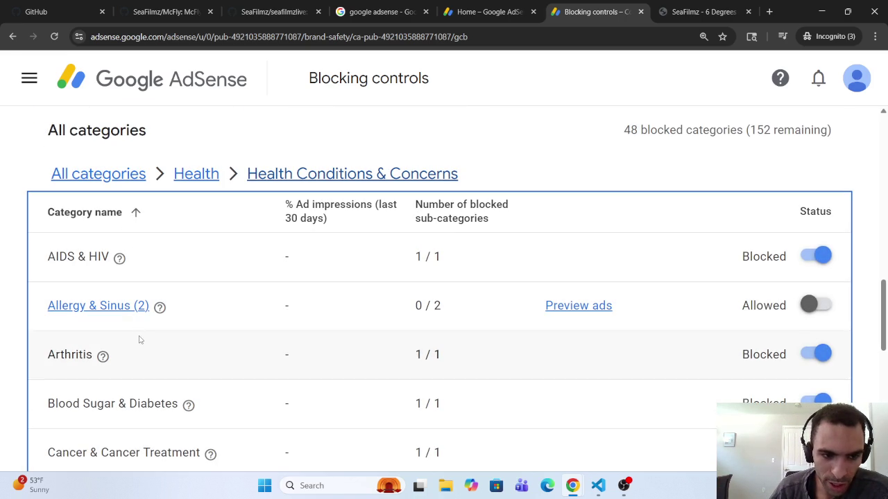
{"action": "scroll", "coordinate": [138, 339], "scroll_direction": "down", "scroll_amount": 4}
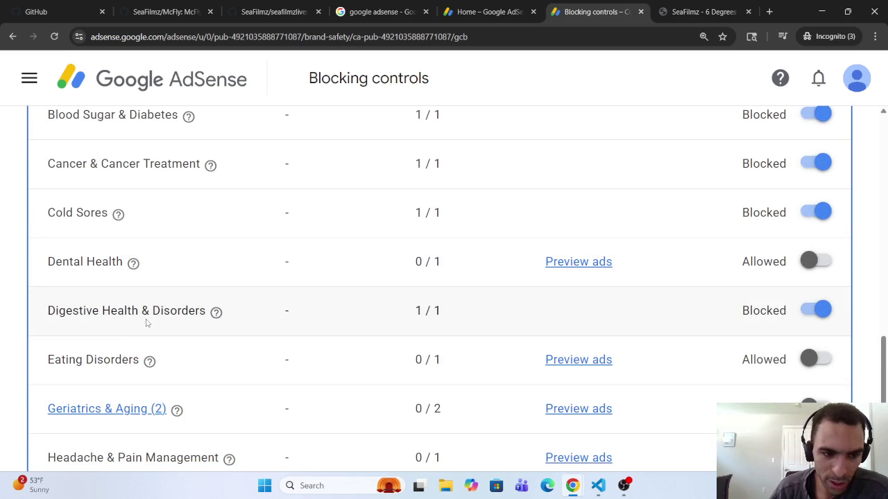
{"action": "scroll", "coordinate": [146, 322], "scroll_direction": "down", "scroll_amount": 2}
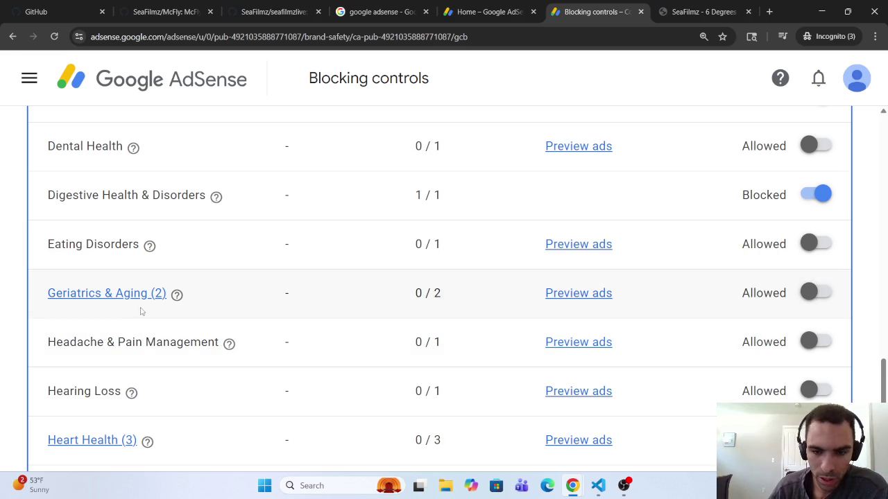
{"action": "scroll", "coordinate": [132, 332], "scroll_direction": "down", "scroll_amount": 3}
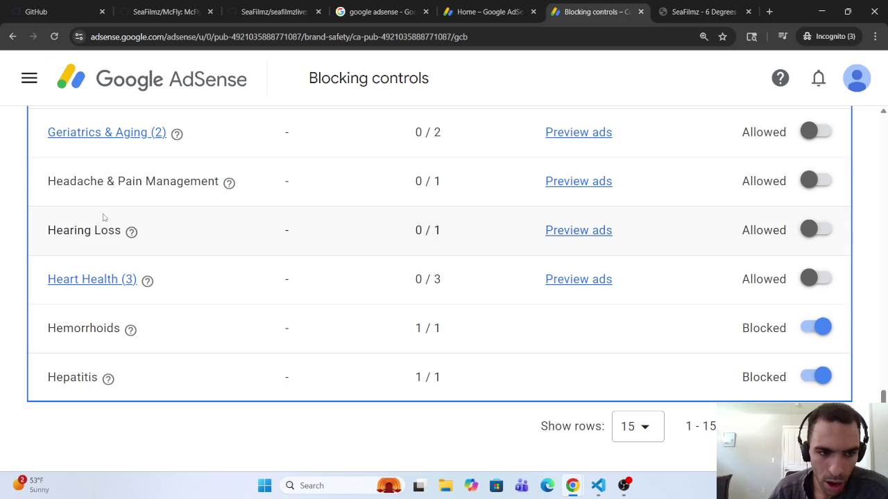
{"action": "scroll", "coordinate": [115, 231], "scroll_direction": "up", "scroll_amount": 1}
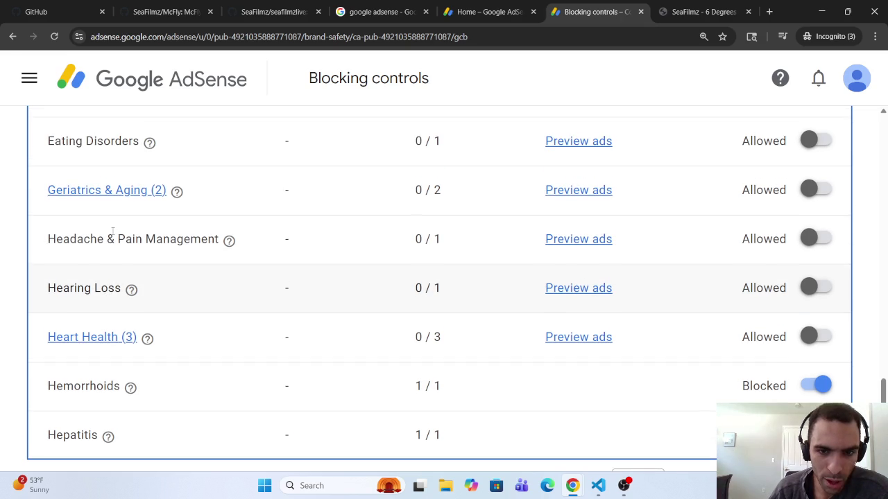
{"action": "scroll", "coordinate": [104, 243], "scroll_direction": "up", "scroll_amount": 1}
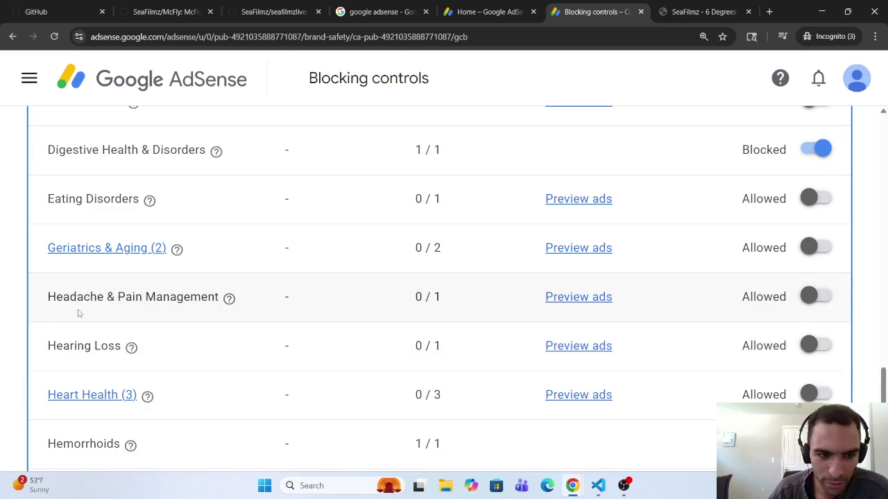
{"action": "scroll", "coordinate": [81, 308], "scroll_direction": "up", "scroll_amount": 1}
{"action": "scroll", "coordinate": [82, 308], "scroll_direction": "up", "scroll_amount": 1}
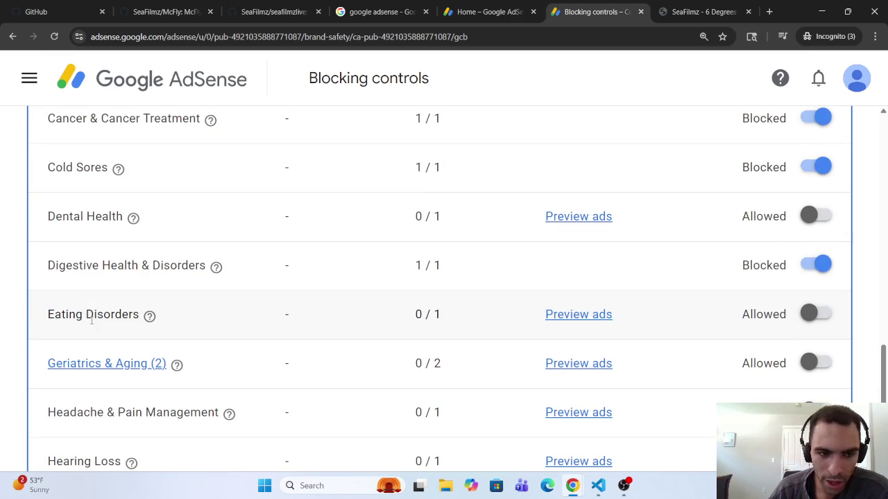
{"action": "scroll", "coordinate": [90, 320], "scroll_direction": "up", "scroll_amount": 3}
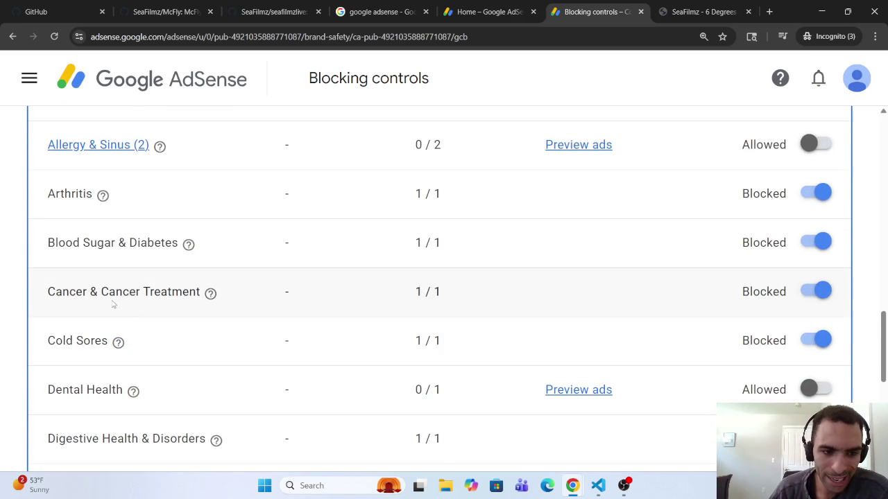
{"action": "scroll", "coordinate": [139, 298], "scroll_direction": "up", "scroll_amount": 5}
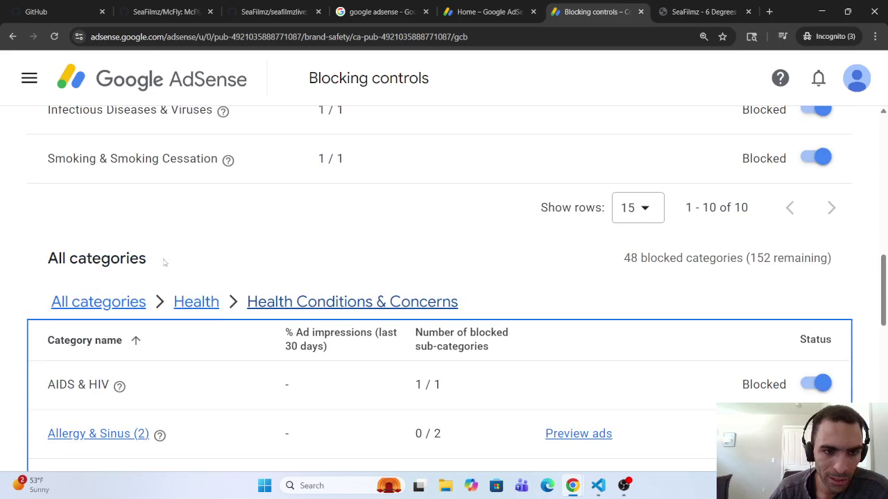
Return to the Health subcategory list via the breadcrumb.
{"action": "left_click", "coordinate": [208, 299]}
{"action": "scroll", "coordinate": [198, 311], "scroll_direction": "down", "scroll_amount": 2}
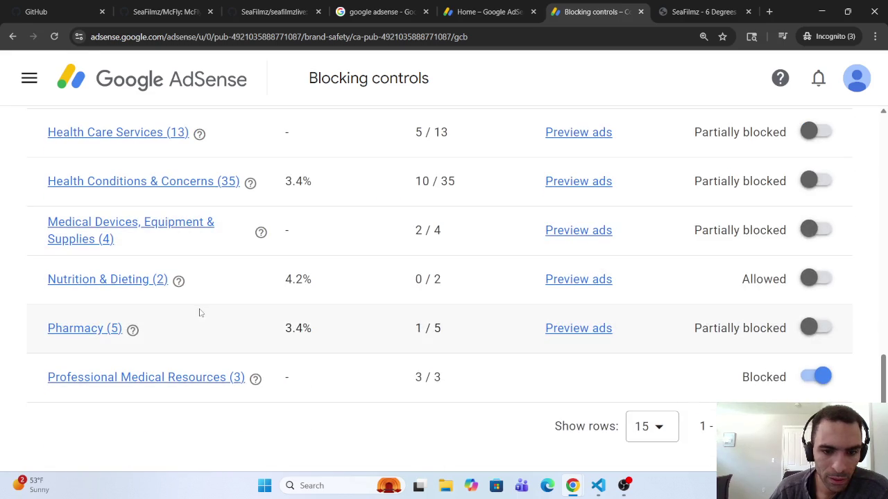
{"action": "scroll", "coordinate": [194, 298], "scroll_direction": "up", "scroll_amount": 2}
From All categories, open Hobbies, Games & Leisure (60), where Pets & Animals is blocked.
{"action": "scroll", "coordinate": [139, 236], "scroll_direction": "up", "scroll_amount": 1}
{"action": "left_click", "coordinate": [102, 174]}
{"action": "scroll", "coordinate": [139, 300], "scroll_direction": "down", "scroll_amount": 3}
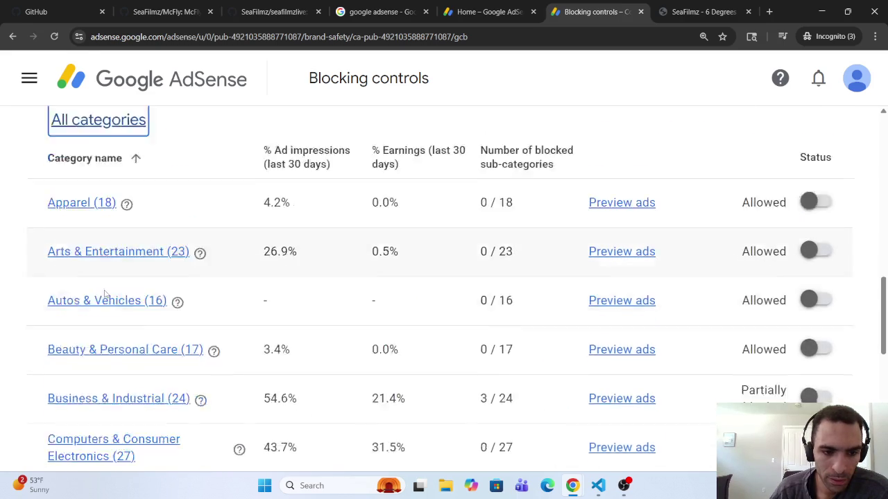
{"action": "scroll", "coordinate": [106, 302], "scroll_direction": "down", "scroll_amount": 3}
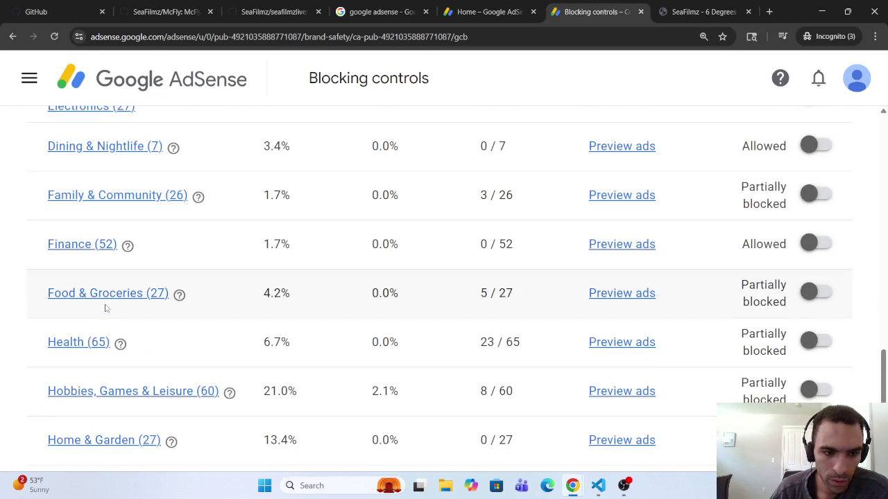
{"action": "scroll", "coordinate": [107, 304], "scroll_direction": "up", "scroll_amount": 2}
{"action": "scroll", "coordinate": [106, 302], "scroll_direction": "up", "scroll_amount": 3}
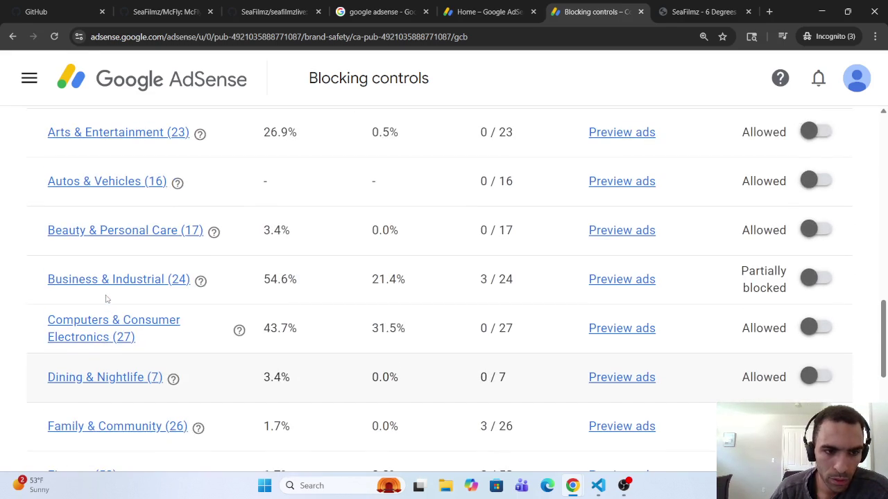
{"action": "scroll", "coordinate": [106, 305], "scroll_direction": "down", "scroll_amount": 3}
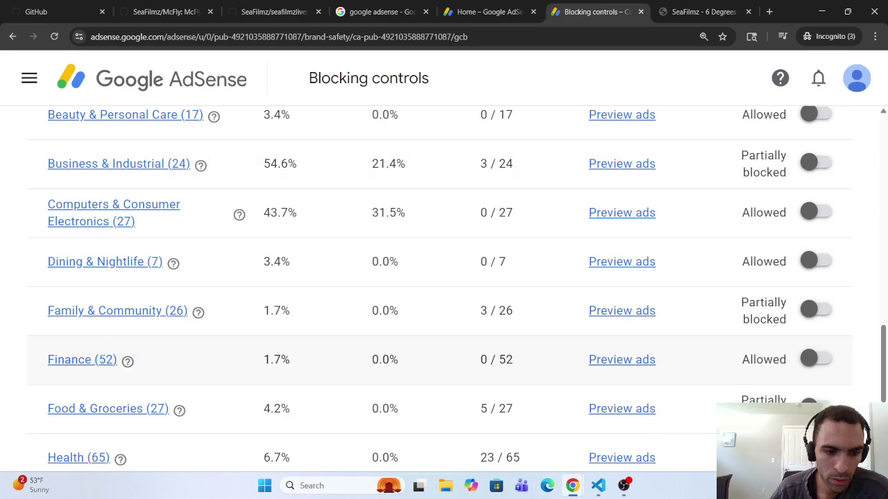
{"action": "scroll", "coordinate": [105, 417], "scroll_direction": "down", "scroll_amount": 2}
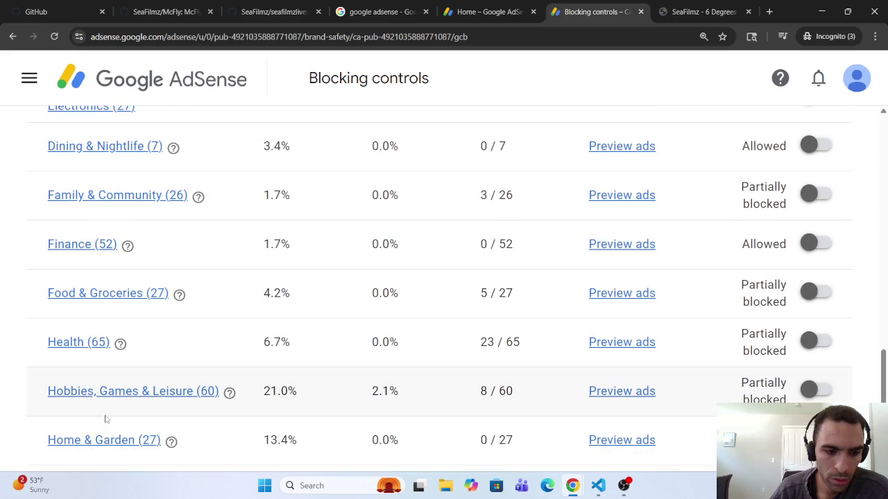
{"action": "left_click", "coordinate": [116, 392]}
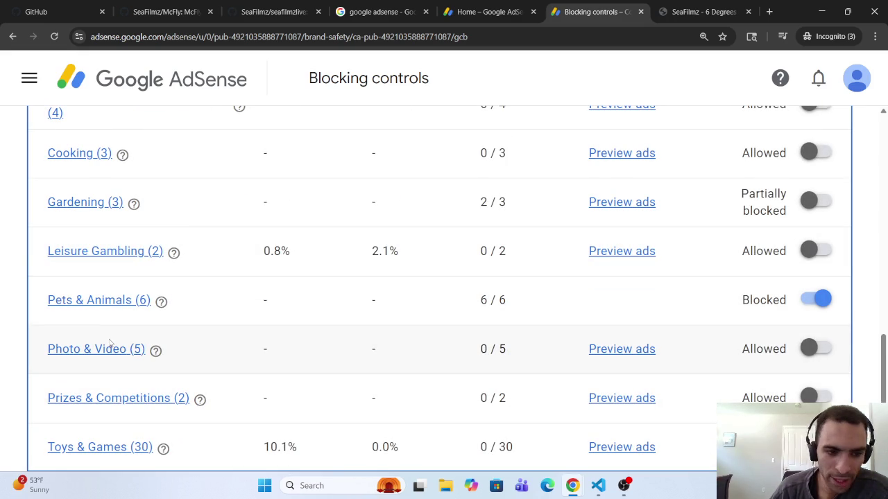
{"action": "scroll", "coordinate": [116, 353], "scroll_direction": "down", "scroll_amount": 1}
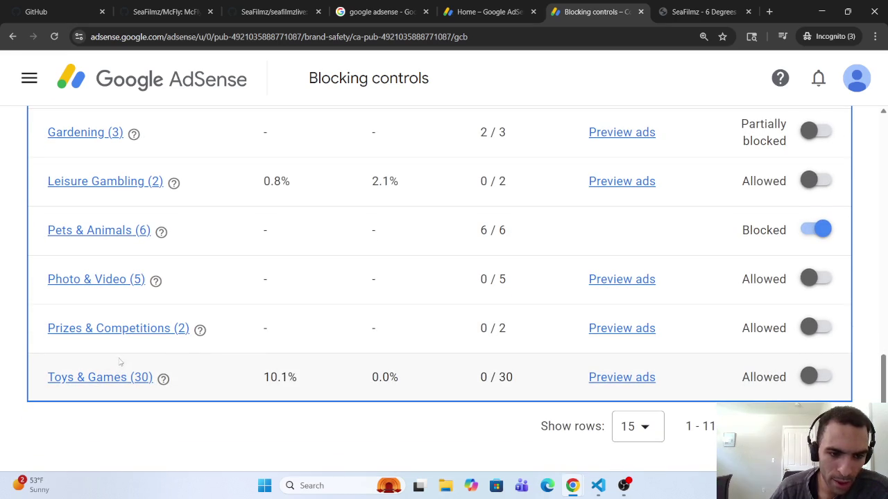
Check the Prizes & Competitions subcategories, then return to Hobbies, Games & Leisure.
{"action": "left_click", "coordinate": [132, 329]}
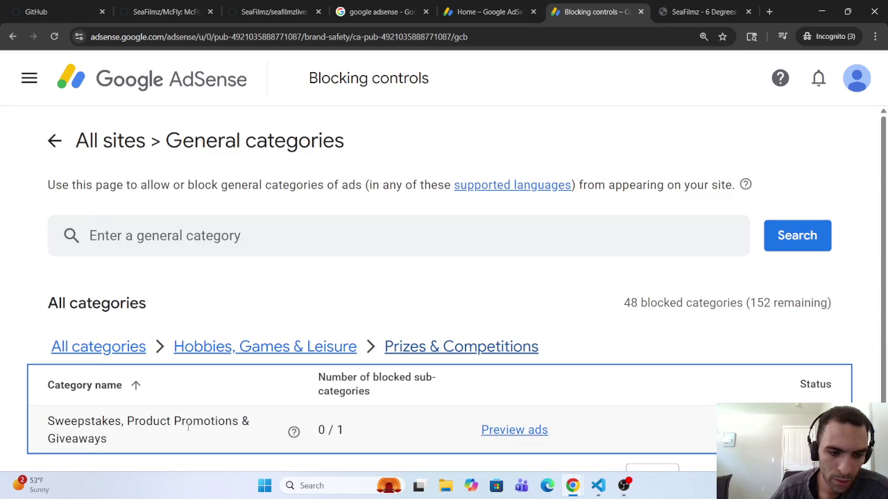
{"action": "left_click", "coordinate": [229, 343]}
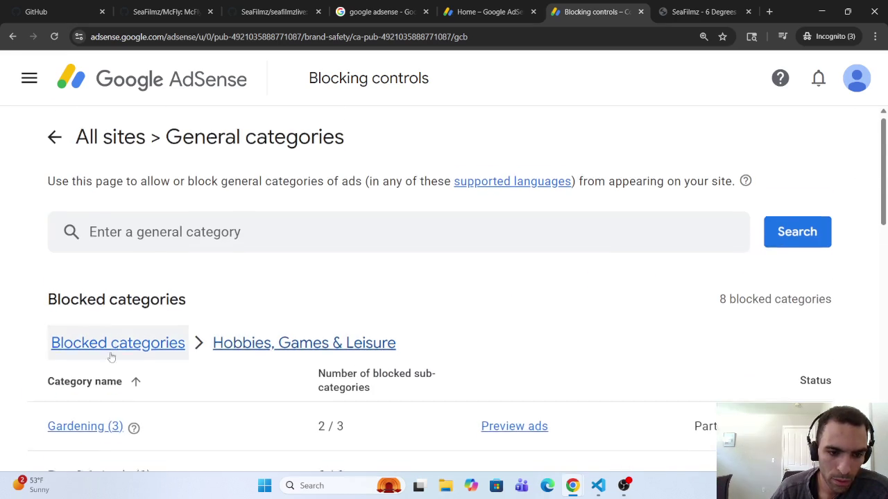
{"action": "scroll", "coordinate": [111, 356], "scroll_direction": "down", "scroll_amount": 6}
{"action": "scroll", "coordinate": [110, 364], "scroll_direction": "down", "scroll_amount": 2}
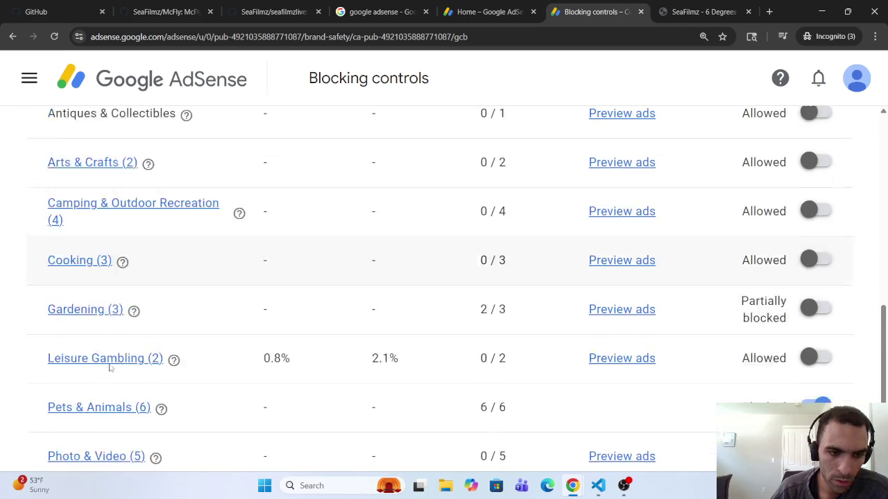
{"action": "scroll", "coordinate": [110, 369], "scroll_direction": "down", "scroll_amount": 1}
{"action": "scroll", "coordinate": [110, 361], "scroll_direction": "down", "scroll_amount": 2}
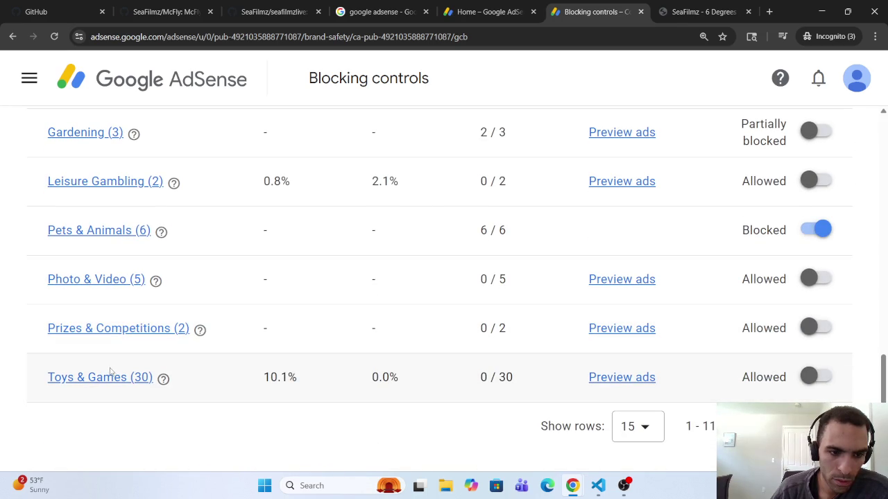
Inspect the Games subcategories under Toys & Games.
{"action": "left_click", "coordinate": [104, 378]}
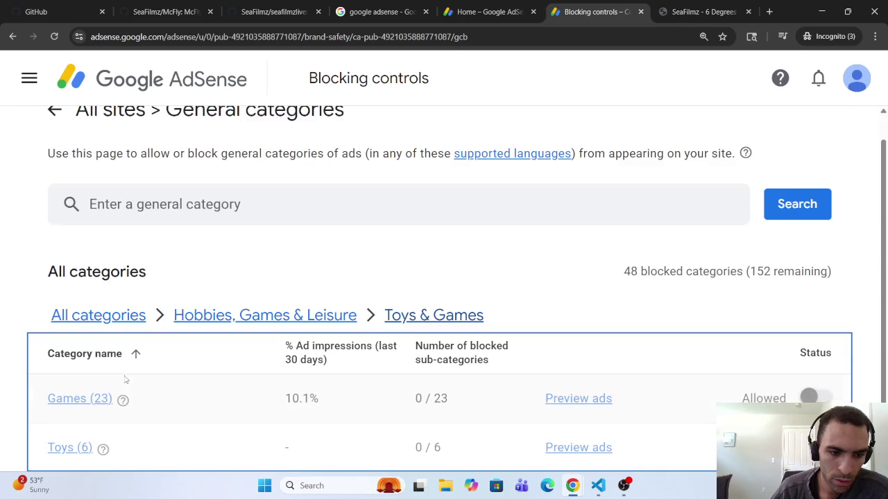
{"action": "scroll", "coordinate": [114, 375], "scroll_direction": "down", "scroll_amount": 1}
{"action": "left_click", "coordinate": [95, 334]}
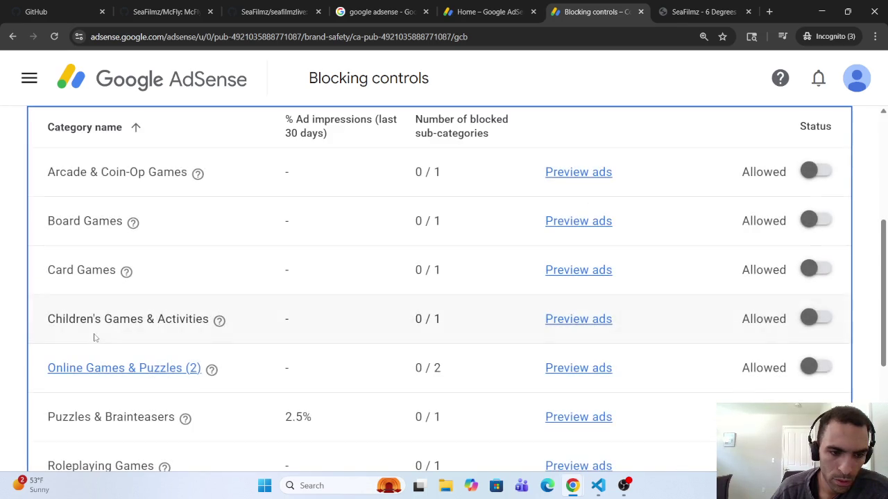
{"action": "scroll", "coordinate": [94, 338], "scroll_direction": "down", "scroll_amount": 3}
{"action": "scroll", "coordinate": [101, 320], "scroll_direction": "up", "scroll_amount": 5}
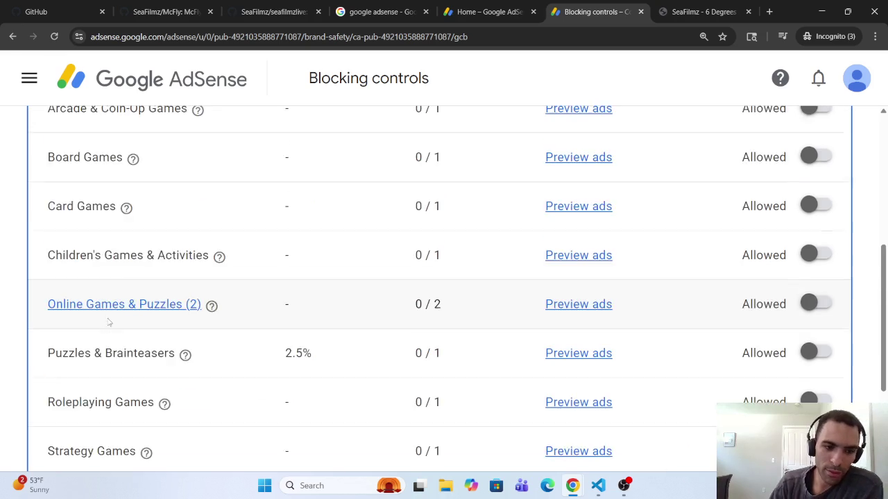
Navigate back to the 48-category Blocked categories list, showing Hobbies at 8 / 60.
{"action": "left_click", "coordinate": [204, 262]}
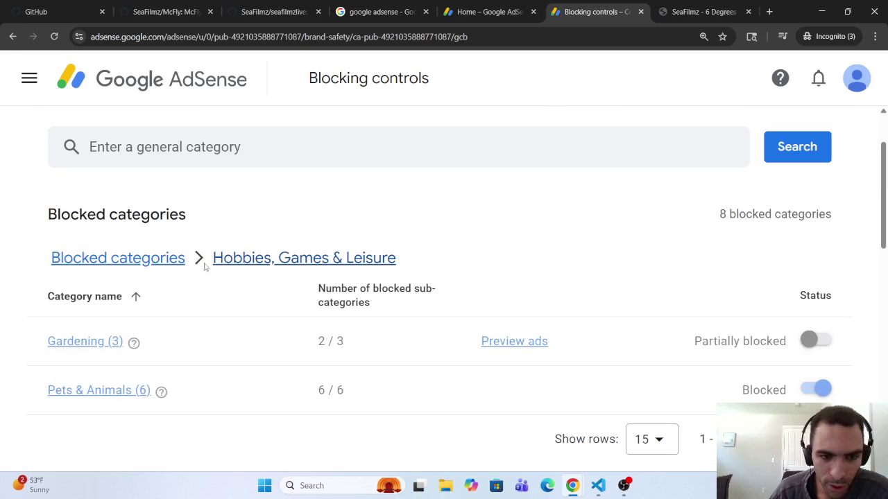
{"action": "left_click", "coordinate": [144, 258]}
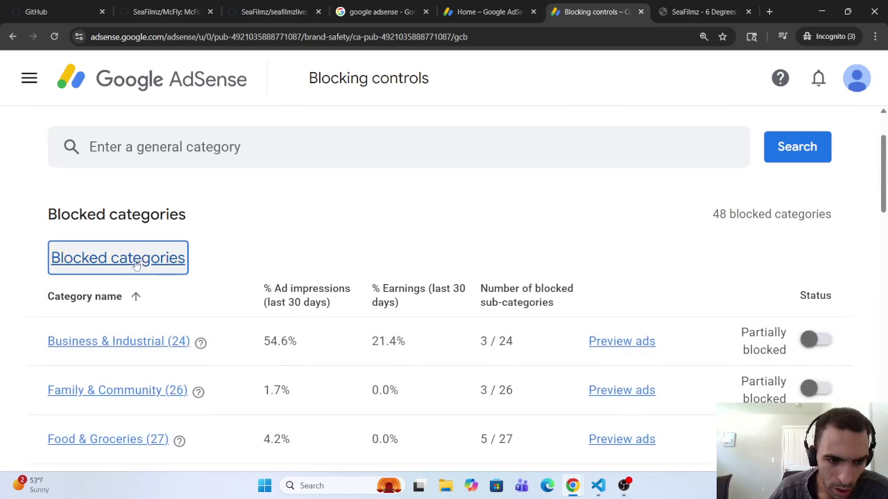
{"action": "scroll", "coordinate": [125, 292], "scroll_direction": "down", "scroll_amount": 10}
{"action": "scroll", "coordinate": [123, 294], "scroll_direction": "down", "scroll_amount": 2}
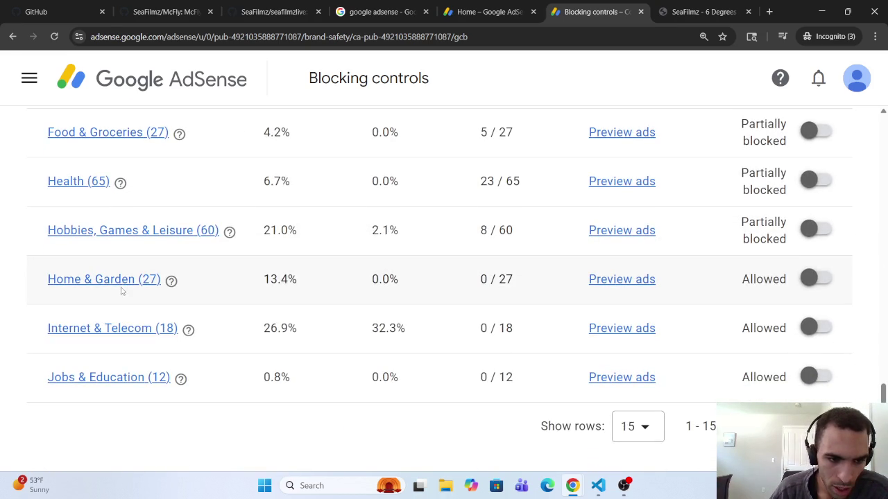
Open Home & Garden (27), scan its all-allowed subcategories, and view the Water Filters description.
{"action": "left_click", "coordinate": [111, 278]}
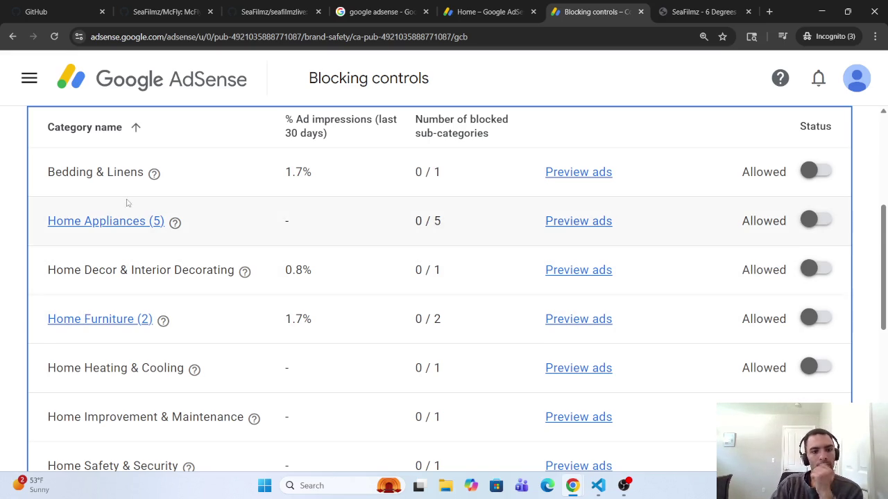
{"action": "scroll", "coordinate": [125, 200], "scroll_direction": "down", "scroll_amount": 4}
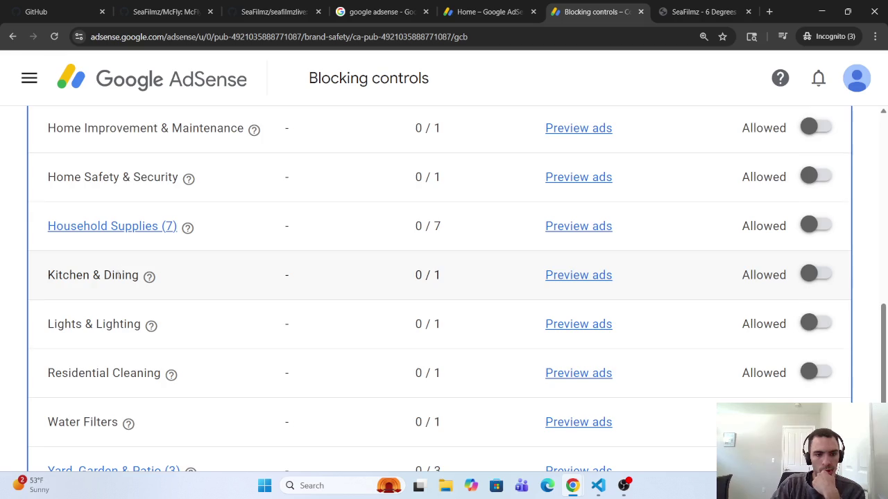
{"action": "scroll", "coordinate": [125, 304], "scroll_direction": "down", "scroll_amount": 2}
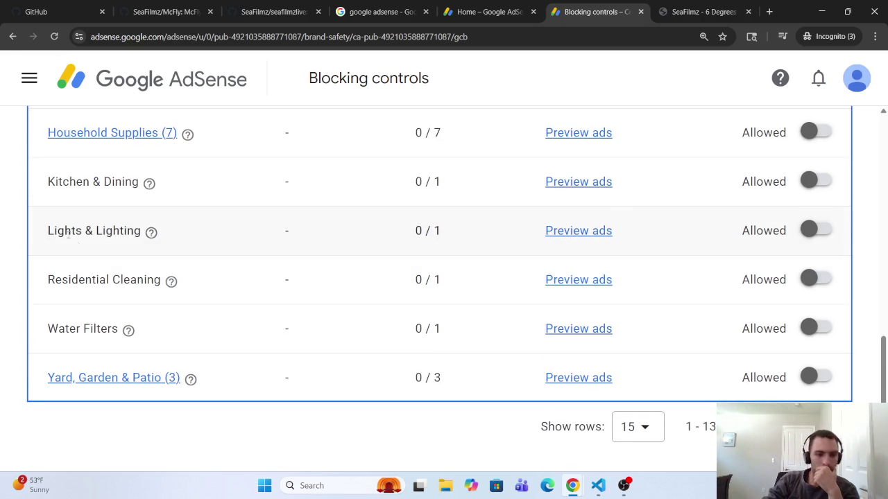
{"action": "mouse_move", "coordinate": [129, 331]}
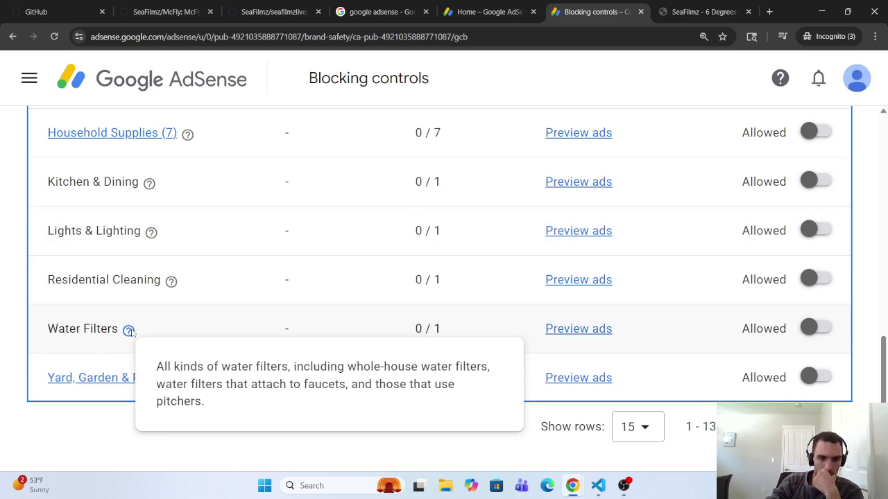
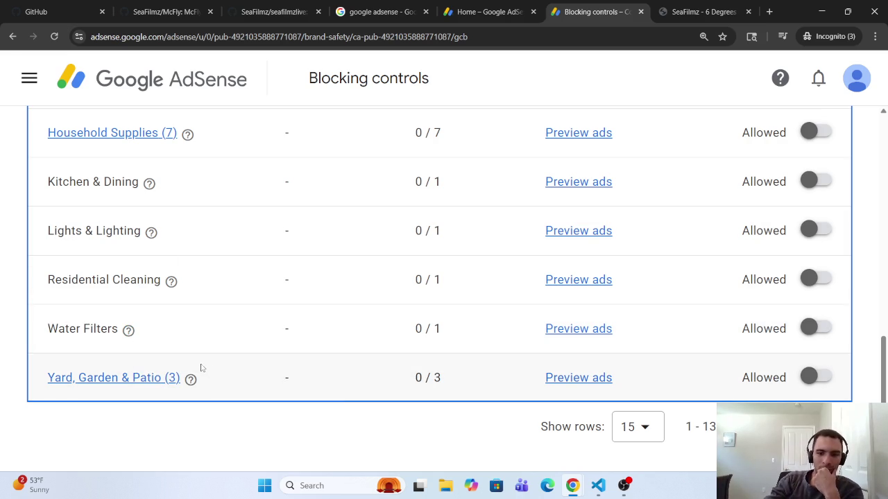
Block the Water Filters category under Home & Garden.
{"action": "scroll", "coordinate": [290, 335], "scroll_direction": "up", "scroll_amount": 1}
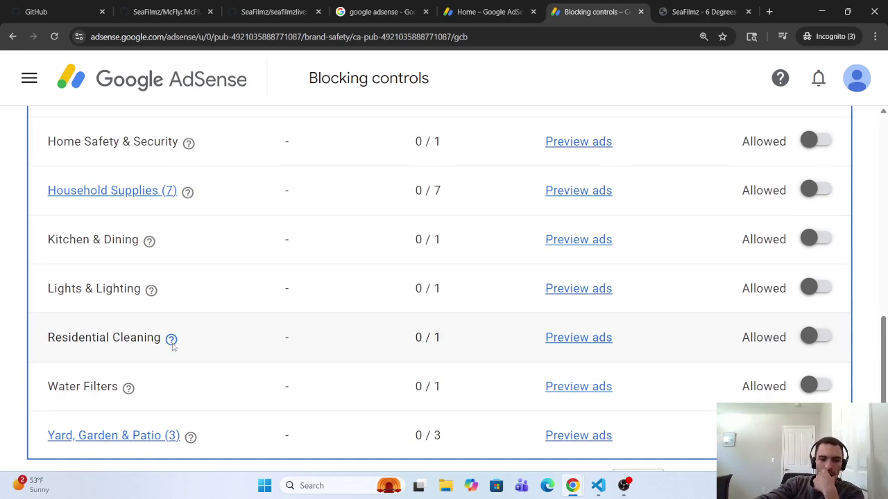
{"action": "mouse_move", "coordinate": [170, 339]}
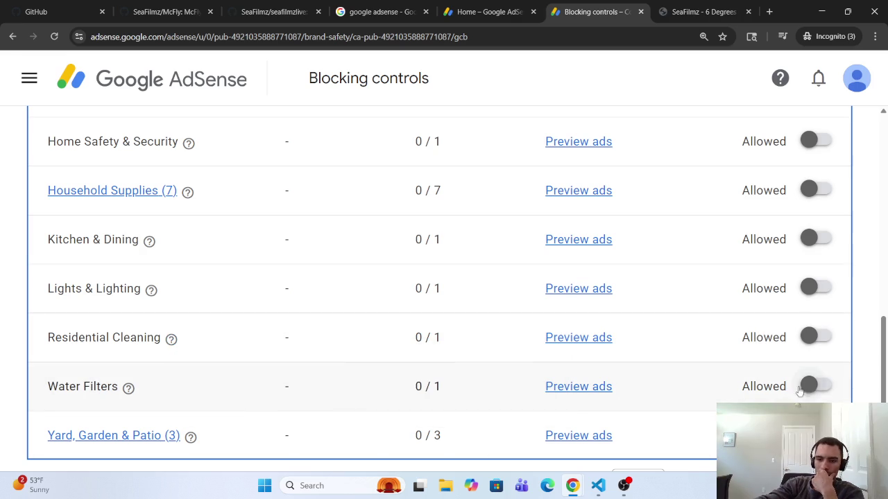
{"action": "left_click", "coordinate": [810, 387]}
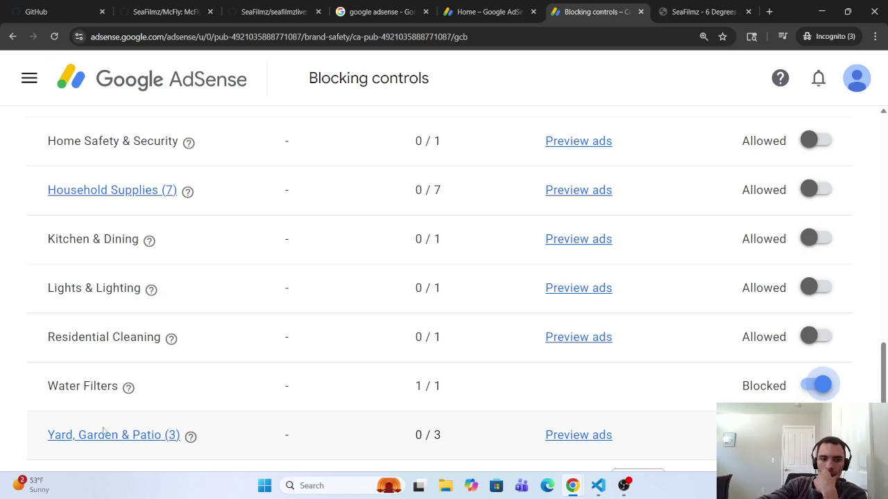
Browse the Household Supplies subcategories, then return to the Home & Garden list and scroll through it.
{"action": "scroll", "coordinate": [143, 359], "scroll_direction": "up", "scroll_amount": 2}
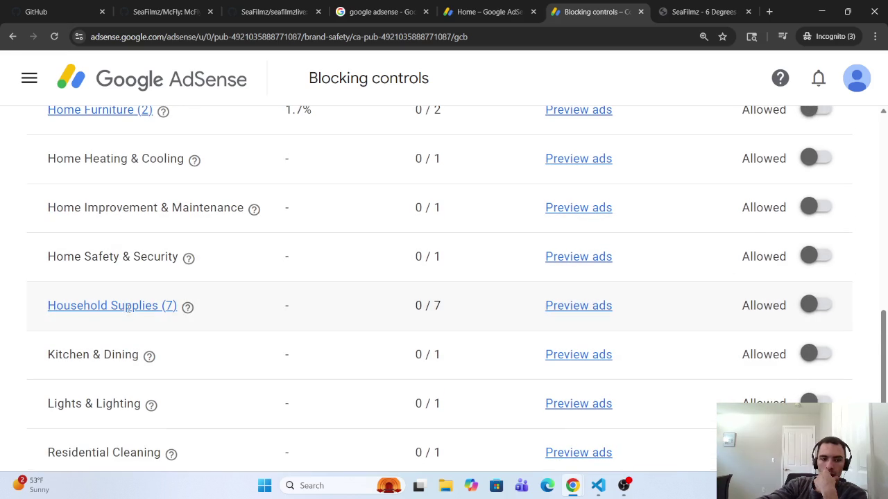
{"action": "left_click", "coordinate": [129, 308]}
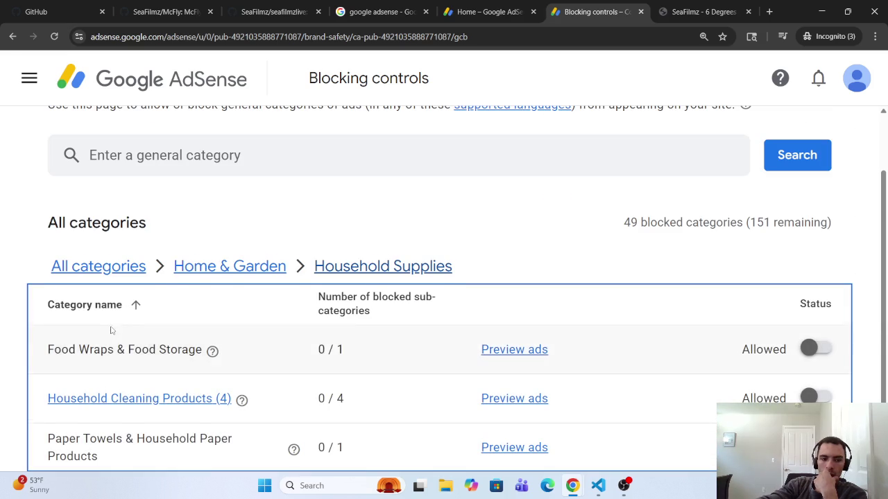
{"action": "scroll", "coordinate": [110, 330], "scroll_direction": "down", "scroll_amount": 1}
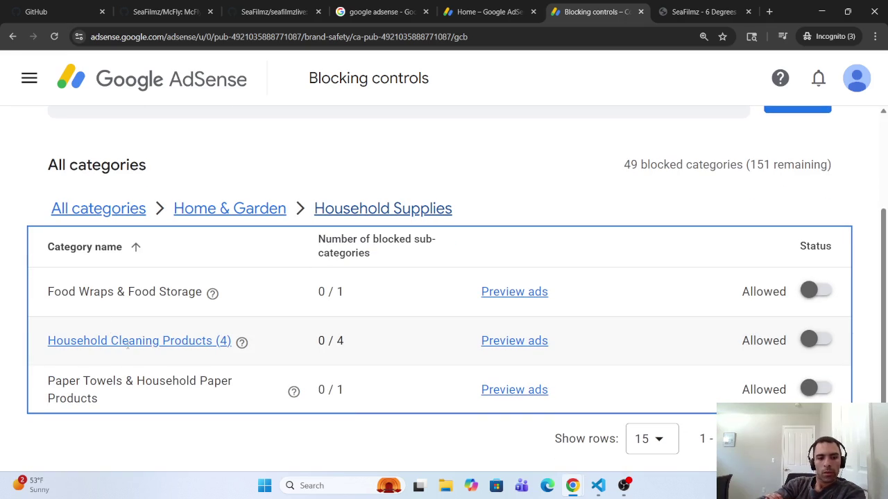
{"action": "left_click", "coordinate": [218, 221]}
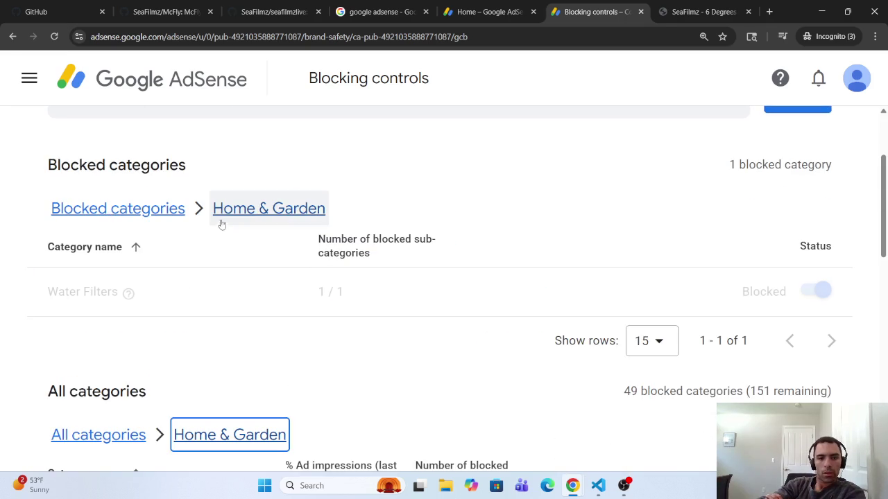
{"action": "scroll", "coordinate": [150, 320], "scroll_direction": "down", "scroll_amount": 5}
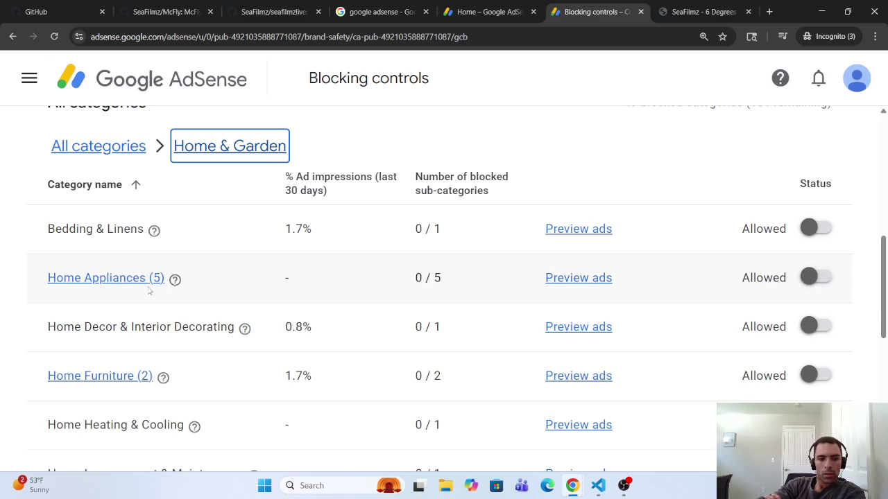
{"action": "scroll", "coordinate": [122, 299], "scroll_direction": "down", "scroll_amount": 6}
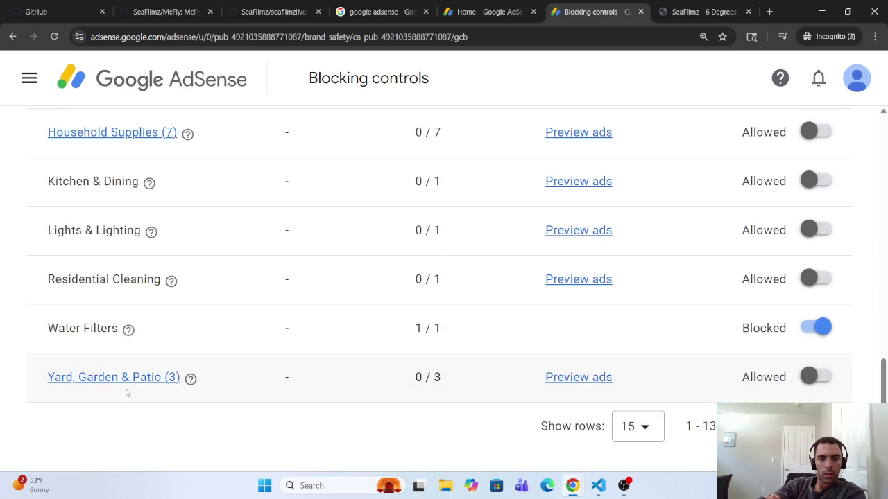
{"action": "scroll", "coordinate": [125, 389], "scroll_direction": "up", "scroll_amount": 1}
{"action": "mouse_move", "coordinate": [125, 387]}
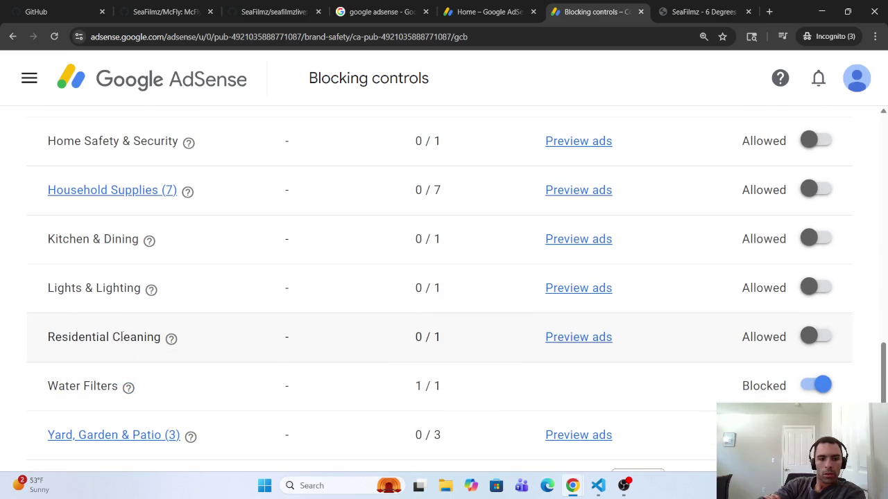
{"action": "scroll", "coordinate": [45, 262], "scroll_direction": "up", "scroll_amount": 2}
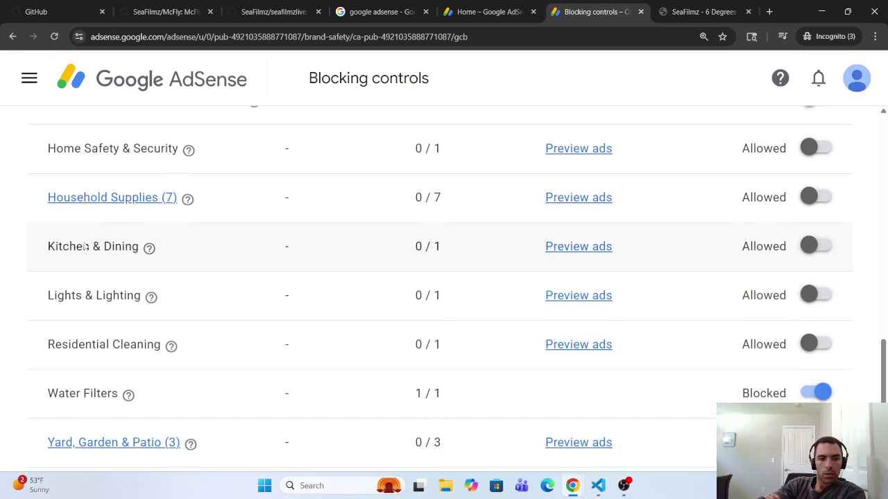
{"action": "scroll", "coordinate": [96, 282], "scroll_direction": "up", "scroll_amount": 1}
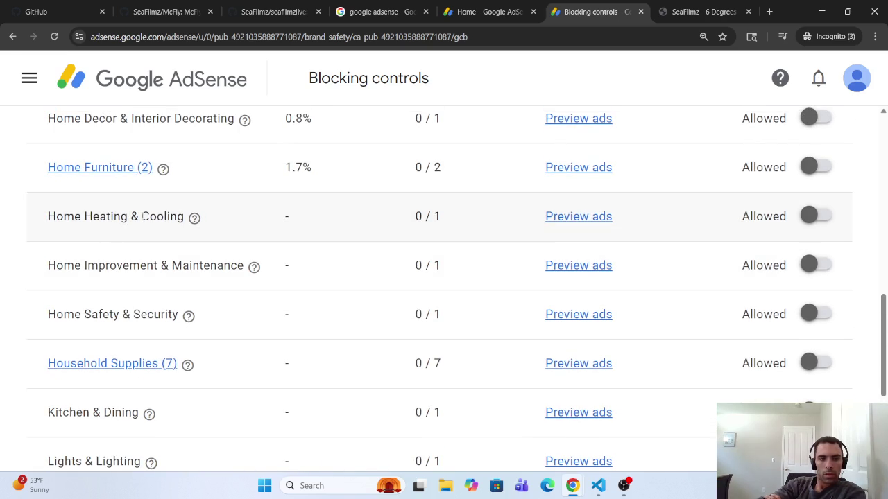
{"action": "scroll", "coordinate": [166, 212], "scroll_direction": "up", "scroll_amount": 4}
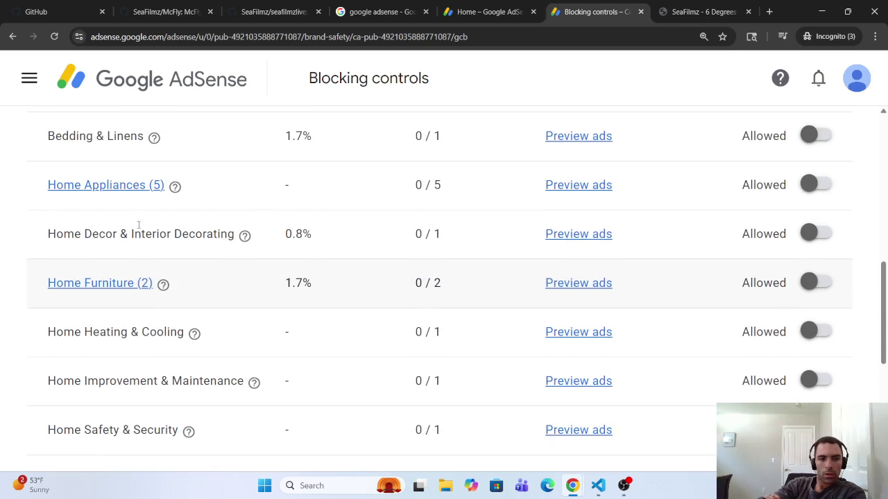
{"action": "scroll", "coordinate": [121, 247], "scroll_direction": "down", "scroll_amount": 8}
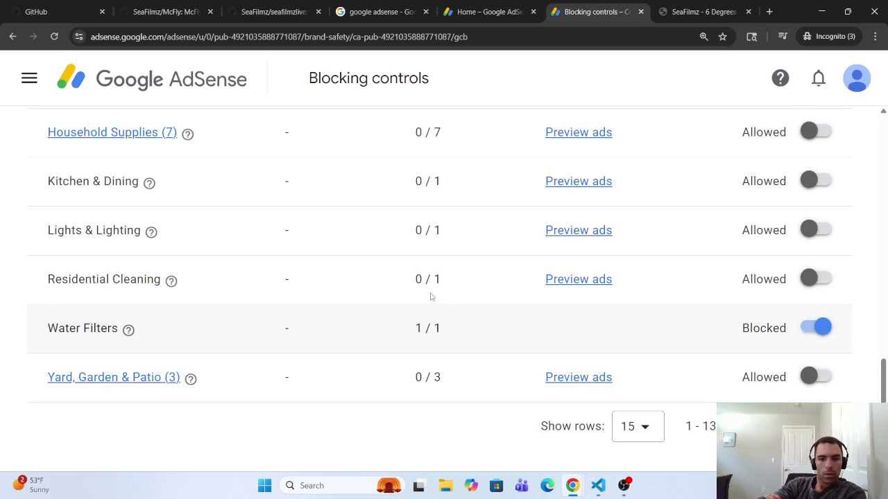
{"action": "scroll", "coordinate": [236, 254], "scroll_direction": "up", "scroll_amount": 9}
{"action": "scroll", "coordinate": [191, 248], "scroll_direction": "up", "scroll_amount": 2}
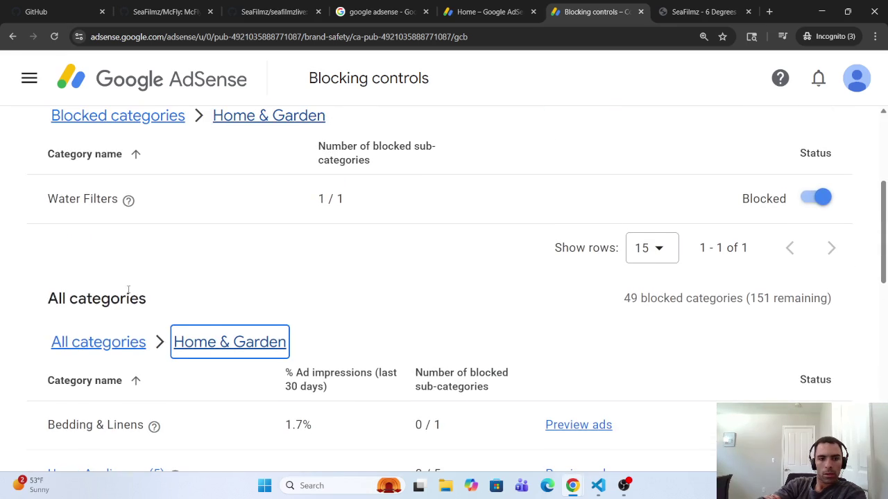
Return to All categories and look through the Internet & Telecom subcategories.
{"action": "left_click", "coordinate": [95, 340]}
{"action": "scroll", "coordinate": [104, 336], "scroll_direction": "down", "scroll_amount": 15}
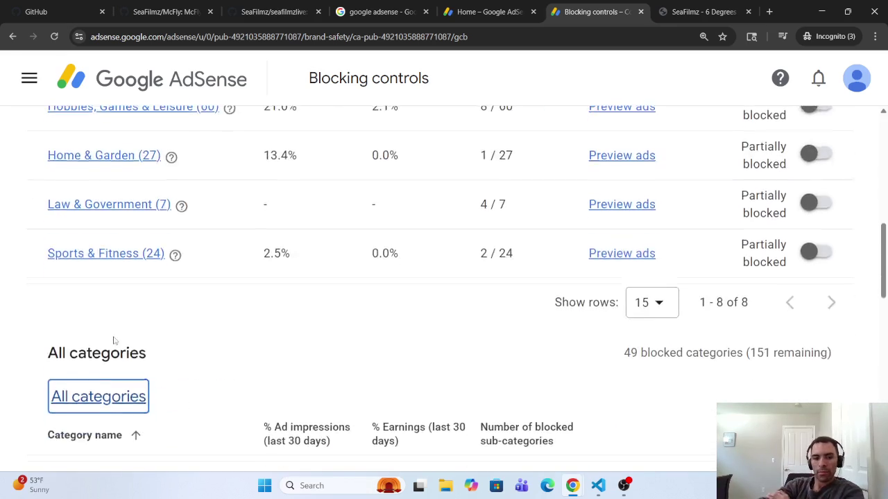
{"action": "scroll", "coordinate": [119, 326], "scroll_direction": "down", "scroll_amount": 2}
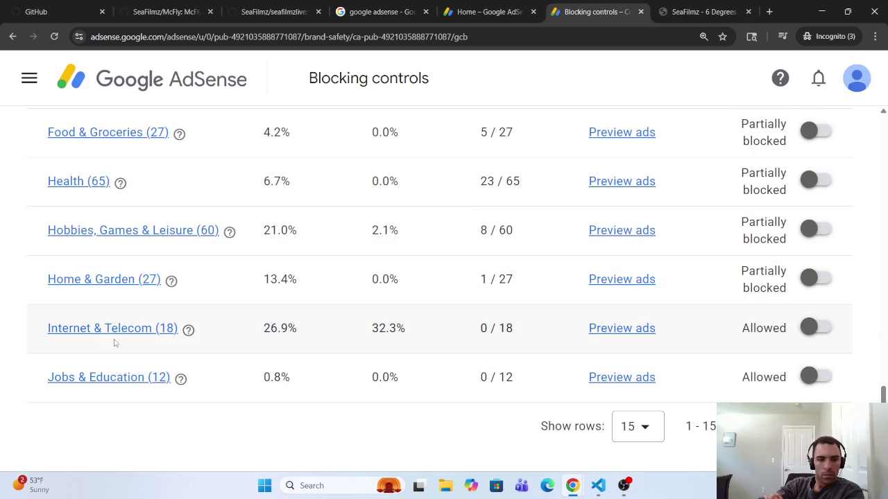
{"action": "left_click", "coordinate": [115, 328]}
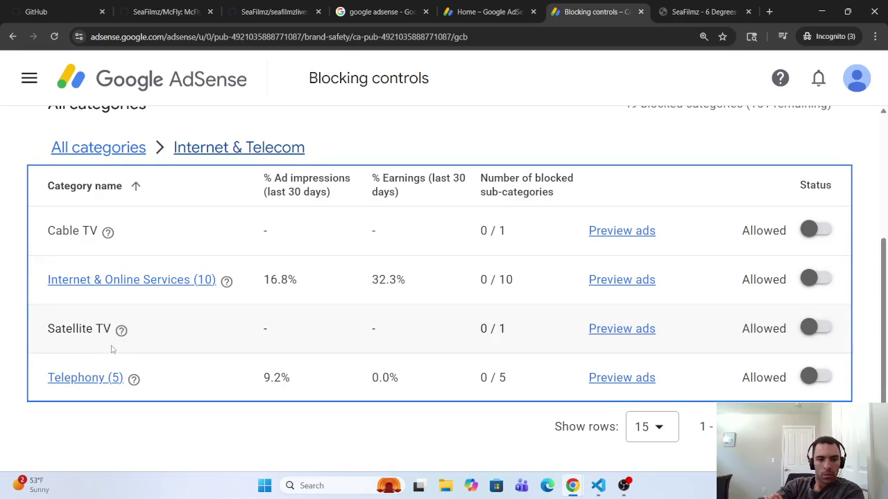
{"action": "left_click", "coordinate": [120, 211]}
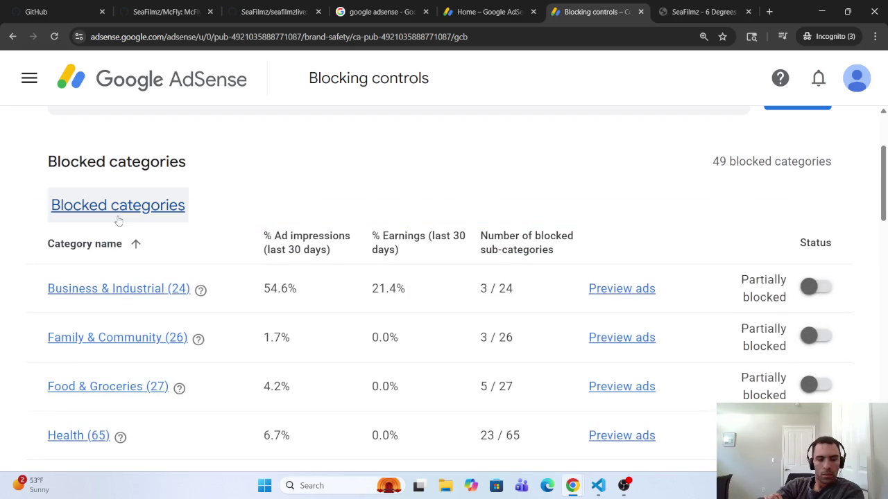
Review Jobs & Education and its Education & Training subcategories, then return to the top-level list.
{"action": "scroll", "coordinate": [120, 373], "scroll_direction": "down", "scroll_amount": 10}
{"action": "scroll", "coordinate": [120, 373], "scroll_direction": "down", "scroll_amount": 4}
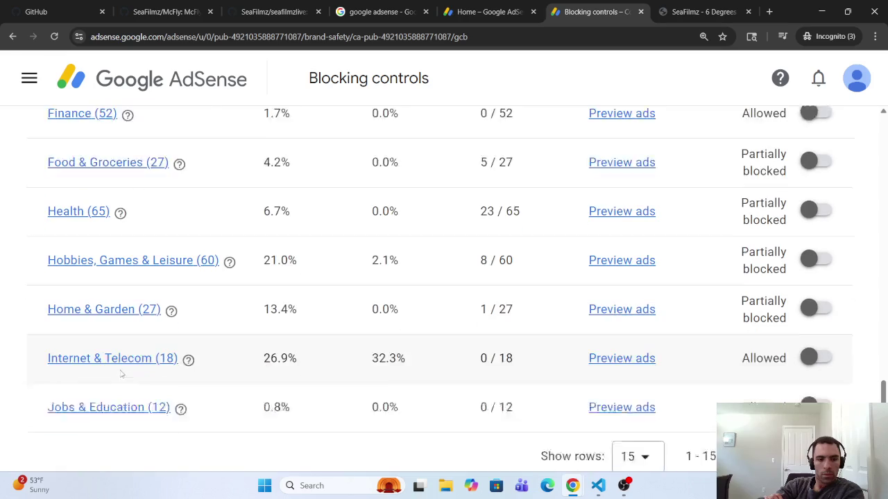
{"action": "left_click", "coordinate": [125, 378]}
{"action": "scroll", "coordinate": [125, 388], "scroll_direction": "down", "scroll_amount": 1}
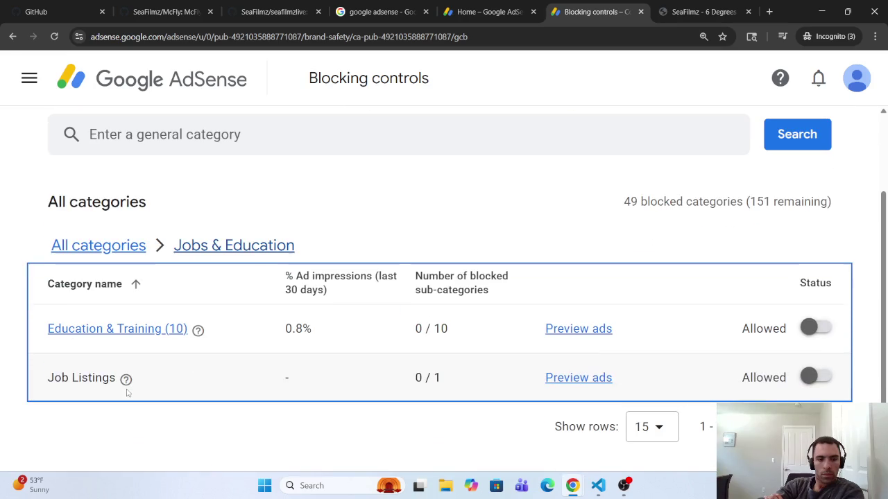
{"action": "left_click", "coordinate": [137, 323]}
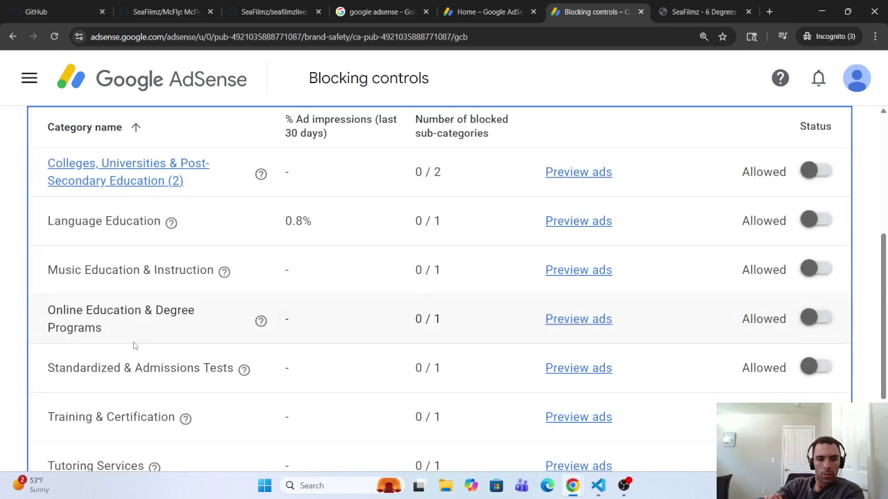
{"action": "scroll", "coordinate": [128, 358], "scroll_direction": "down", "scroll_amount": 2}
{"action": "scroll", "coordinate": [127, 362], "scroll_direction": "up", "scroll_amount": 5}
{"action": "left_click", "coordinate": [233, 299]}
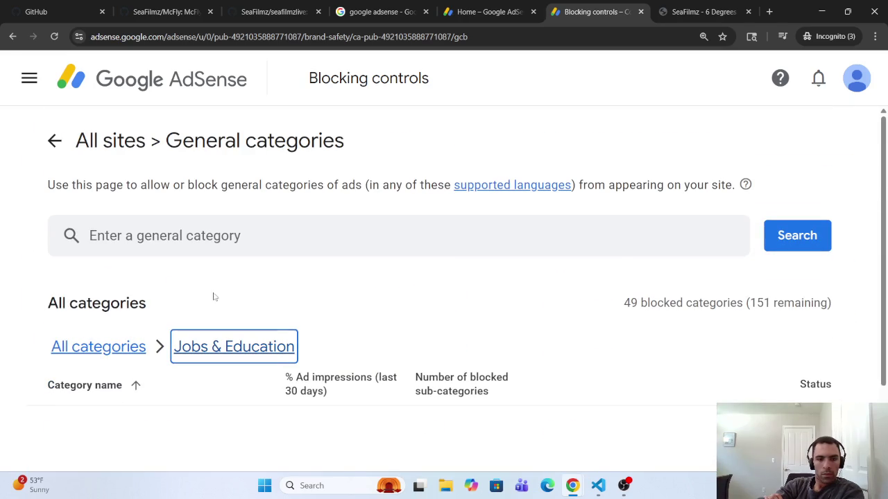
{"action": "scroll", "coordinate": [654, 347], "scroll_direction": "down", "scroll_amount": 2}
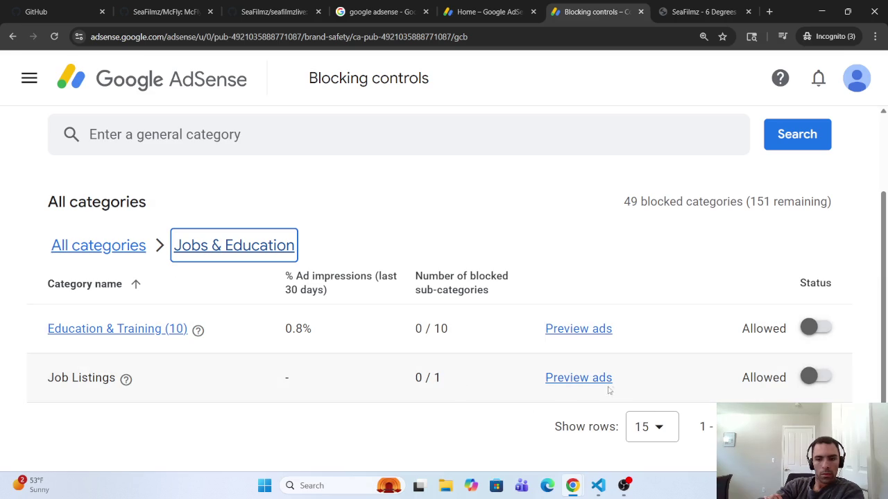
{"action": "left_click", "coordinate": [97, 248]}
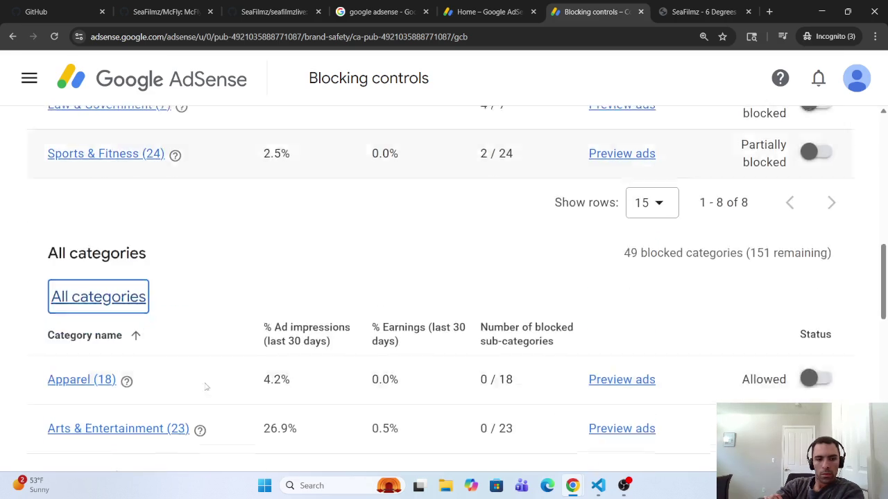
{"action": "scroll", "coordinate": [206, 386], "scroll_direction": "down", "scroll_amount": 10}
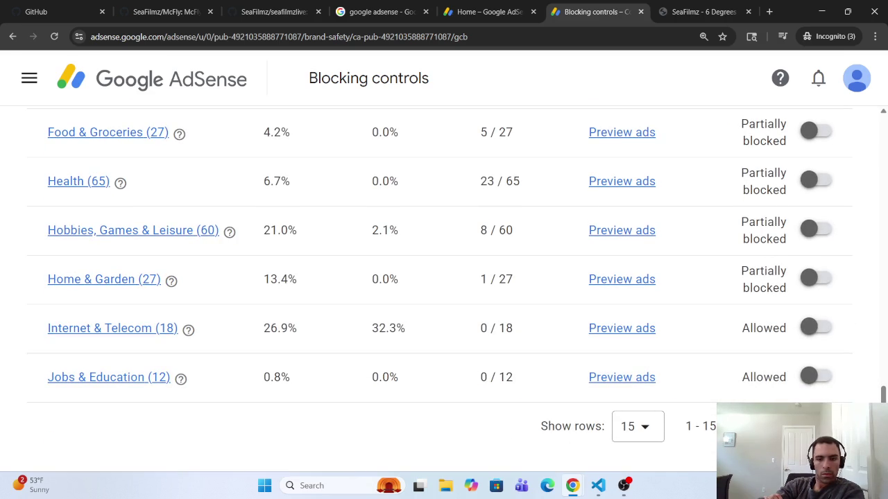
Show 50 rows per page and check the Travel & Tourism subcategories.
{"action": "left_click", "coordinate": [638, 426]}
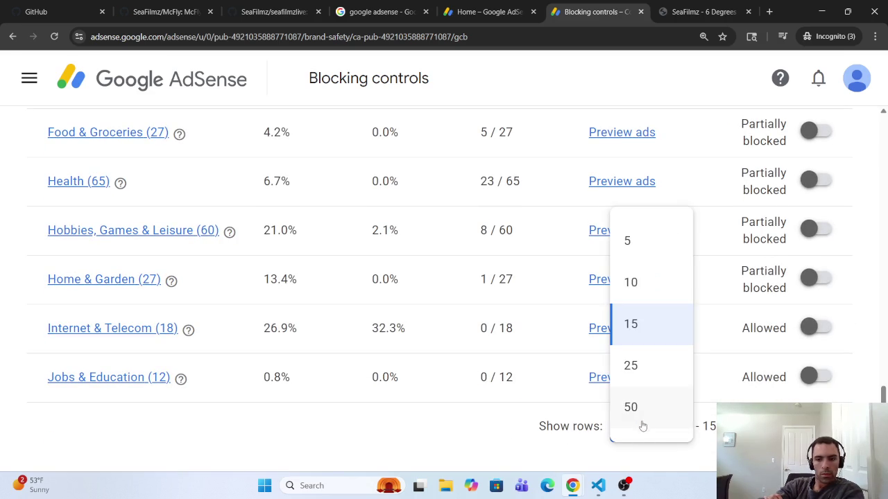
{"action": "left_click", "coordinate": [642, 421]}
{"action": "scroll", "coordinate": [256, 361], "scroll_direction": "down", "scroll_amount": 5}
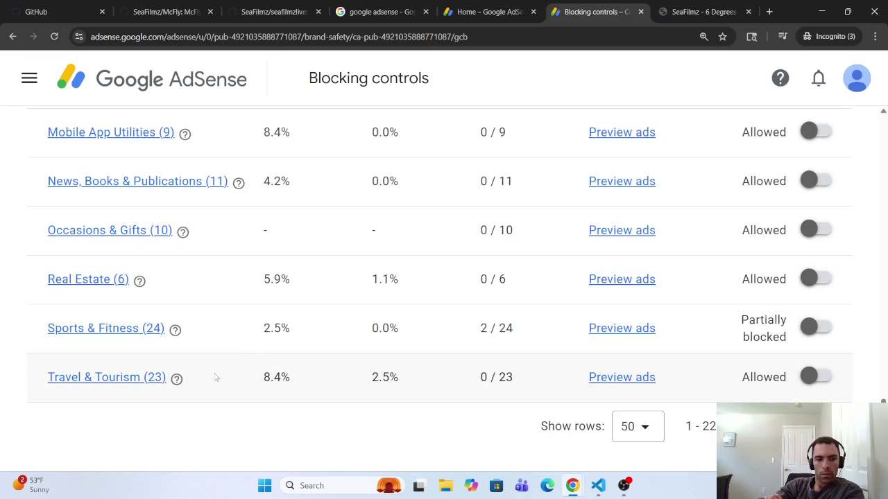
{"action": "right_click", "coordinate": [116, 388]}
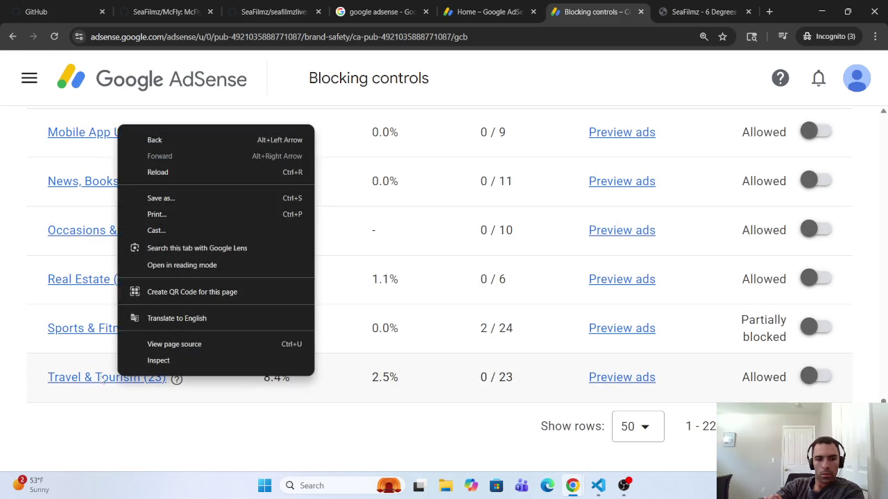
{"action": "left_click", "coordinate": [102, 380]}
{"action": "scroll", "coordinate": [63, 322], "scroll_direction": "down", "scroll_amount": 4}
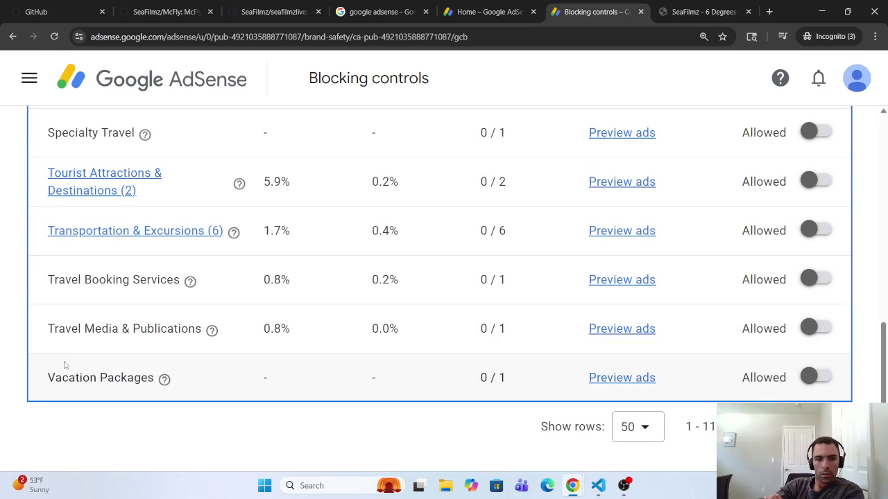
{"action": "scroll", "coordinate": [107, 207], "scroll_direction": "up", "scroll_amount": 6}
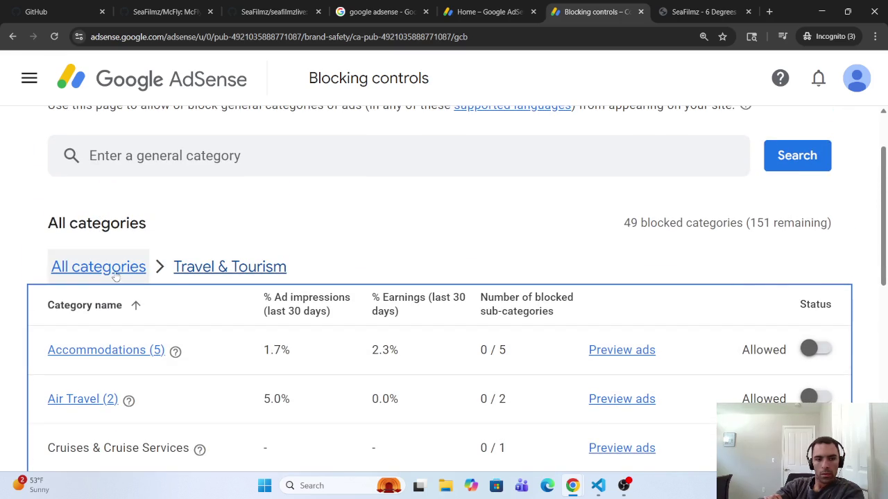
{"action": "left_click", "coordinate": [116, 272]}
Check the Real Estate sub-categories and go back to the top-level list.
{"action": "scroll", "coordinate": [118, 277], "scroll_direction": "down", "scroll_amount": 4}
{"action": "scroll", "coordinate": [142, 333], "scroll_direction": "down", "scroll_amount": 13}
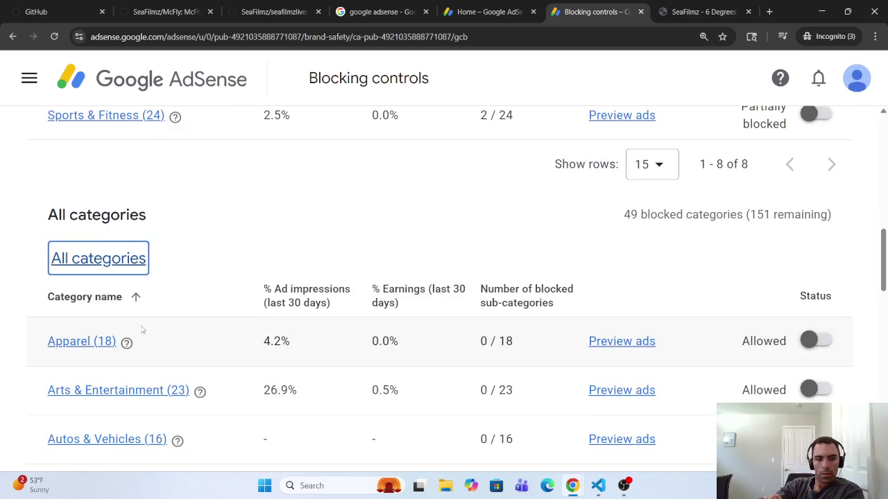
{"action": "scroll", "coordinate": [148, 351], "scroll_direction": "down", "scroll_amount": 3}
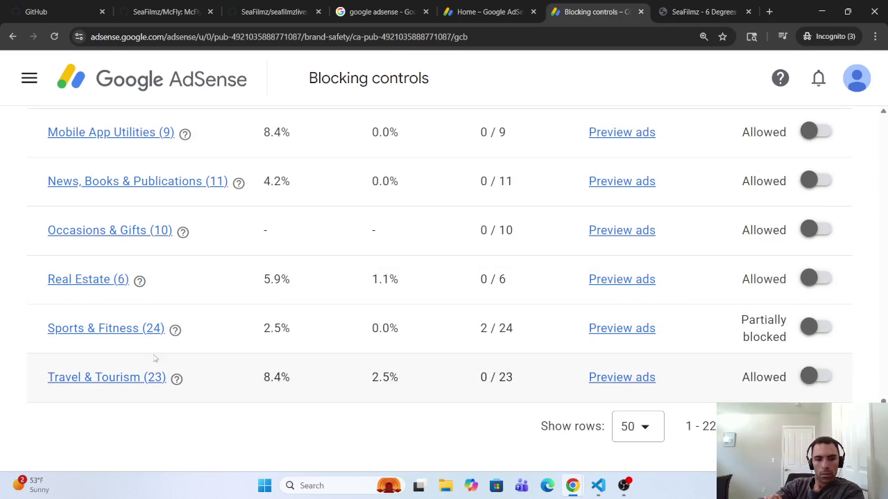
{"action": "scroll", "coordinate": [111, 333], "scroll_direction": "up", "scroll_amount": 1}
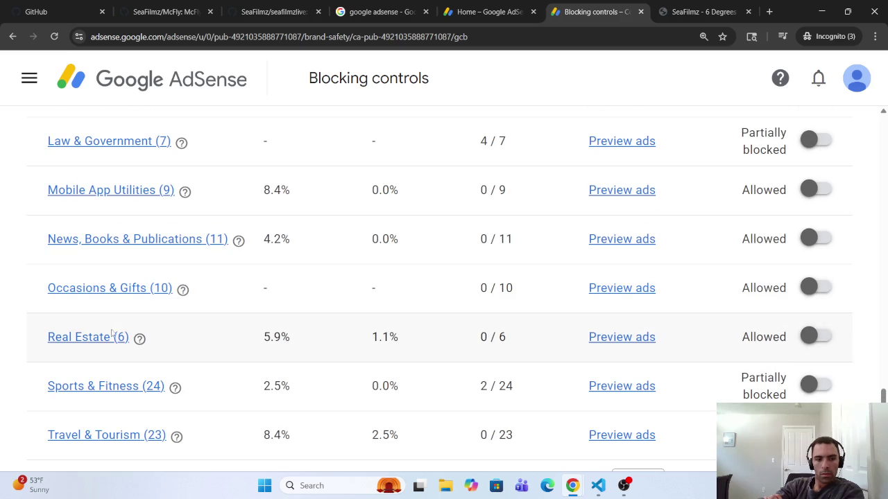
{"action": "left_click", "coordinate": [100, 338]}
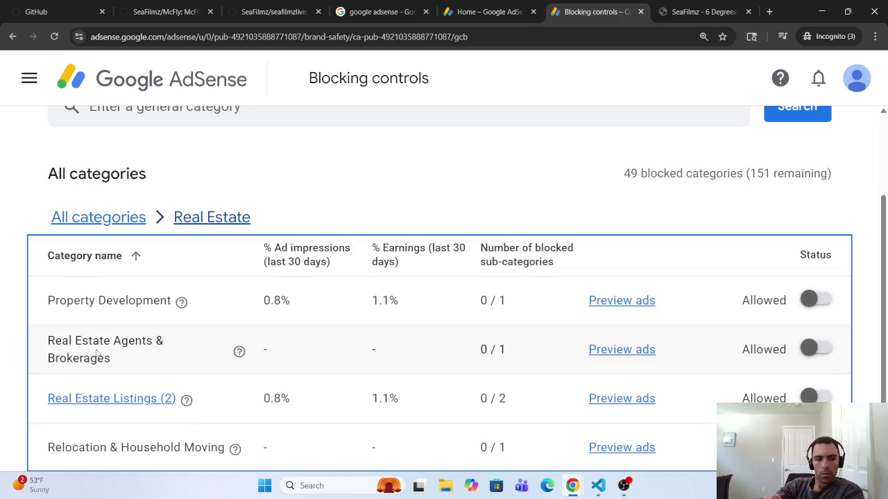
{"action": "scroll", "coordinate": [98, 355], "scroll_direction": "down", "scroll_amount": 1}
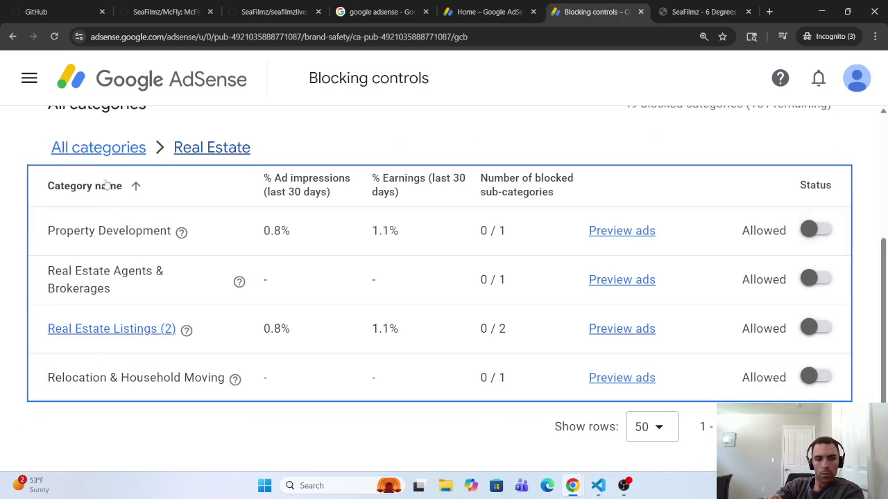
{"action": "left_click", "coordinate": [104, 149]}
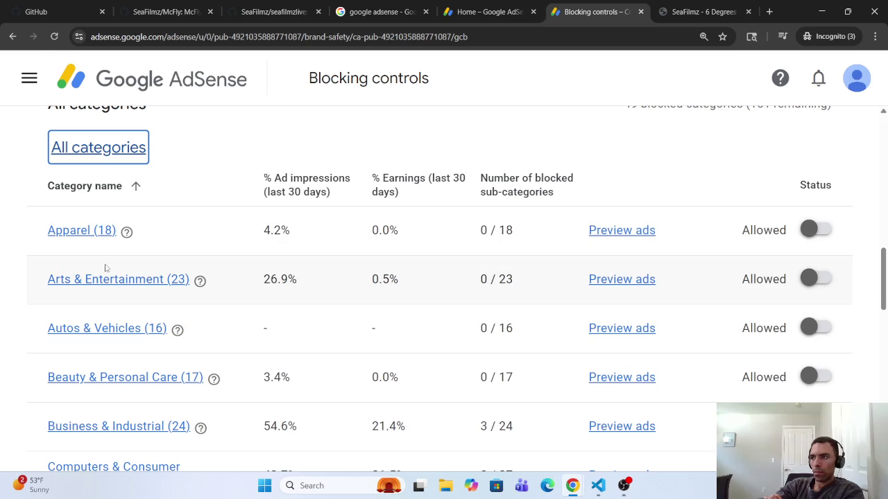
Drill into Sports & Fitness and its Sports sub-categories, then return to the top-level list.
{"action": "scroll", "coordinate": [104, 380], "scroll_direction": "down", "scroll_amount": 12}
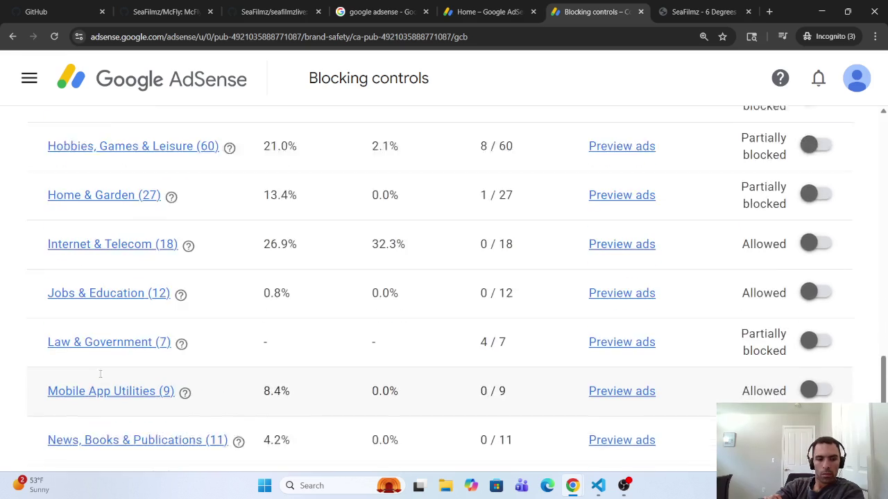
{"action": "scroll", "coordinate": [104, 380], "scroll_direction": "down", "scroll_amount": 1}
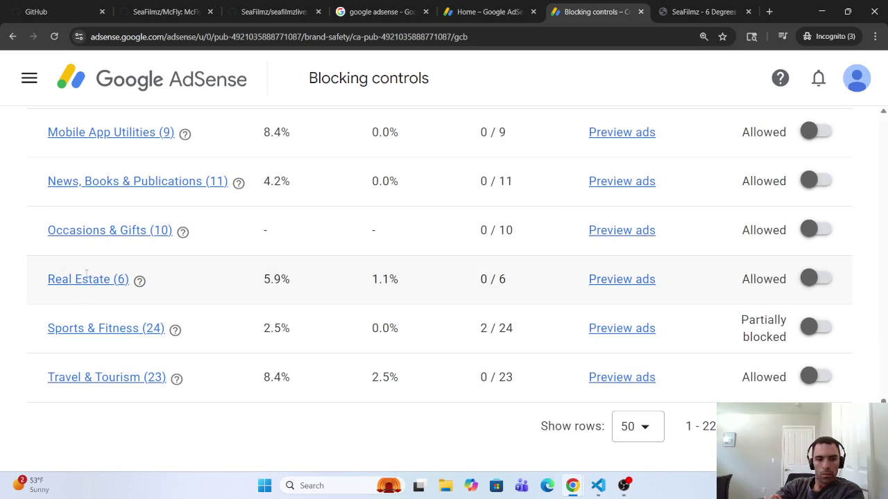
{"action": "left_click", "coordinate": [80, 329]}
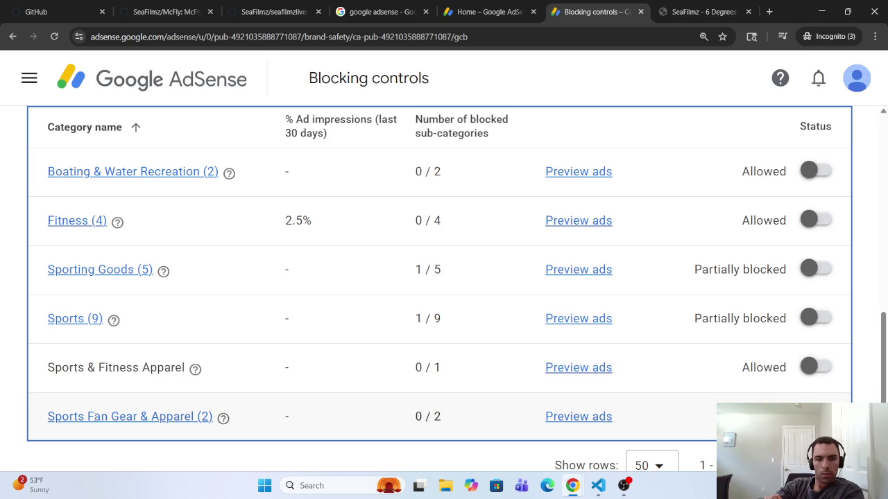
{"action": "left_click", "coordinate": [80, 319]}
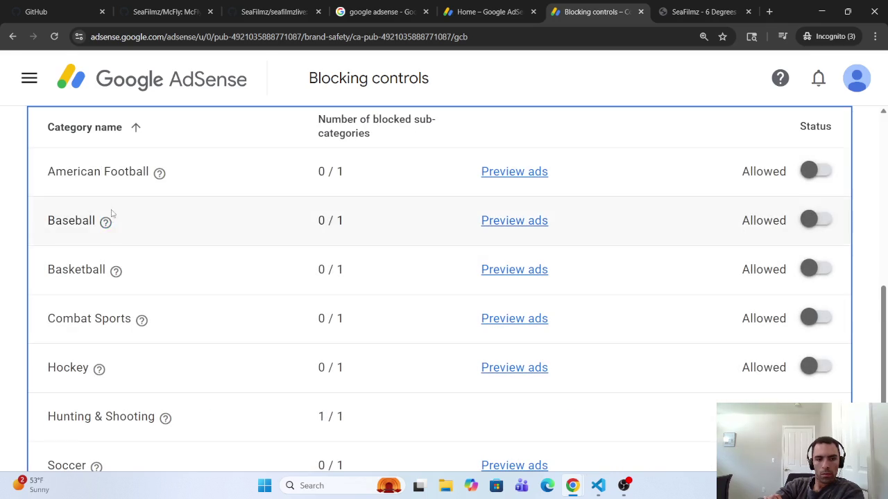
{"action": "scroll", "coordinate": [104, 243], "scroll_direction": "down", "scroll_amount": 2}
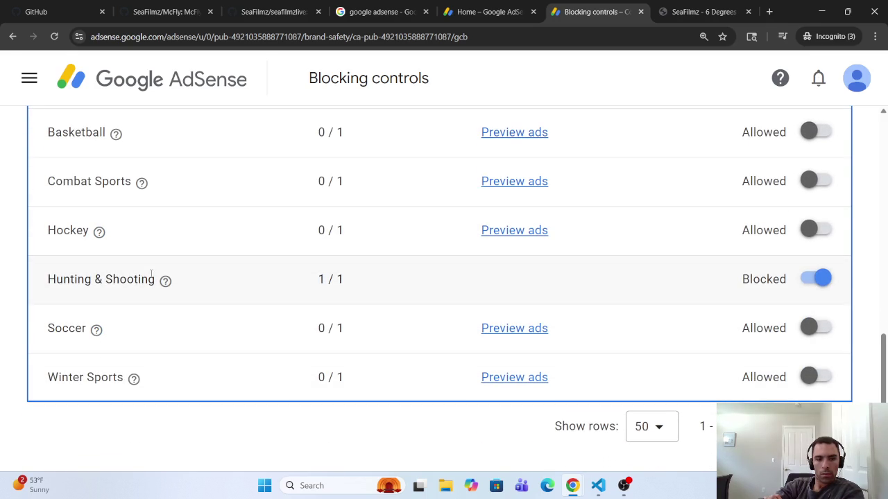
{"action": "scroll", "coordinate": [118, 287], "scroll_direction": "up", "scroll_amount": 5}
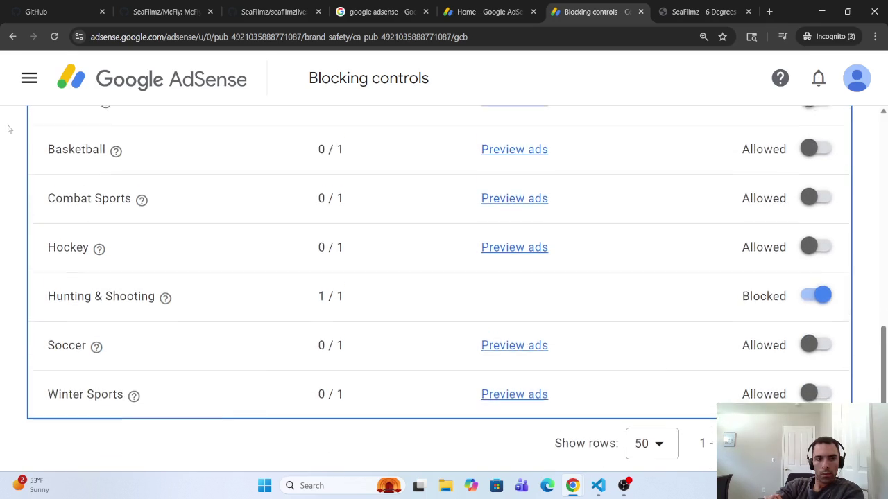
{"action": "left_click", "coordinate": [230, 297]}
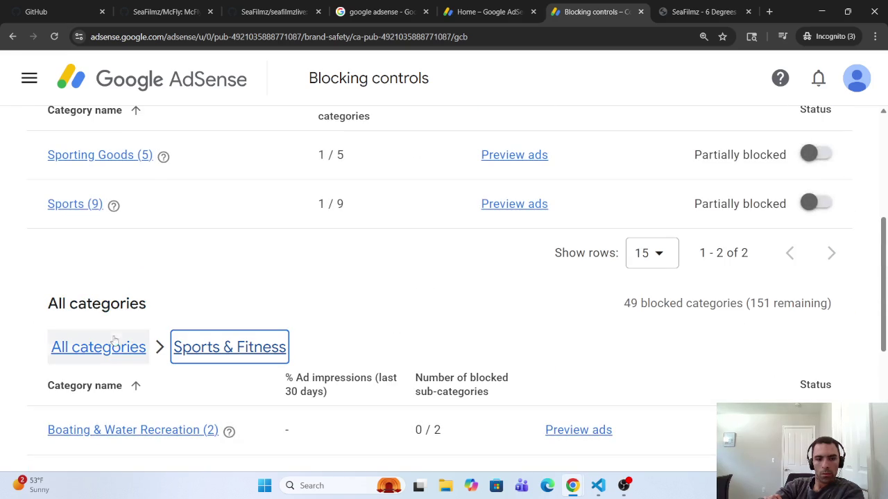
{"action": "left_click", "coordinate": [104, 345]}
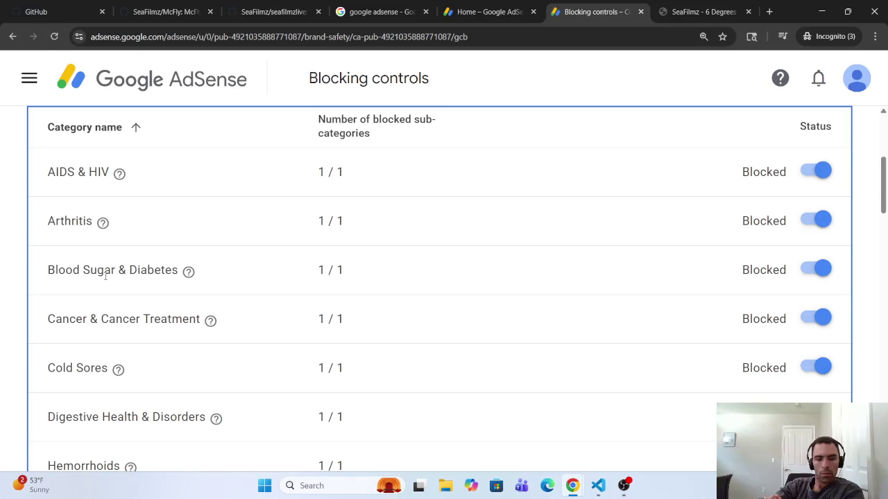
Review the Health and Law & Government sub-categories, returning to the full list each time.
{"action": "scroll", "coordinate": [86, 283], "scroll_direction": "down", "scroll_amount": 3}
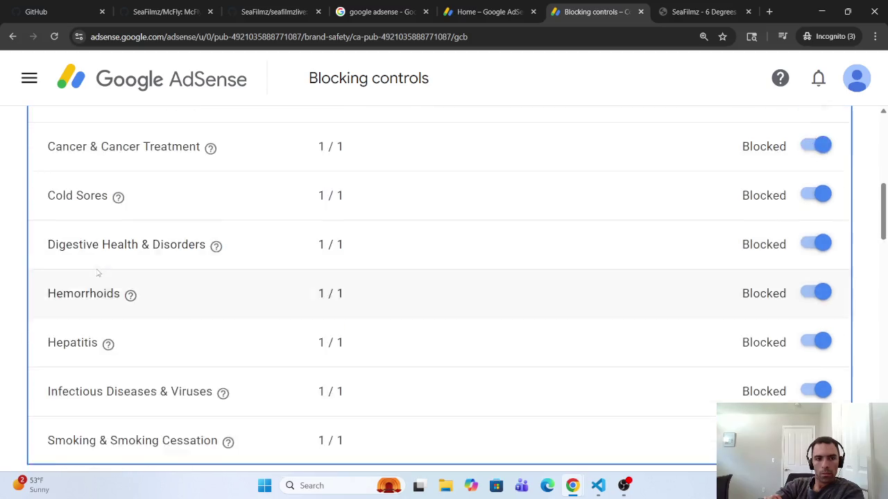
{"action": "scroll", "coordinate": [93, 274], "scroll_direction": "up", "scroll_amount": 5}
{"action": "left_click", "coordinate": [236, 262]}
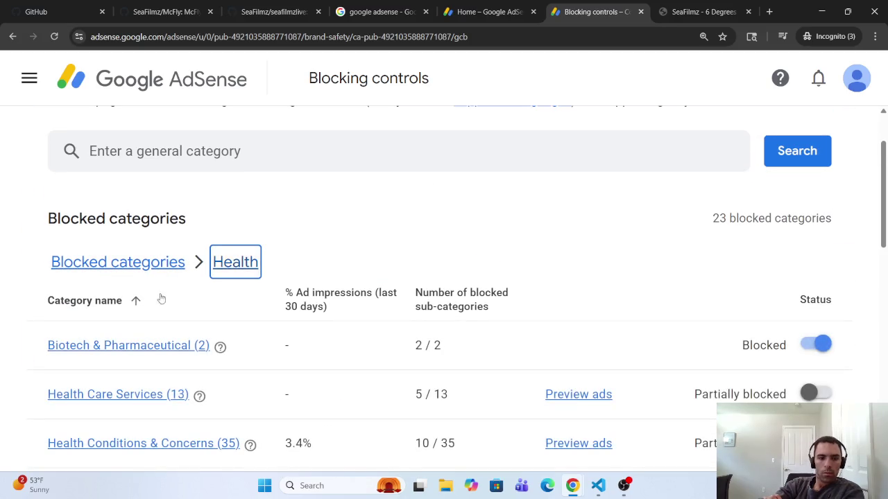
{"action": "scroll", "coordinate": [160, 297], "scroll_direction": "down", "scroll_amount": 2}
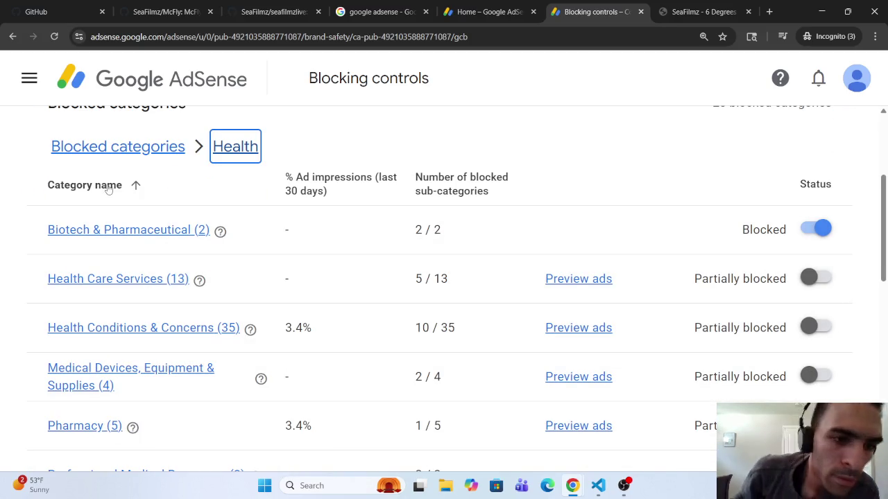
{"action": "left_click", "coordinate": [123, 147]}
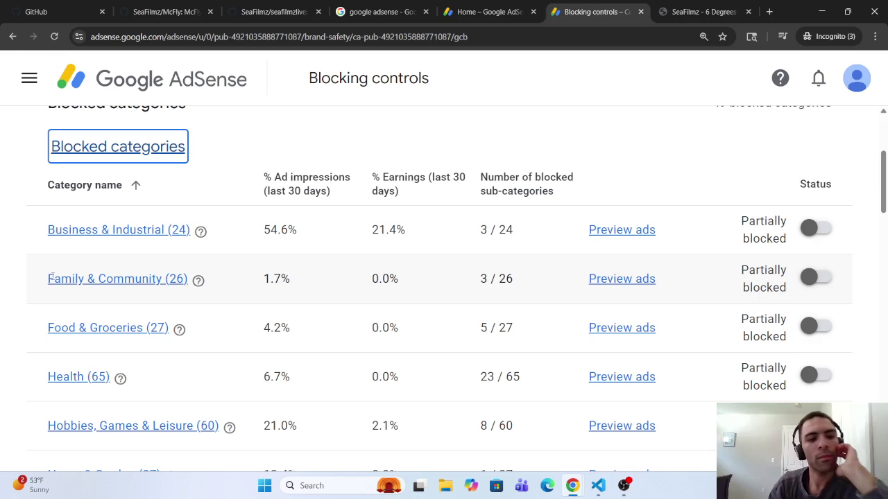
{"action": "scroll", "coordinate": [118, 319], "scroll_direction": "down", "scroll_amount": 3}
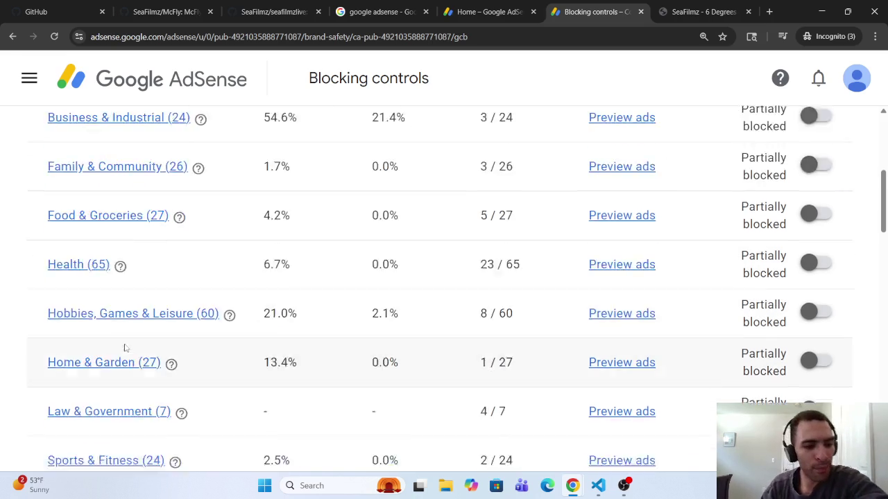
{"action": "scroll", "coordinate": [99, 357], "scroll_direction": "down", "scroll_amount": 2}
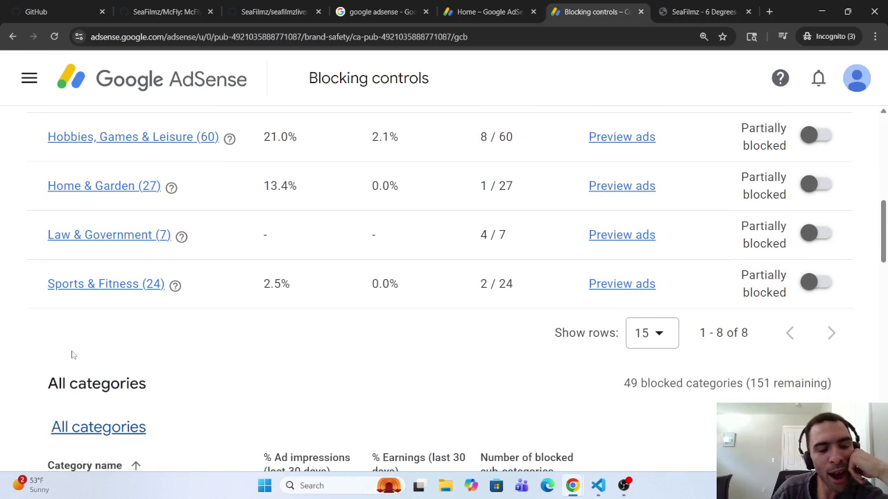
{"action": "left_click", "coordinate": [130, 234]}
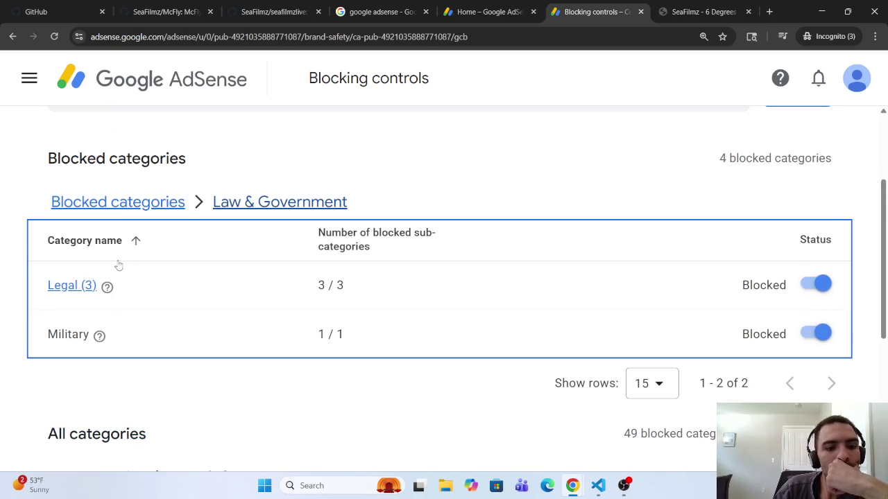
{"action": "left_click", "coordinate": [132, 202]}
Scroll the category list and check the News, Books & Publications sub-categories.
{"action": "scroll", "coordinate": [135, 326], "scroll_direction": "down", "scroll_amount": 12}
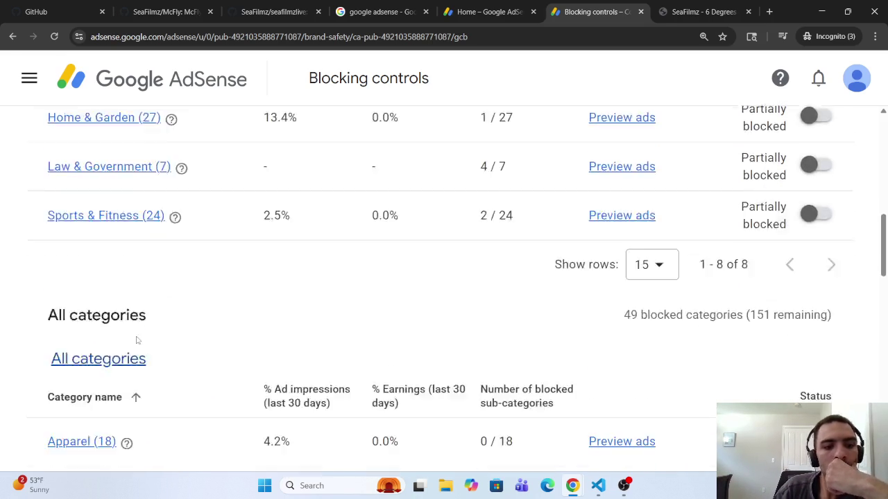
{"action": "scroll", "coordinate": [139, 349], "scroll_direction": "down", "scroll_amount": 2}
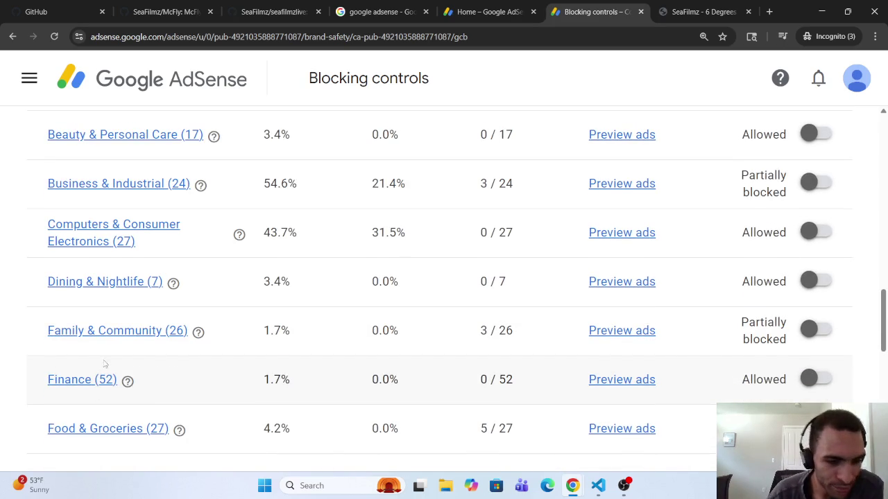
{"action": "scroll", "coordinate": [105, 363], "scroll_direction": "down", "scroll_amount": 7}
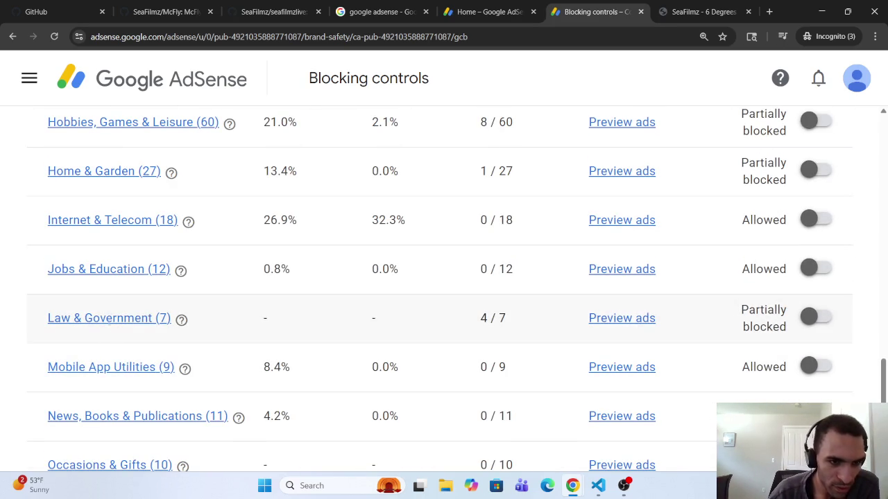
{"action": "scroll", "coordinate": [119, 349], "scroll_direction": "down", "scroll_amount": 2}
{"action": "scroll", "coordinate": [107, 350], "scroll_direction": "down", "scroll_amount": 2}
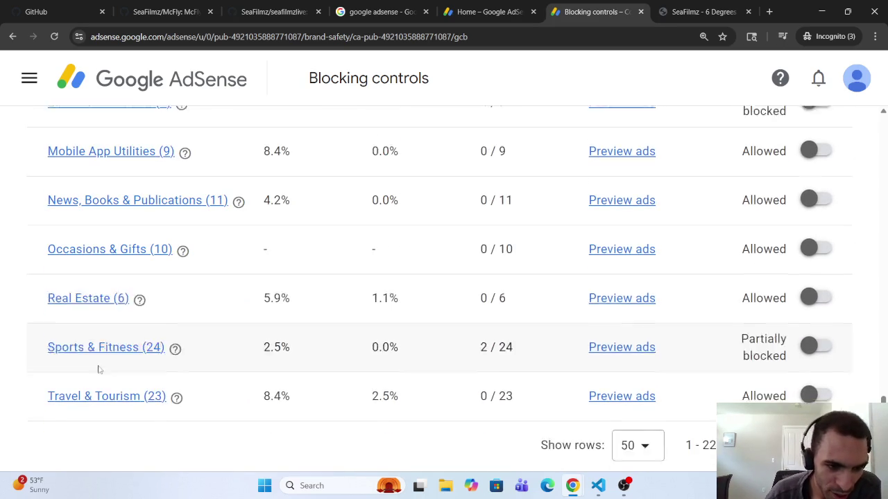
{"action": "scroll", "coordinate": [99, 360], "scroll_direction": "up", "scroll_amount": 2}
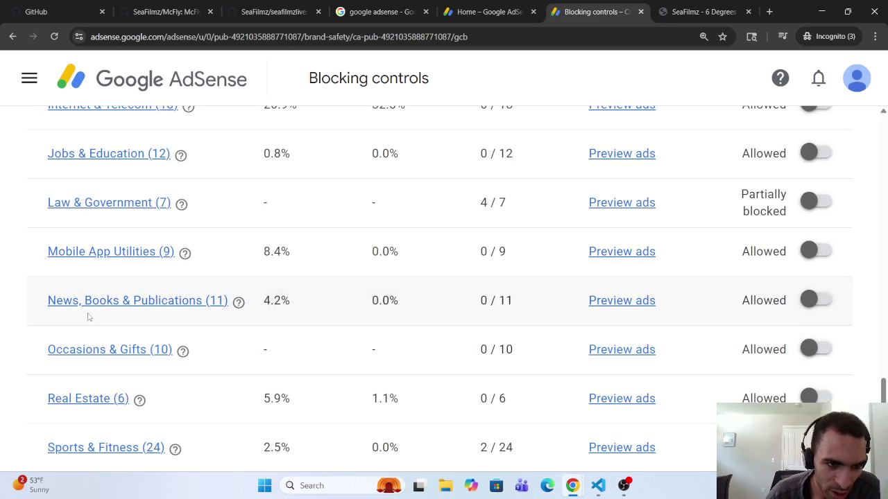
{"action": "scroll", "coordinate": [87, 312], "scroll_direction": "up", "scroll_amount": 1}
{"action": "left_click", "coordinate": [104, 359]}
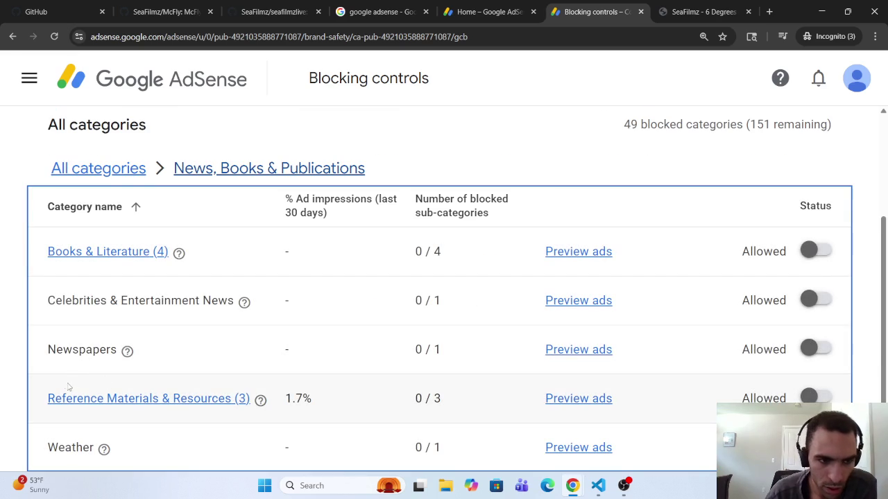
{"action": "scroll", "coordinate": [61, 378], "scroll_direction": "down", "scroll_amount": 1}
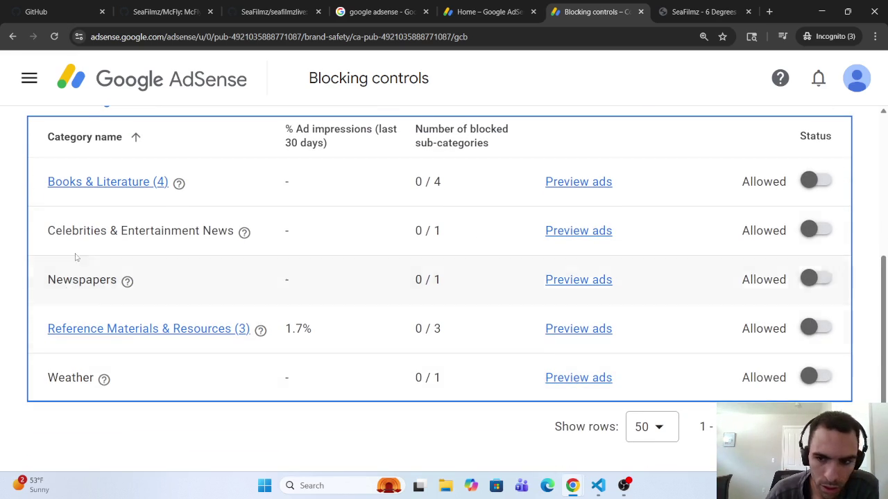
{"action": "scroll", "coordinate": [111, 235], "scroll_direction": "up", "scroll_amount": 3}
Return to the top-level category list and scroll through it.
{"action": "left_click", "coordinate": [113, 272]}
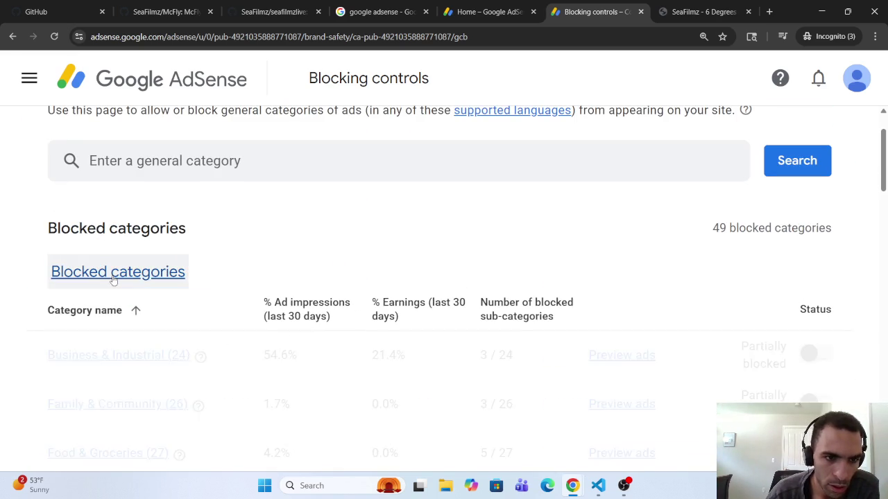
{"action": "scroll", "coordinate": [111, 407], "scroll_direction": "down", "scroll_amount": 7}
{"action": "scroll", "coordinate": [111, 408], "scroll_direction": "down", "scroll_amount": 15}
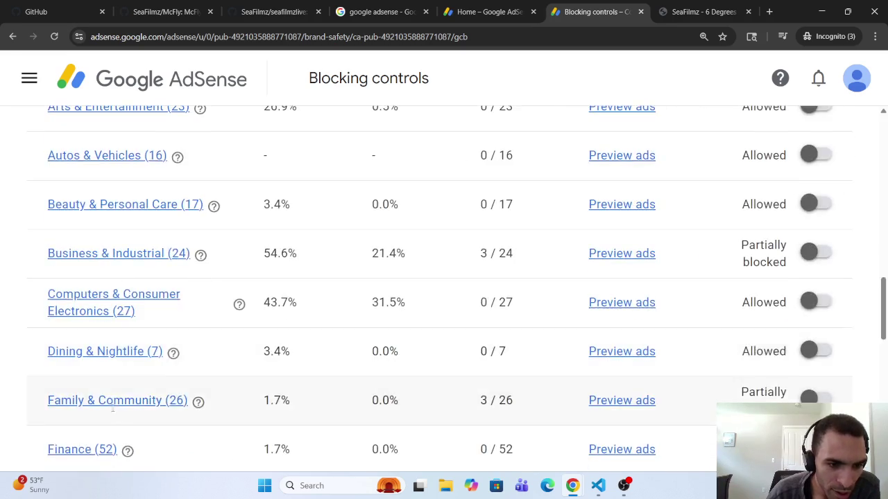
{"action": "scroll", "coordinate": [114, 412], "scroll_direction": "up", "scroll_amount": 1}
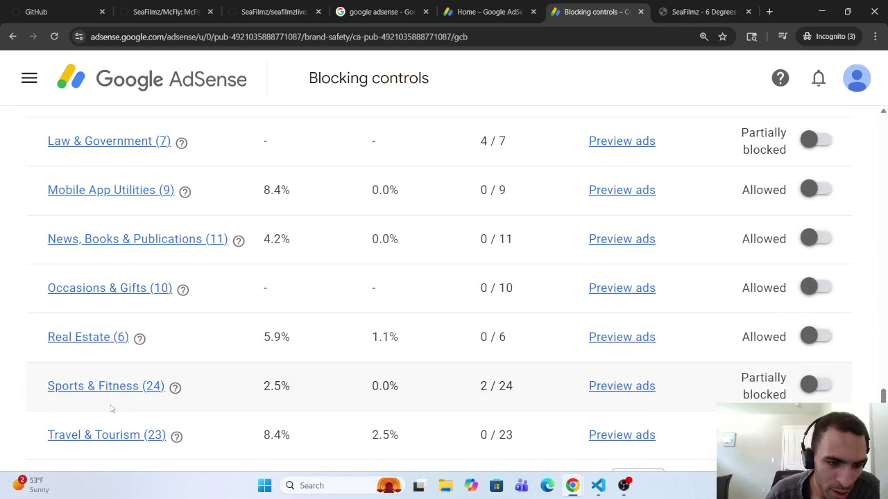
{"action": "scroll", "coordinate": [86, 369], "scroll_direction": "up", "scroll_amount": 1}
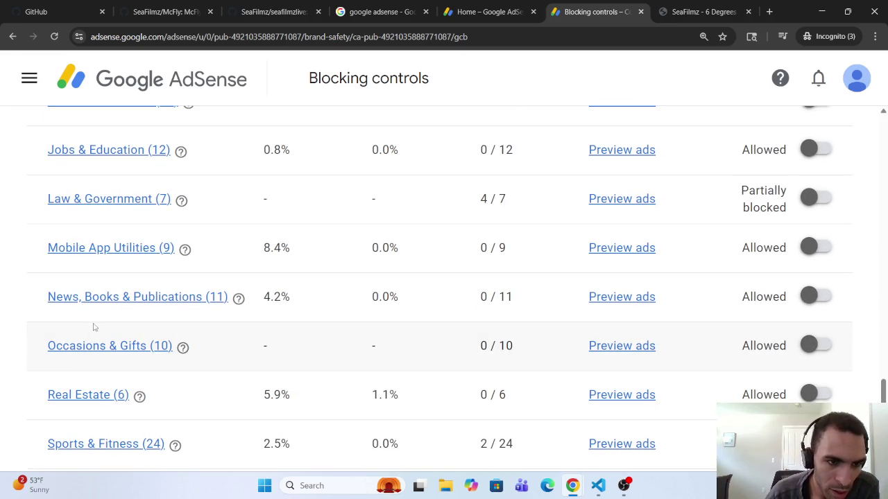
{"action": "scroll", "coordinate": [103, 374], "scroll_direction": "down", "scroll_amount": 2}
{"action": "scroll", "coordinate": [102, 376], "scroll_direction": "up", "scroll_amount": 2}
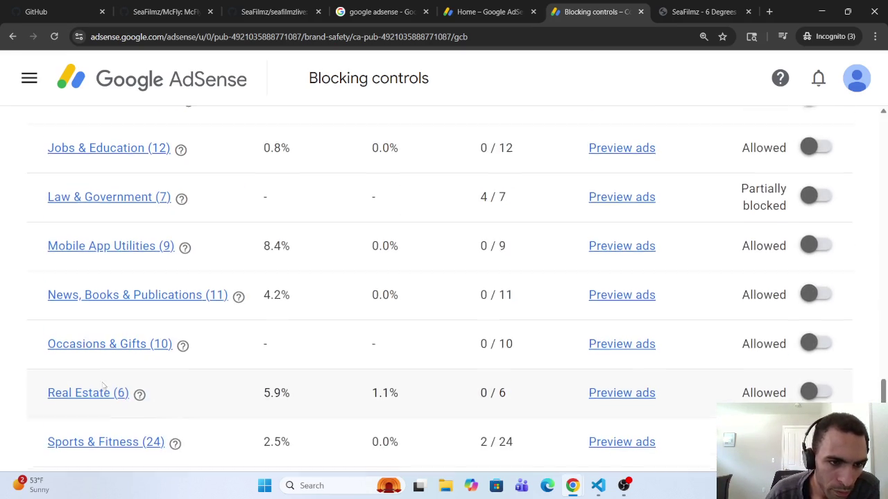
{"action": "scroll", "coordinate": [101, 376], "scroll_direction": "up", "scroll_amount": 4}
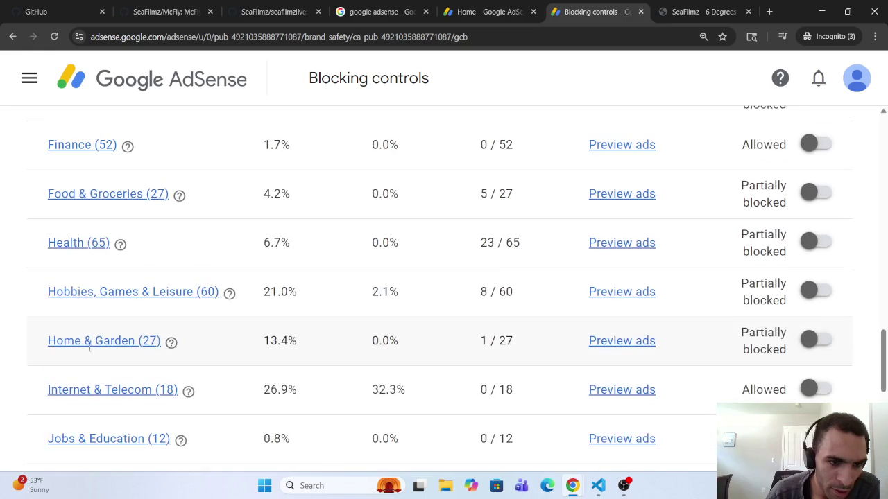
Open Home & Garden, look at Household Supplies, then go to Yard, Garden & Patio.
{"action": "left_click", "coordinate": [91, 345]}
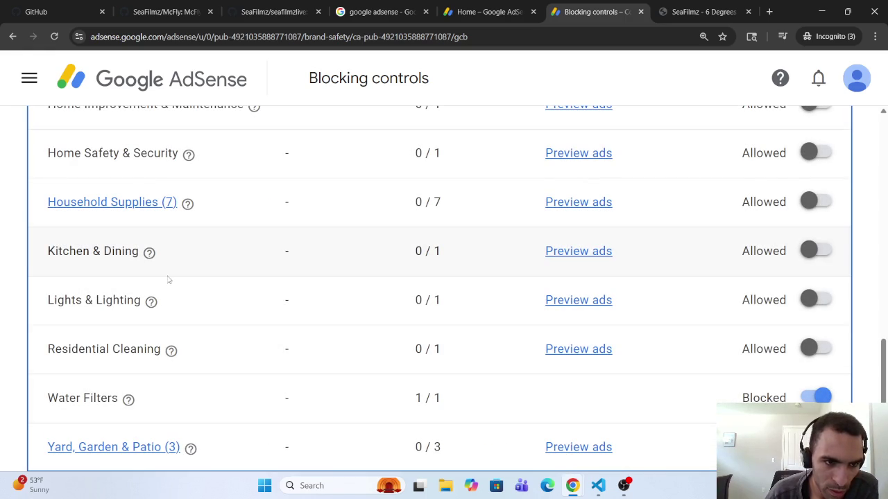
{"action": "scroll", "coordinate": [146, 252], "scroll_direction": "up", "scroll_amount": 2}
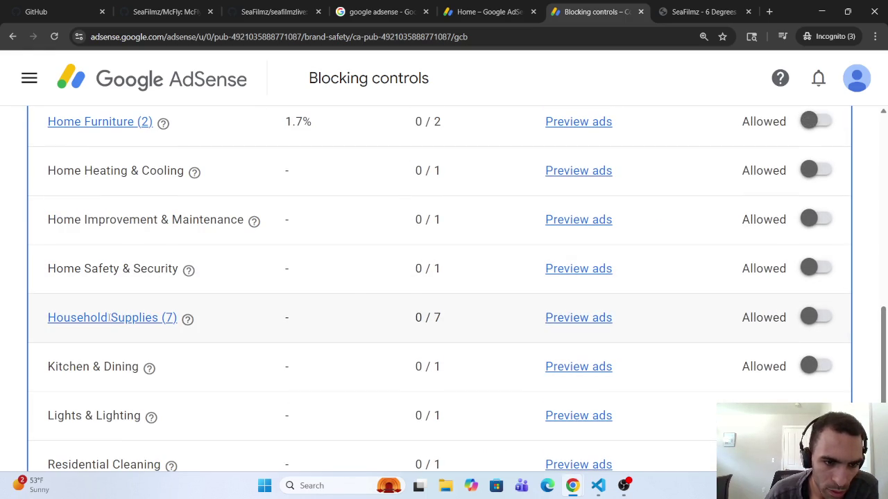
{"action": "left_click", "coordinate": [109, 317]}
{"action": "scroll", "coordinate": [109, 323], "scroll_direction": "down", "scroll_amount": 1}
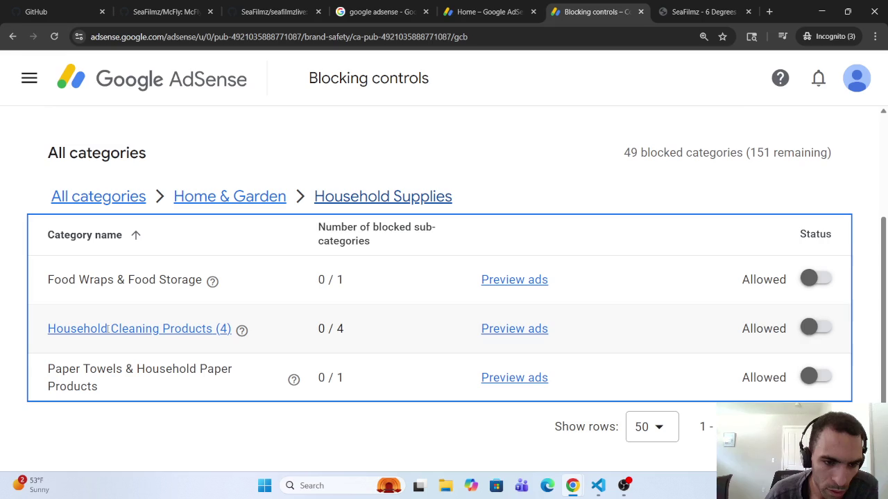
{"action": "left_click", "coordinate": [212, 205]}
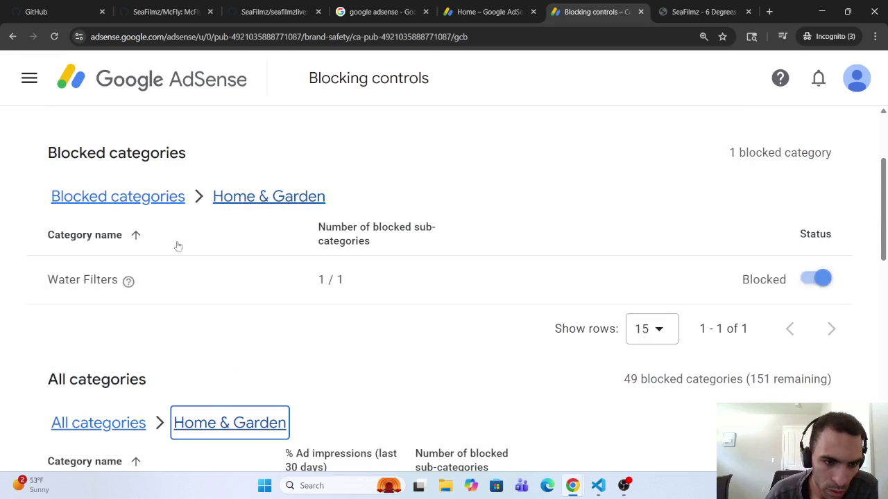
{"action": "scroll", "coordinate": [120, 349], "scroll_direction": "down", "scroll_amount": 5}
{"action": "scroll", "coordinate": [120, 350], "scroll_direction": "down", "scroll_amount": 5}
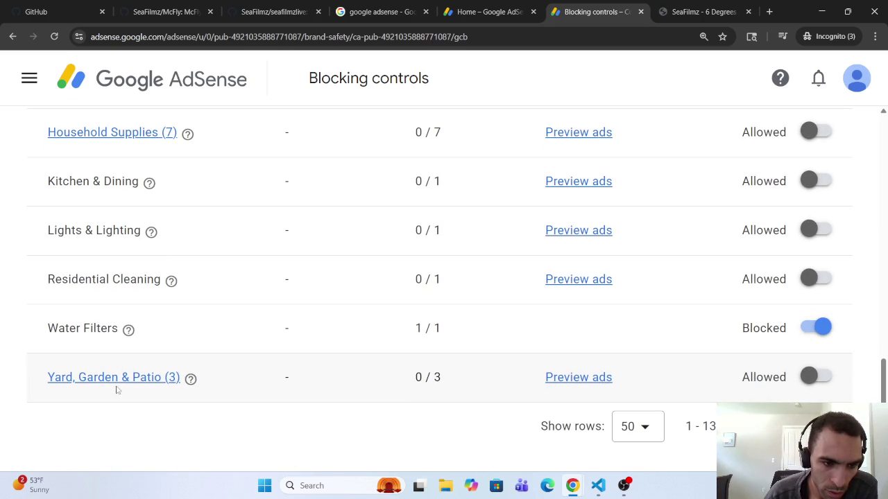
{"action": "left_click", "coordinate": [115, 378]}
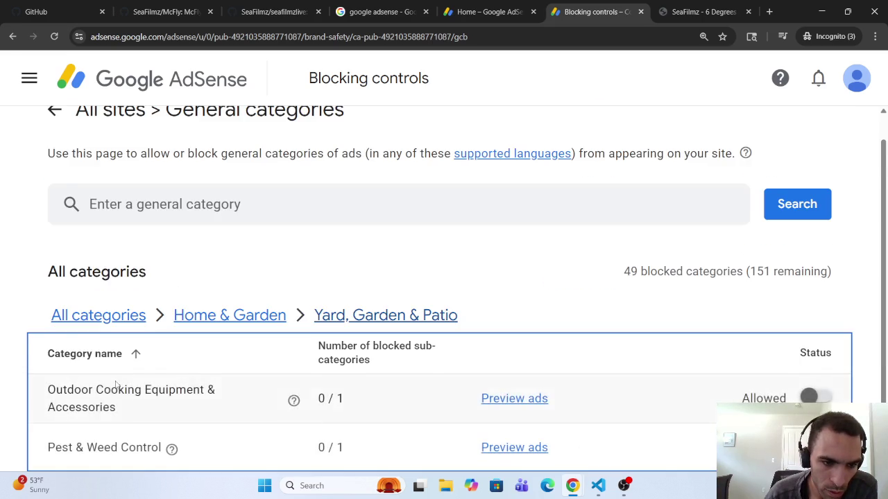
{"action": "scroll", "coordinate": [115, 380], "scroll_direction": "down", "scroll_amount": 1}
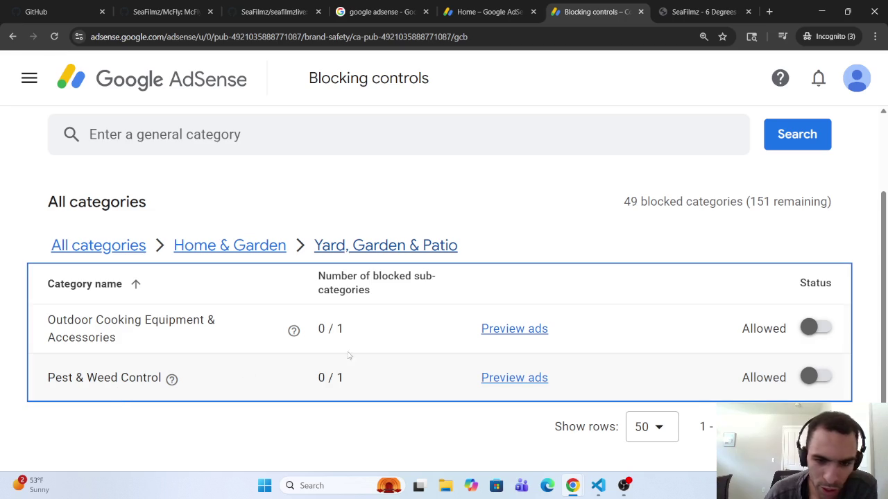
Block Pest & Weed Control, then go back through Home & Garden to All categories.
{"action": "left_click", "coordinate": [813, 376]}
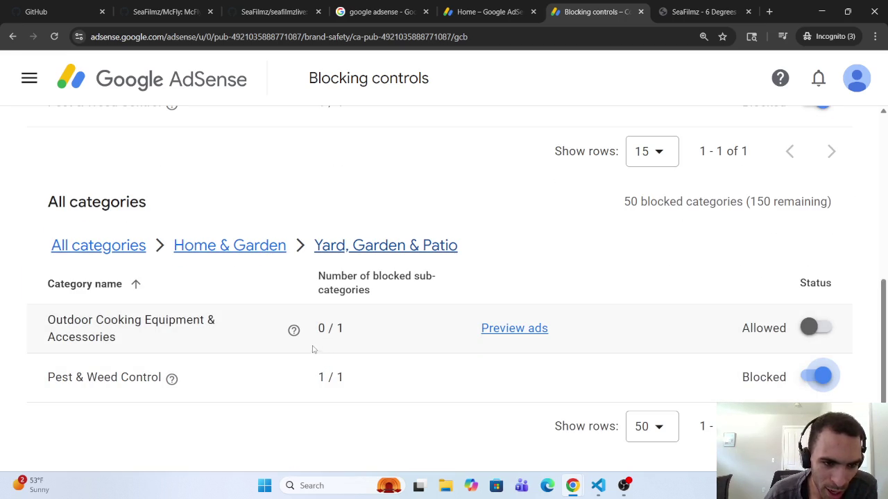
{"action": "left_click", "coordinate": [263, 246]}
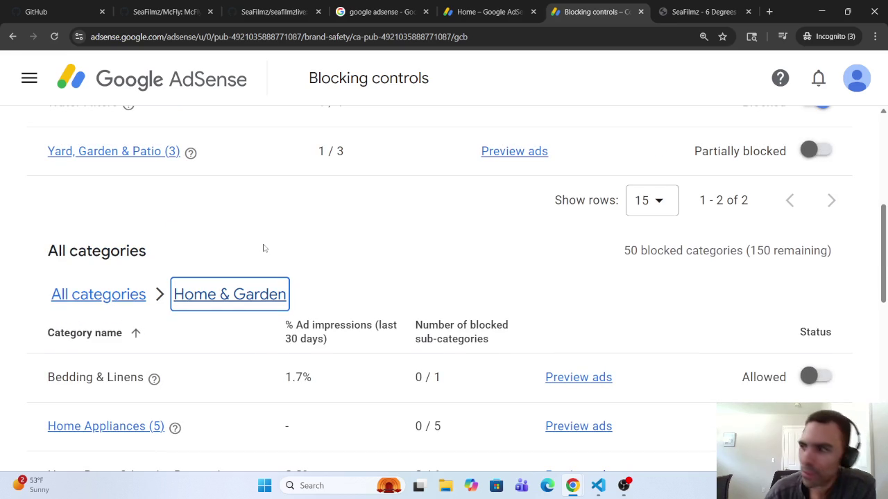
{"action": "scroll", "coordinate": [312, 297], "scroll_direction": "down", "scroll_amount": 6}
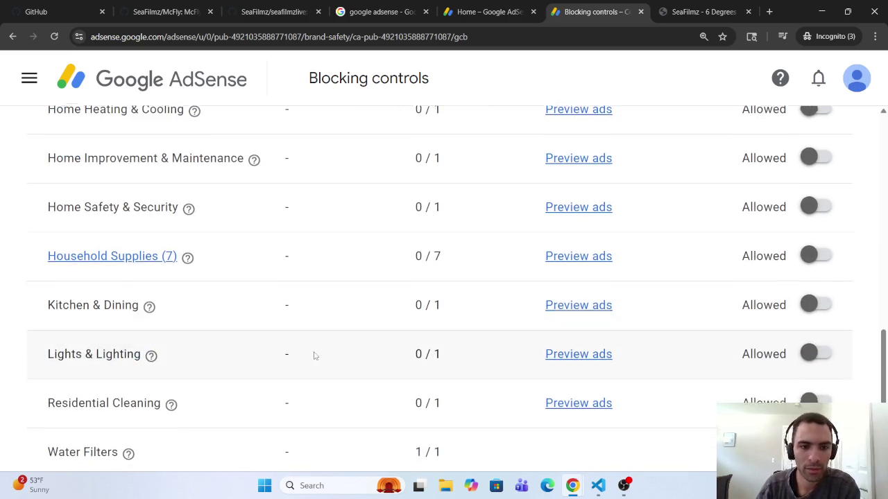
{"action": "scroll", "coordinate": [313, 355], "scroll_direction": "down", "scroll_amount": 2}
{"action": "scroll", "coordinate": [297, 371], "scroll_direction": "up", "scroll_amount": 6}
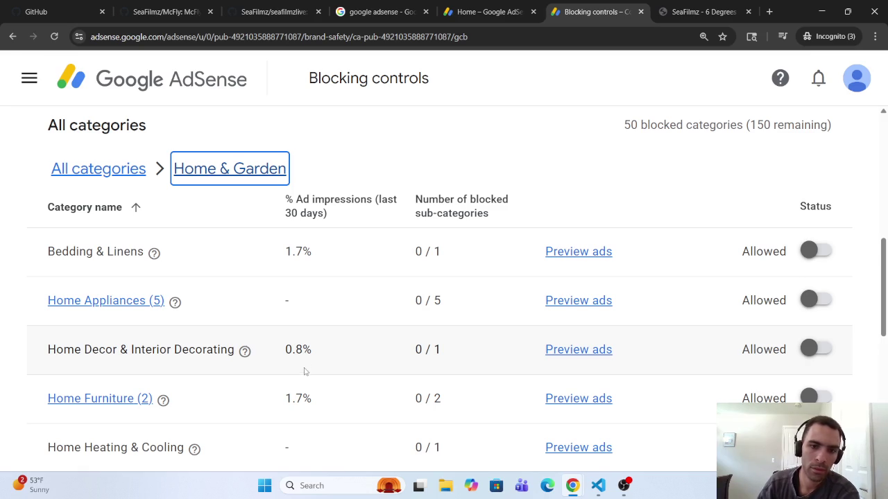
{"action": "scroll", "coordinate": [303, 375], "scroll_direction": "down", "scroll_amount": 3}
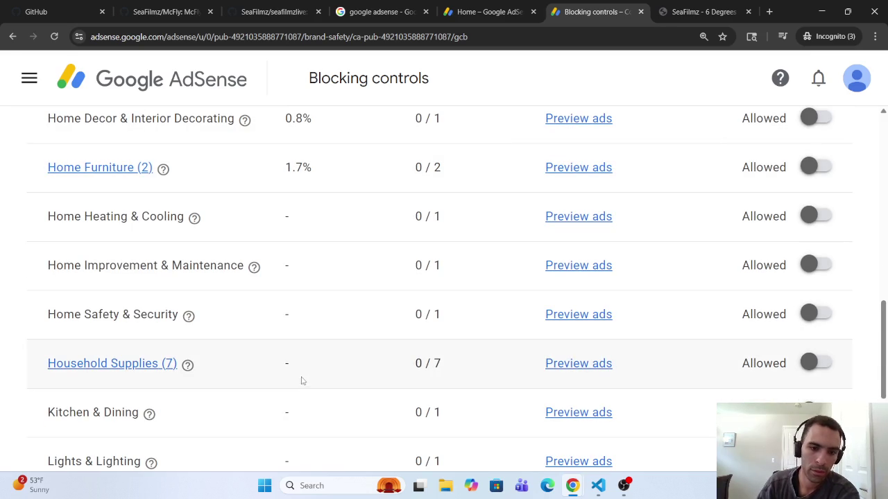
{"action": "scroll", "coordinate": [298, 380], "scroll_direction": "up", "scroll_amount": 3}
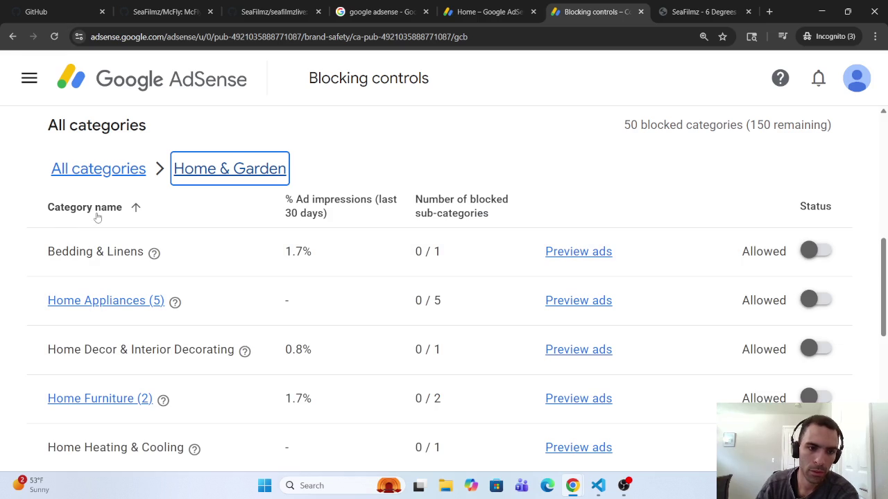
{"action": "left_click", "coordinate": [97, 170]}
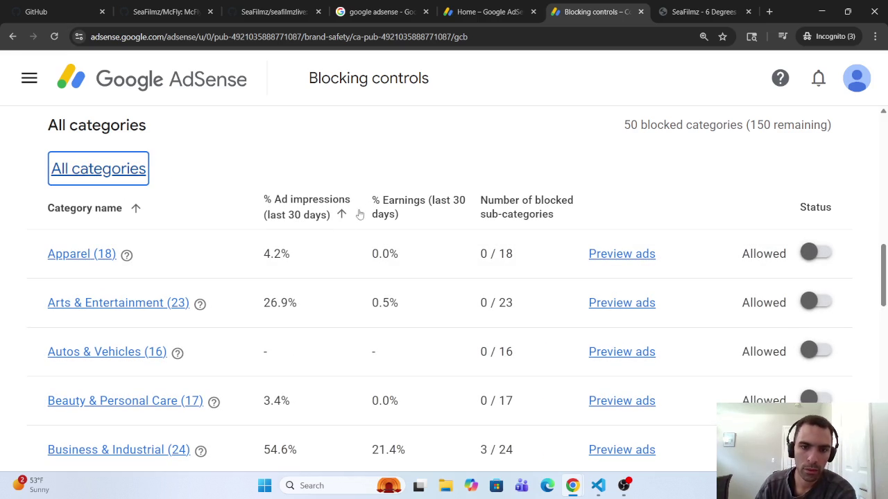
Sort the top-level categories by % Ad impressions descending, then minimize Chrome.
{"action": "left_click", "coordinate": [303, 214]}
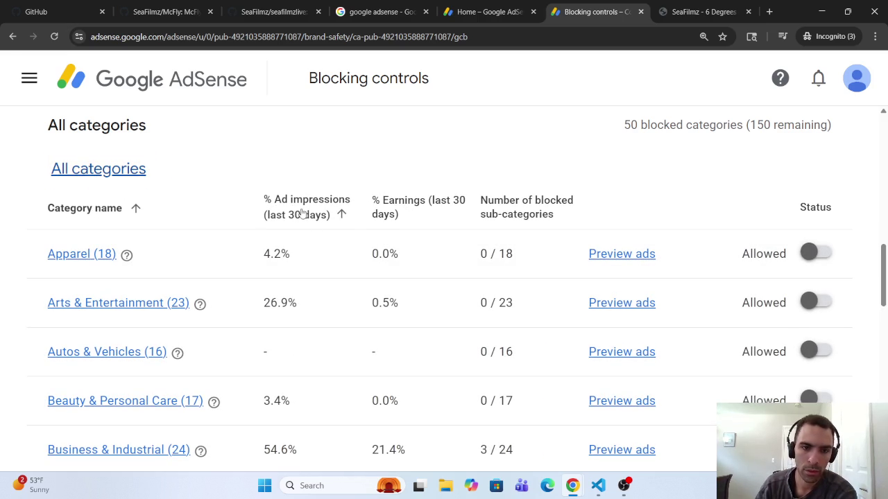
{"action": "left_click", "coordinate": [303, 214]}
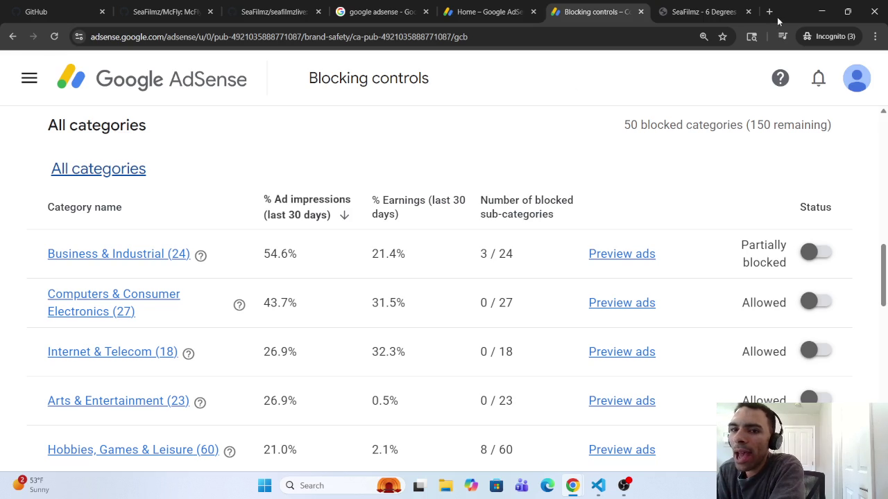
{"action": "left_click", "coordinate": [821, 11]}
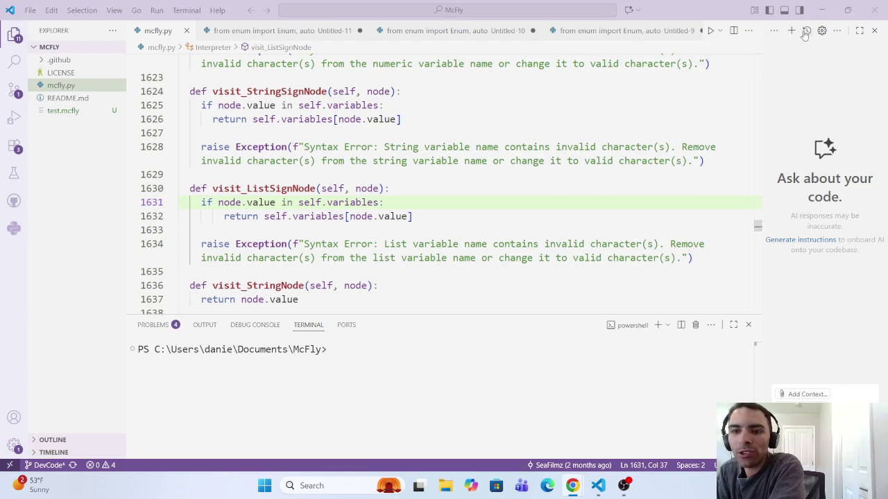
Switch to Gemini and start a prompt asking to include the previous response, 'In the last 30'.
{"action": "left_click", "coordinate": [822, 10]}
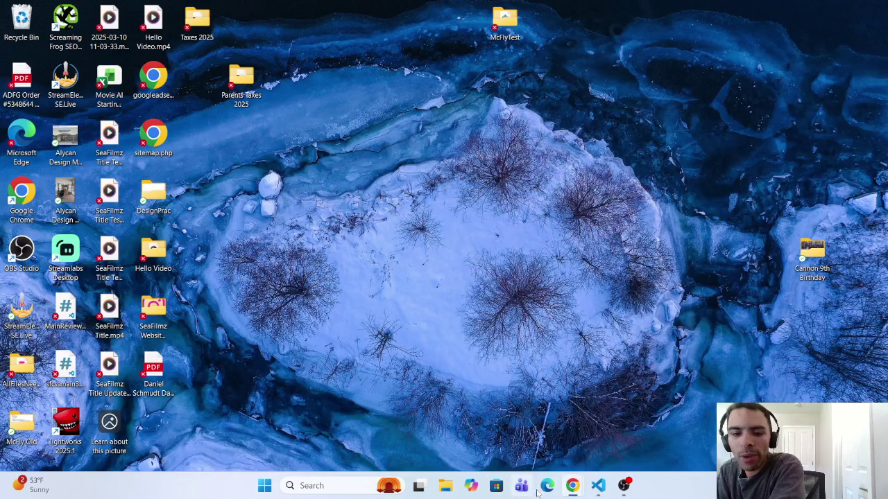
{"action": "mouse_move", "coordinate": [572, 486]}
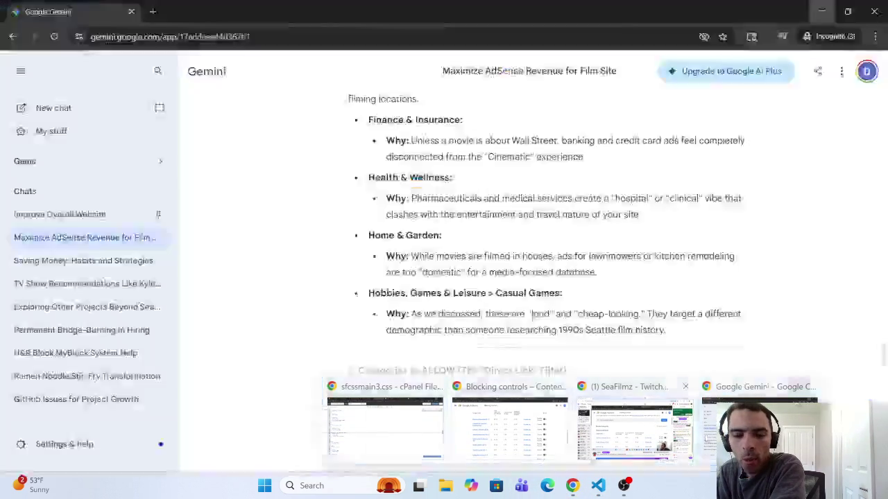
{"action": "left_click", "coordinate": [760, 427]}
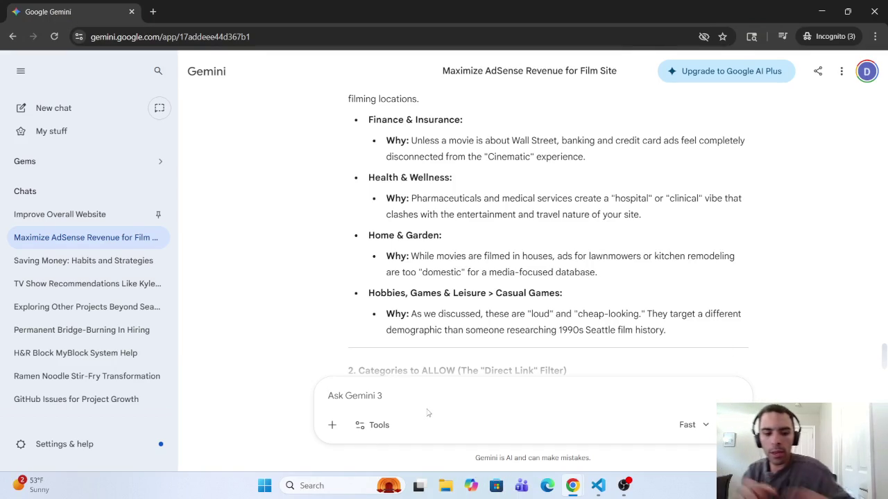
{"action": "type", "text": "In"}
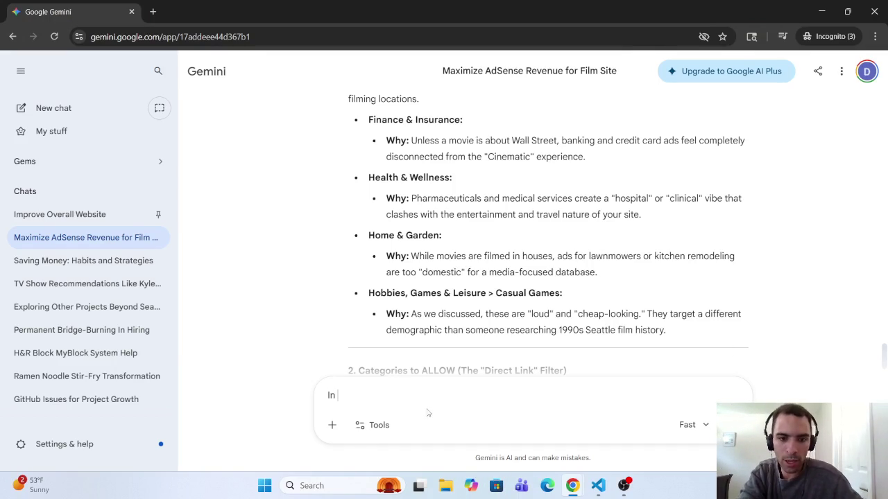
{"action": "key", "text": "BackSpace"}
{"action": "key", "text": "BackSpace"}
{"action": "key", "text": "BackSpace"}
{"action": "type", "text": "Plw"}
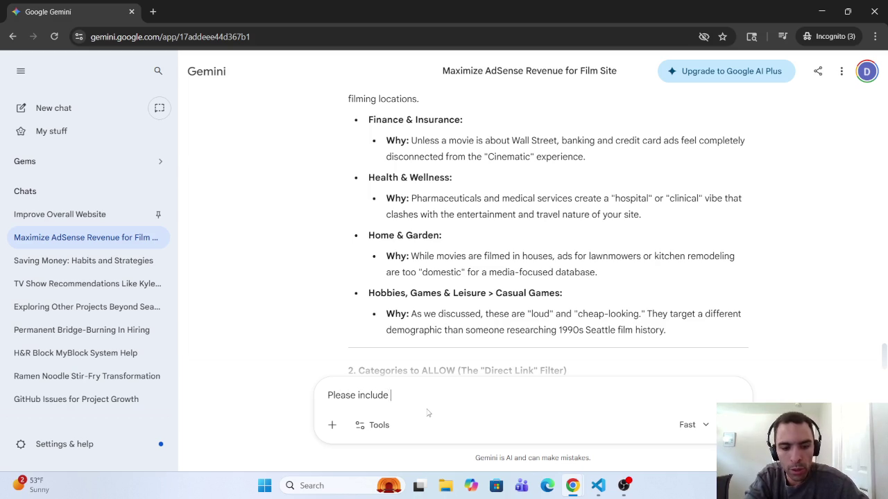
{"action": "type", "text": "the previous"}
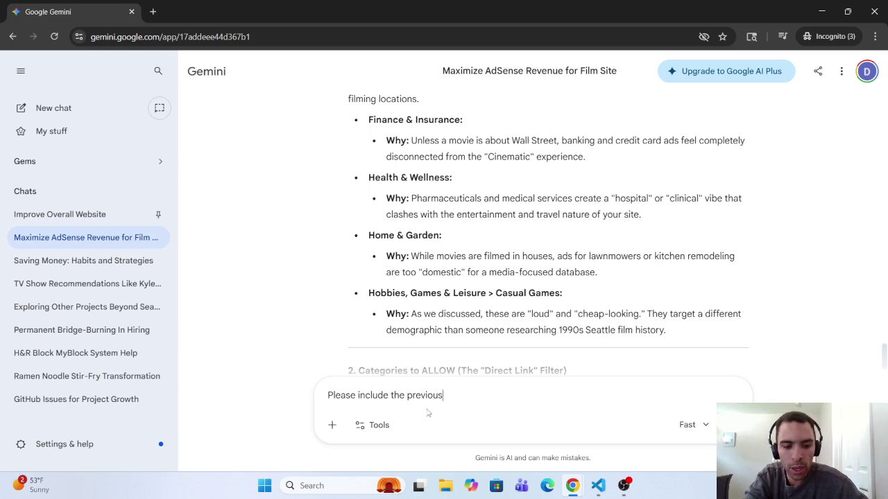
{"action": "type", "text": "poo"}
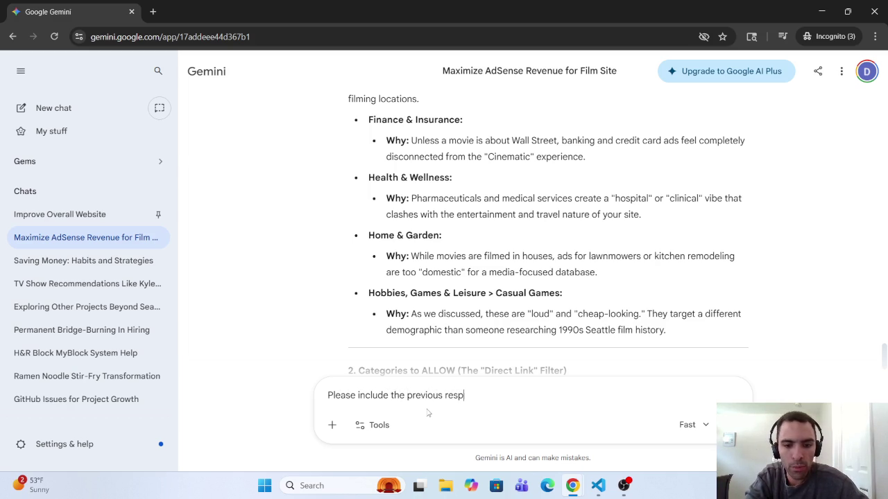
{"action": "type", "text": "nse.I n"}
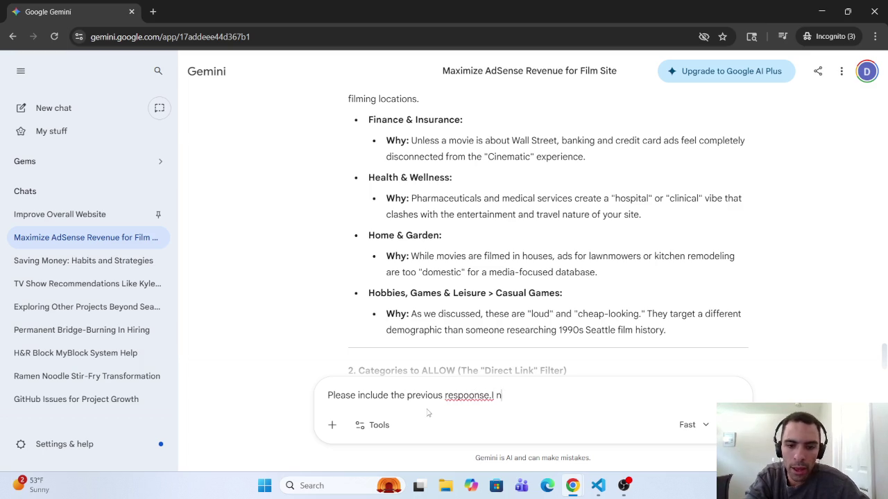
{"action": "key", "text": "BackSpace"}
{"action": "key", "text": "BackSpace"}
{"action": "key", "text": "BackSpace"}
{"action": "type", "text": " In the "}
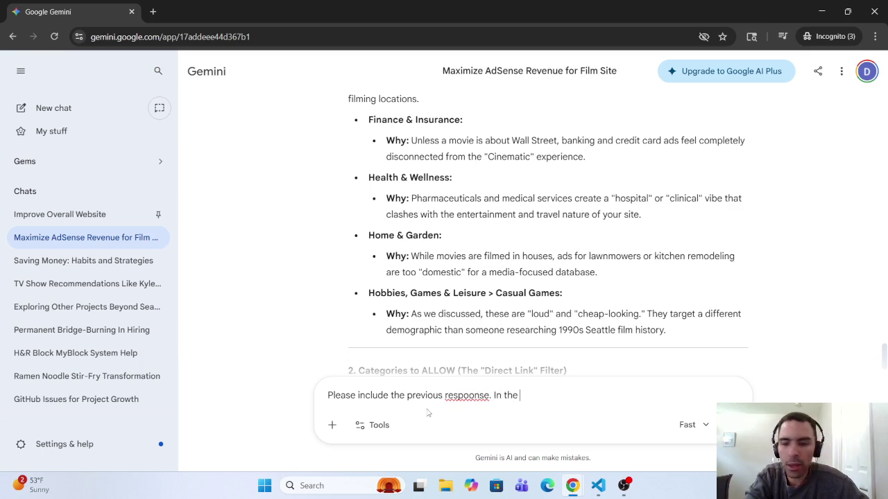
{"action": "type", "text": "last 30"}
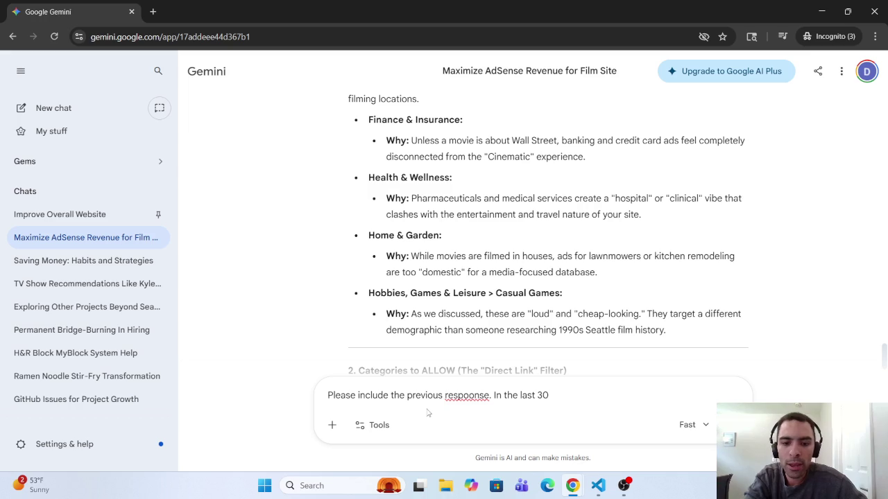
{"action": "right_click", "coordinate": [472, 395]}
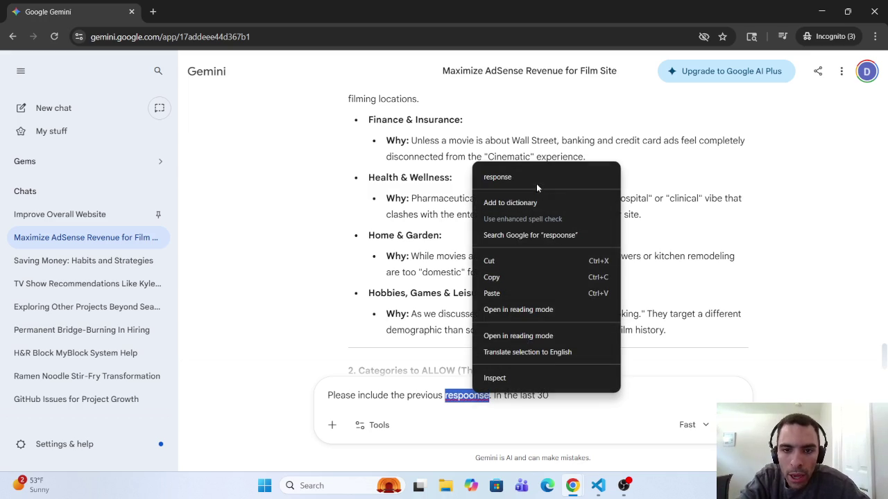
{"action": "left_click", "coordinate": [536, 180]}
Continue the prompt with 'days the Business & industrial'.
{"action": "left_click", "coordinate": [577, 394]}
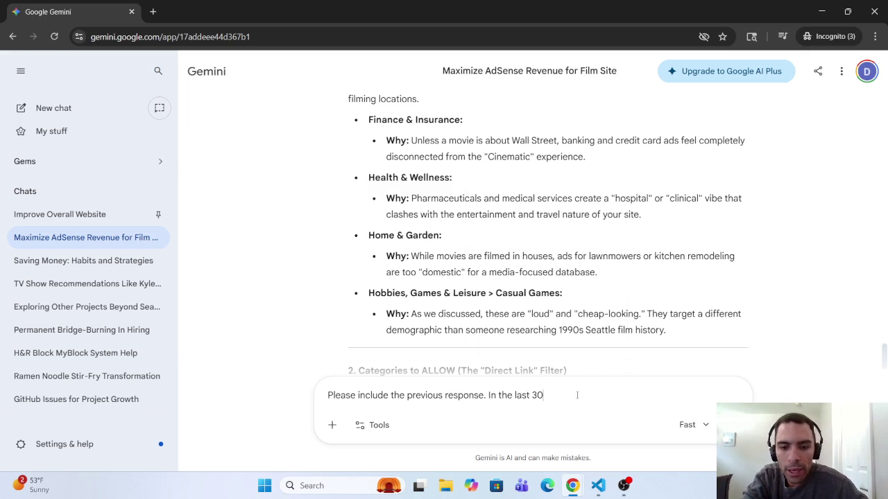
{"action": "type", "text": " days"}
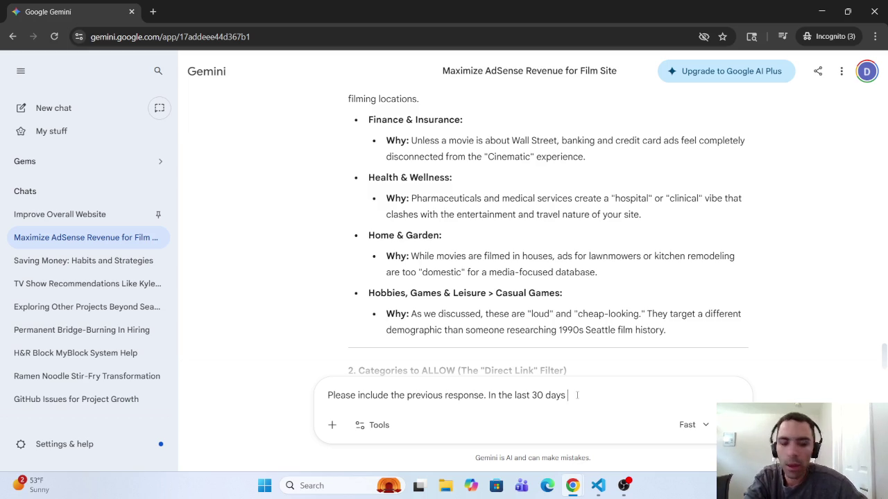
{"action": "type", "text": "teh"}
{"action": "key", "text": "BackSpace"}
{"action": "key", "text": "BackSpace"}
{"action": "key", "text": "BackSpace"}
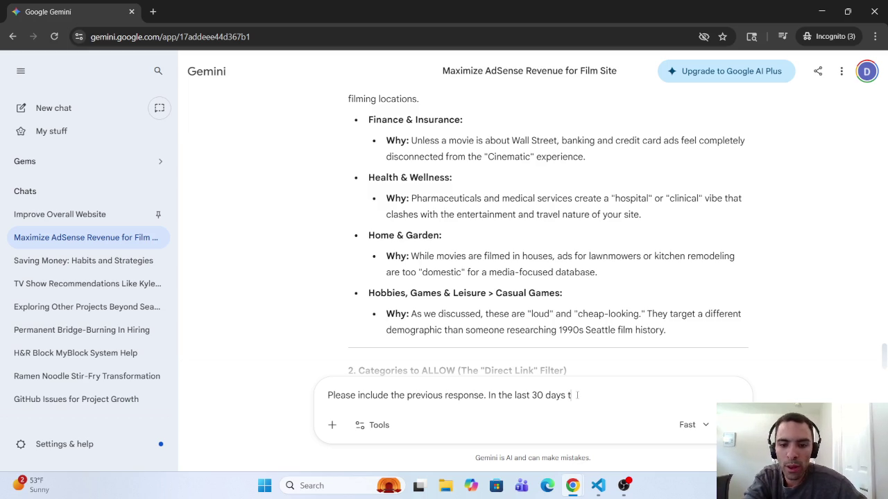
{"action": "type", "text": "the "}
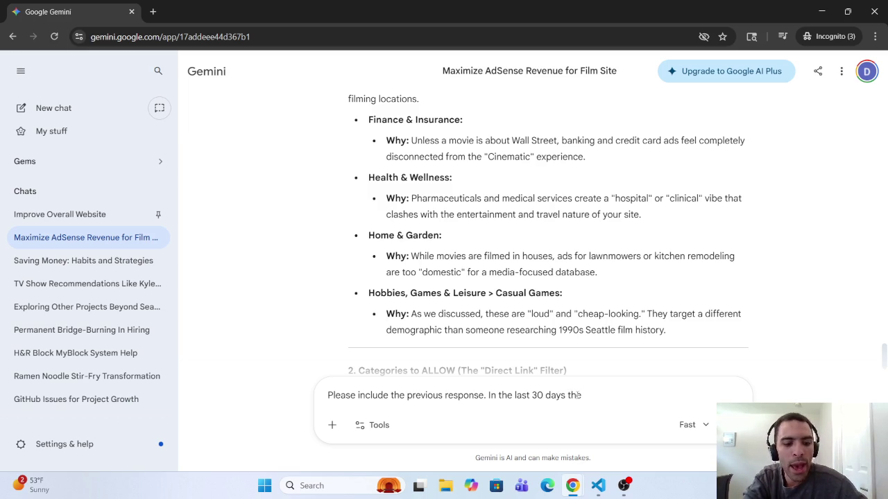
{"action": "type", "text": "Cate"}
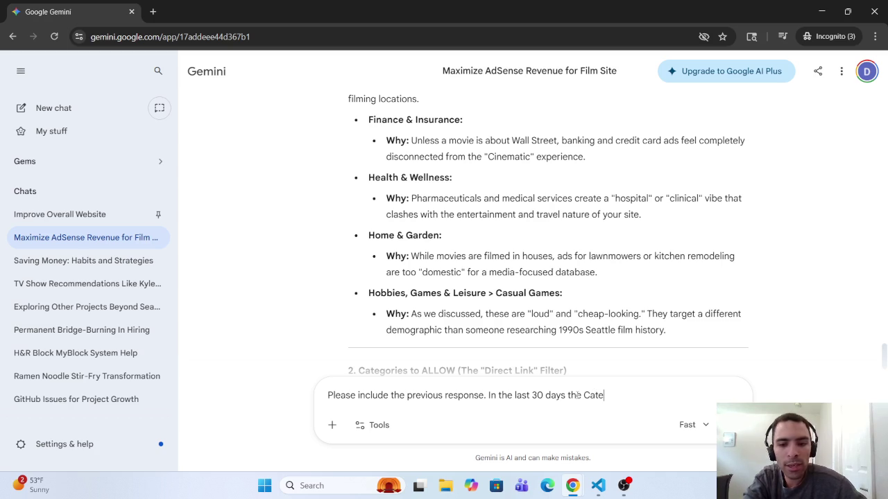
{"action": "key", "text": "BackSpace"}
{"action": "key", "text": "BackSpace"}
{"action": "key", "text": "BackSpace"}
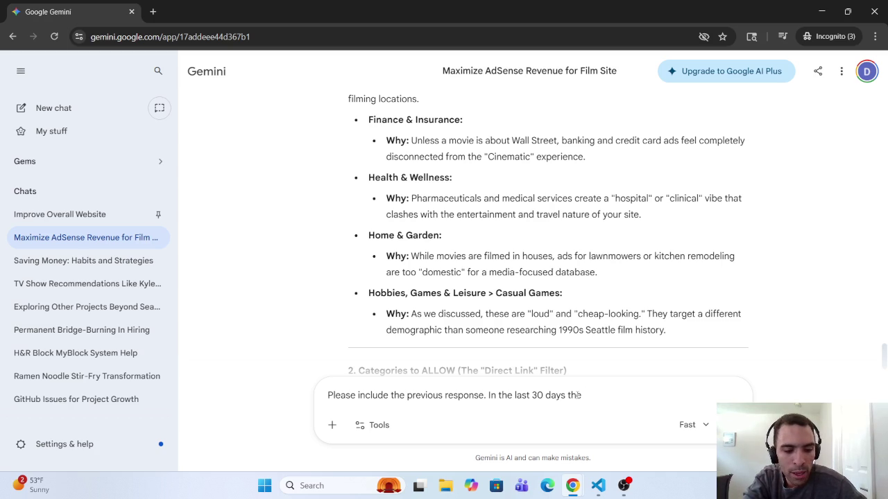
{"action": "type", "text": " the Bu"}
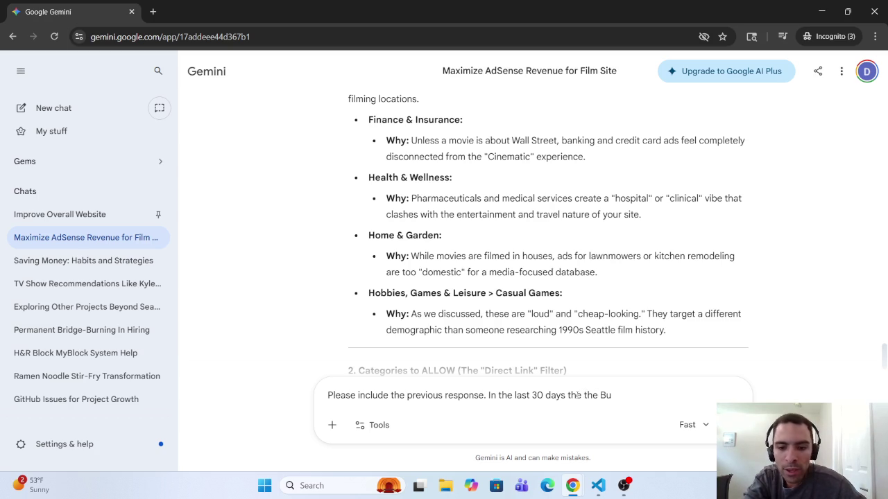
{"action": "type", "text": "siness and"}
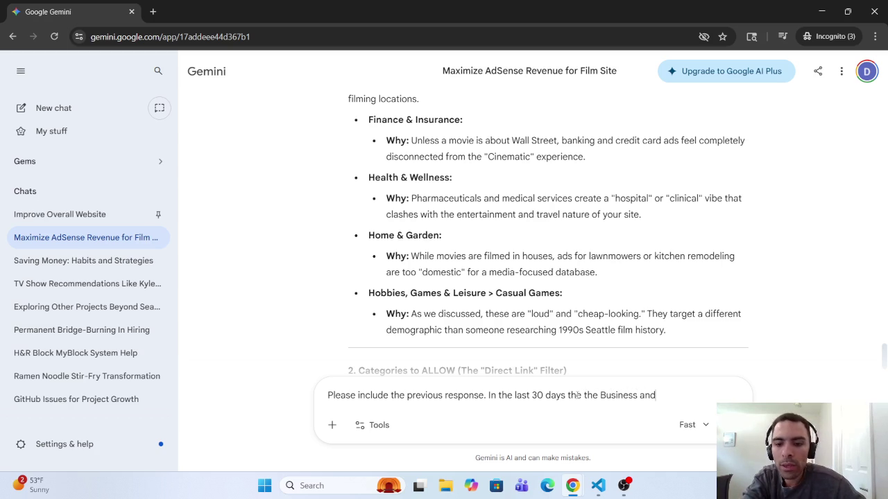
{"action": "key", "text": "BackSpace"}
{"action": "key", "text": "BackSpace"}
{"action": "key", "text": "BackSpace"}
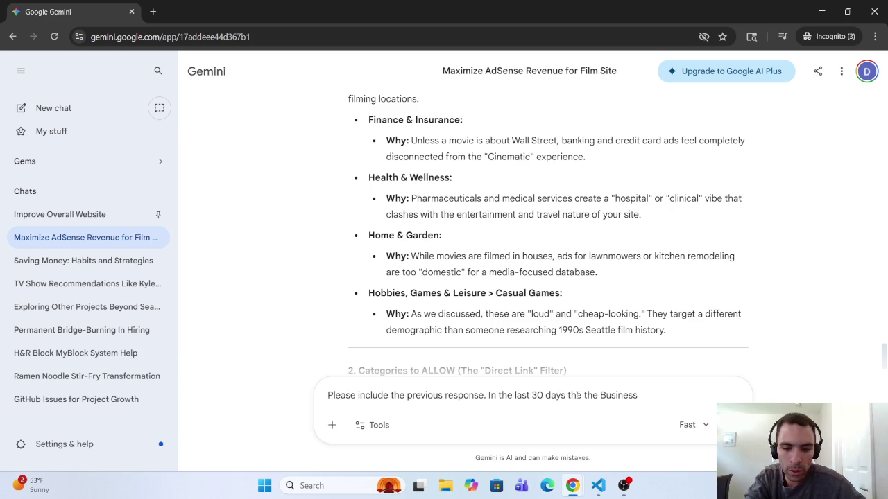
{"action": "type", "text": "& "}
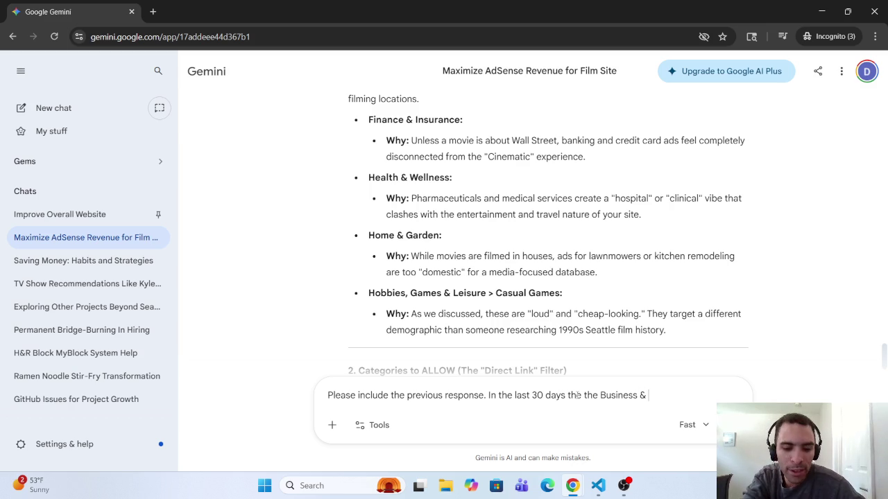
{"action": "type", "text": "in"}
{"action": "type", "text": "du"}
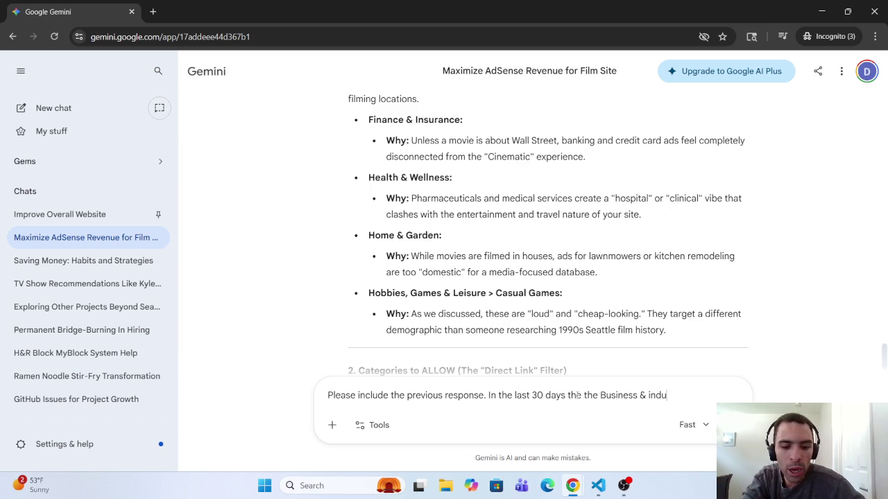
{"action": "type", "text": "strial"}
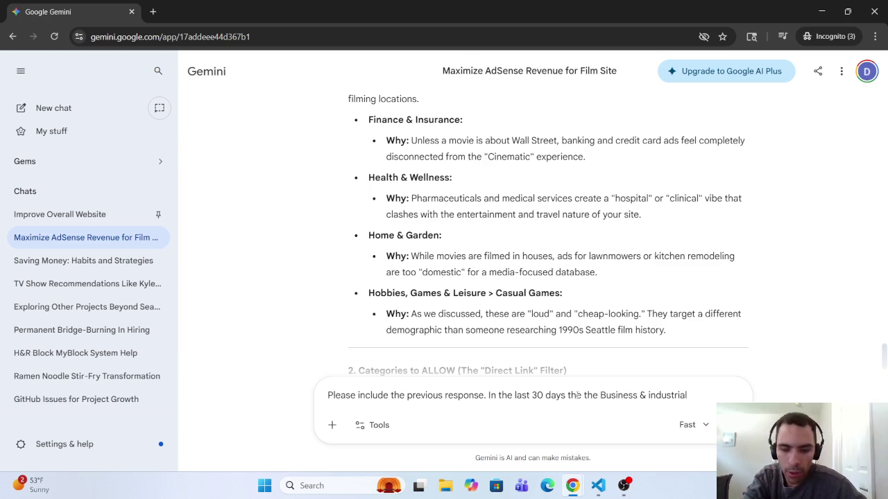
Extend the prompt: 'Industrial category had 54.6% and the Computer & Consumer Electronics'.
{"action": "left_click", "coordinate": [652, 396]}
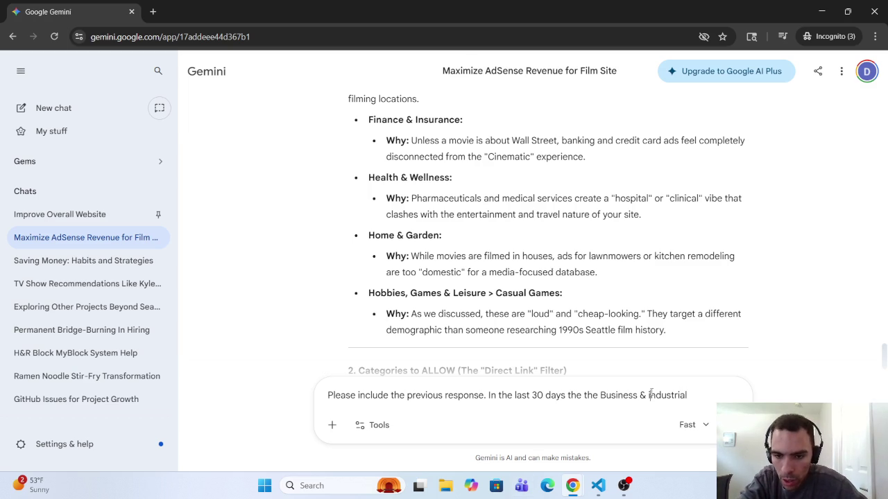
{"action": "key", "text": "BackSpace"}
{"action": "type", "text": "Industrial"}
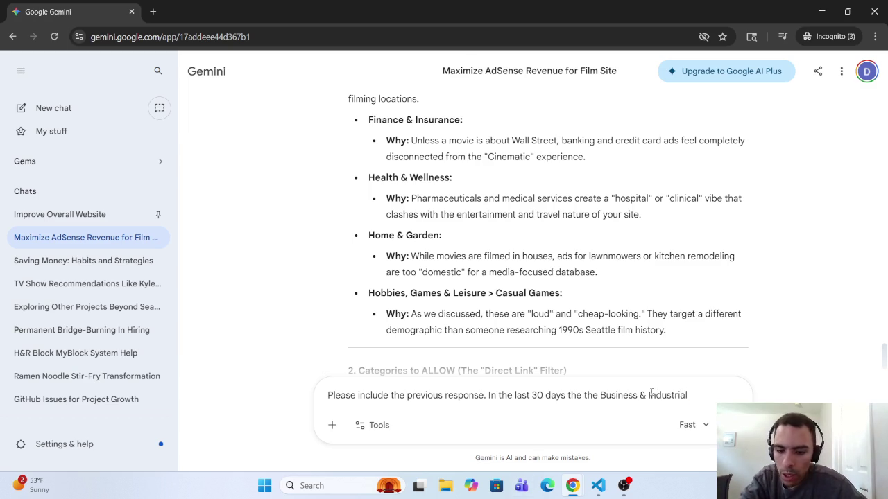
{"action": "type", "text": " category"}
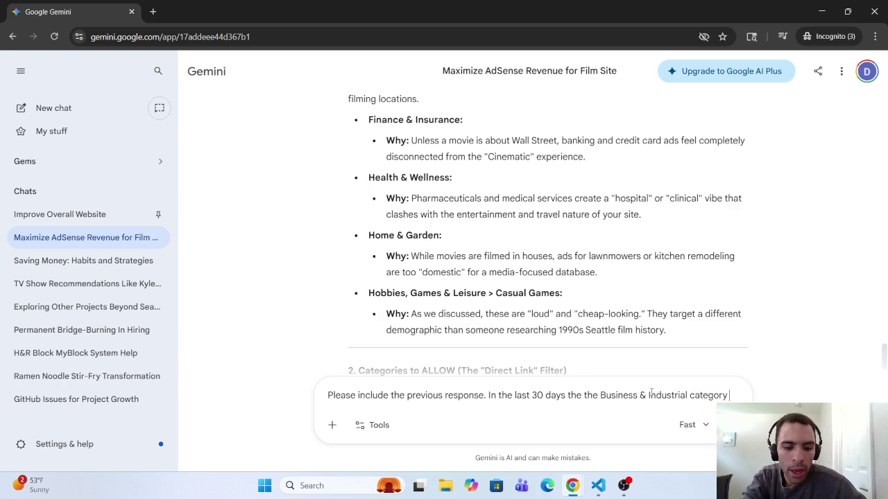
{"action": "type", "text": " have"}
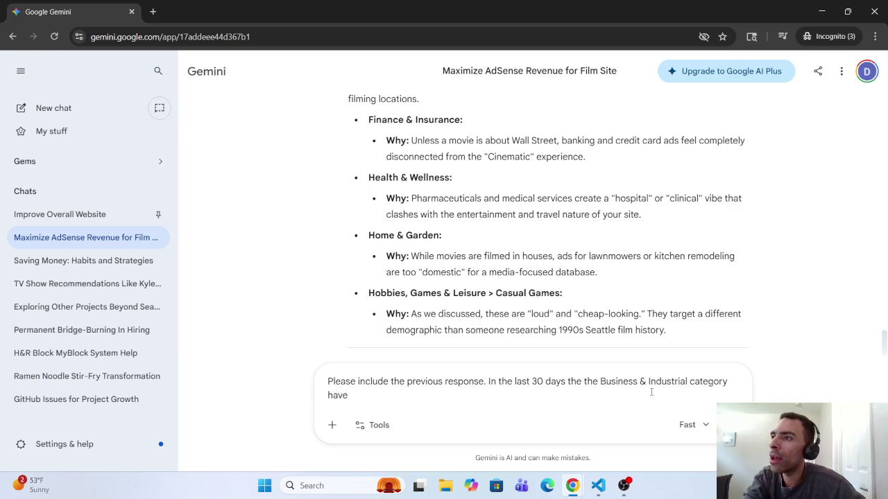
{"action": "key", "text": "BackSpace"}
{"action": "key", "text": "BackSpace"}
{"action": "type", "text": "d "}
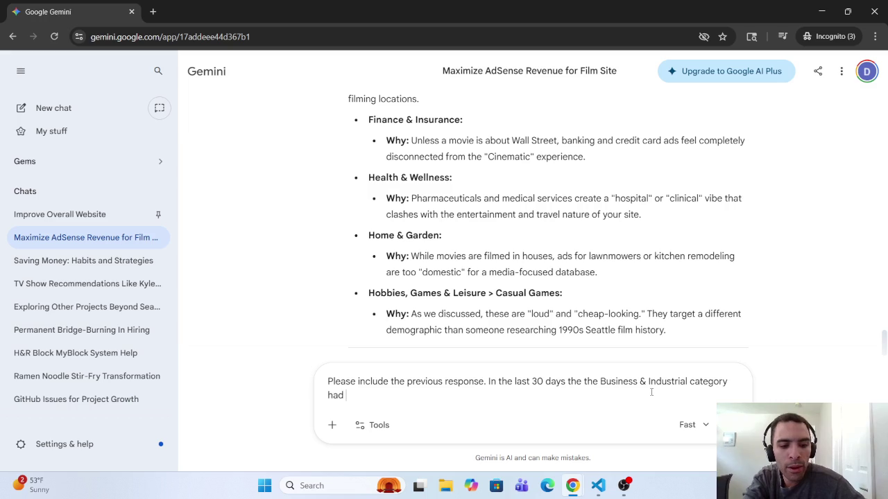
{"action": "type", "text": "56"}
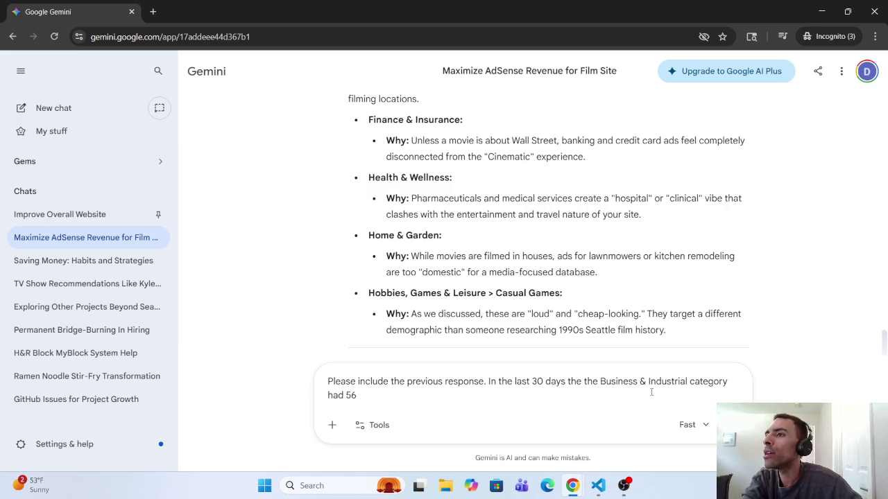
{"action": "key", "text": "BackSpace"}
{"action": "type", "text": "4.6"}
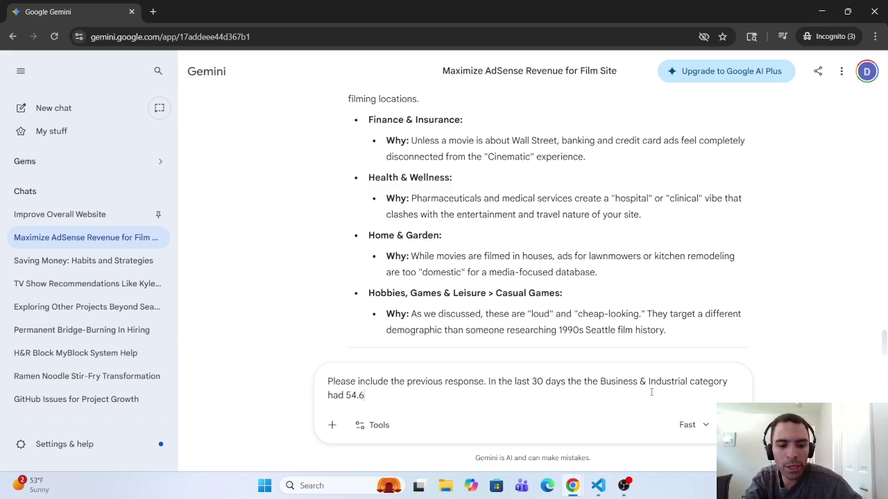
{"action": "type", "text": "%"}
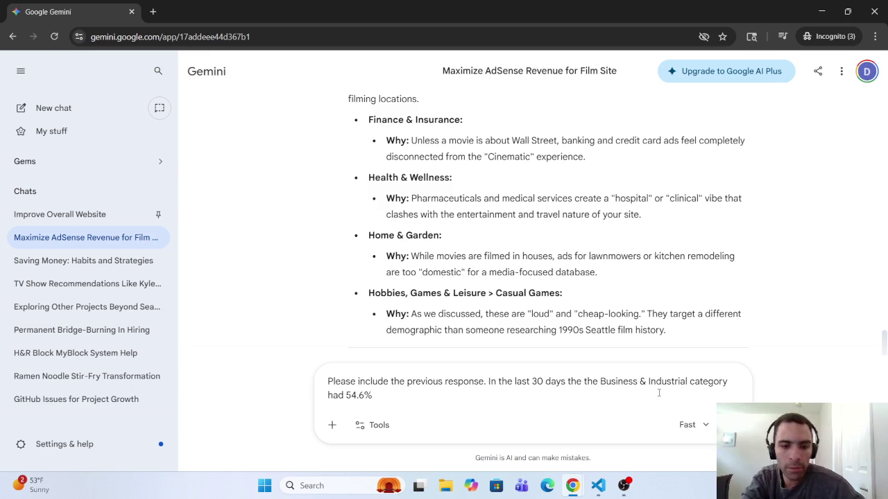
{"action": "type", "text": " and "}
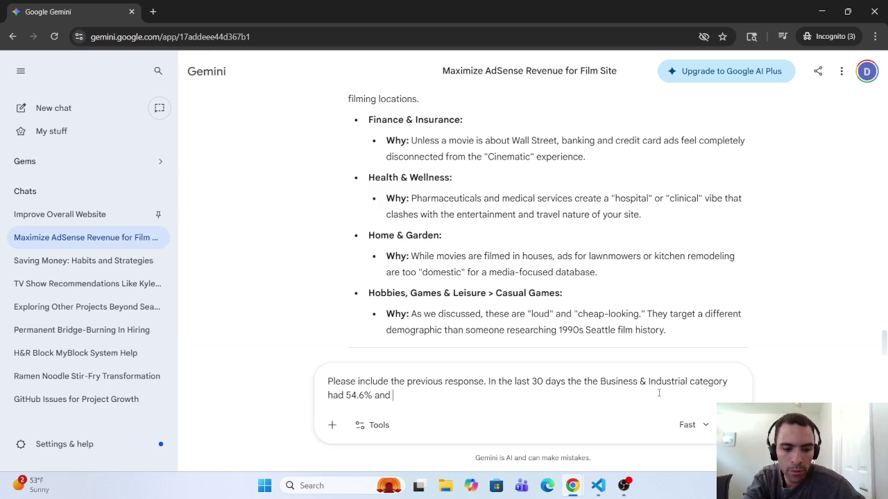
{"action": "type", "text": "the "}
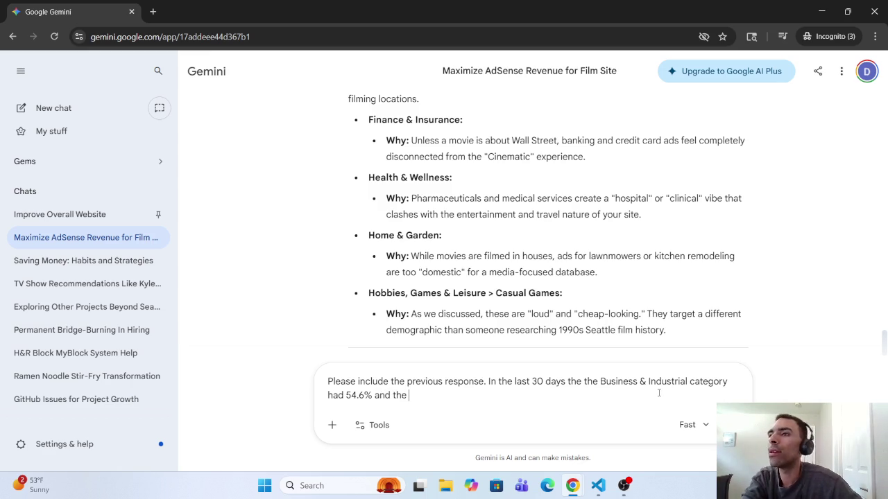
{"action": "type", "text": "Comp"}
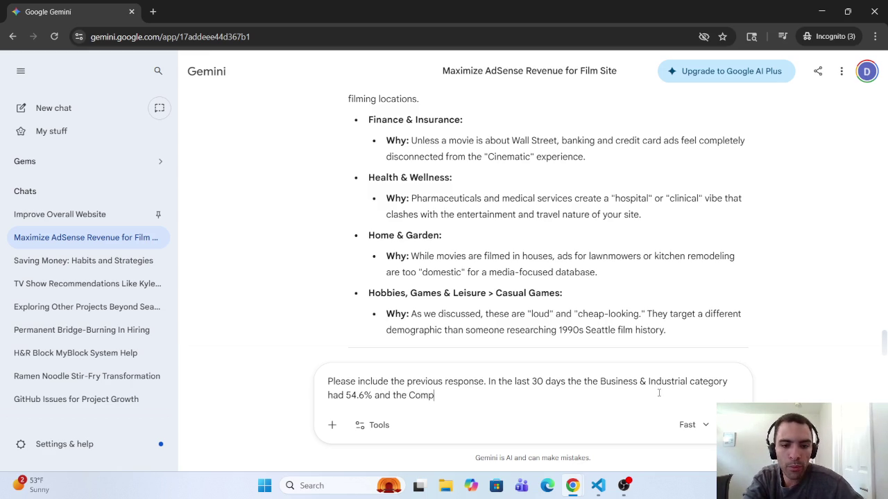
{"action": "type", "text": "uter"}
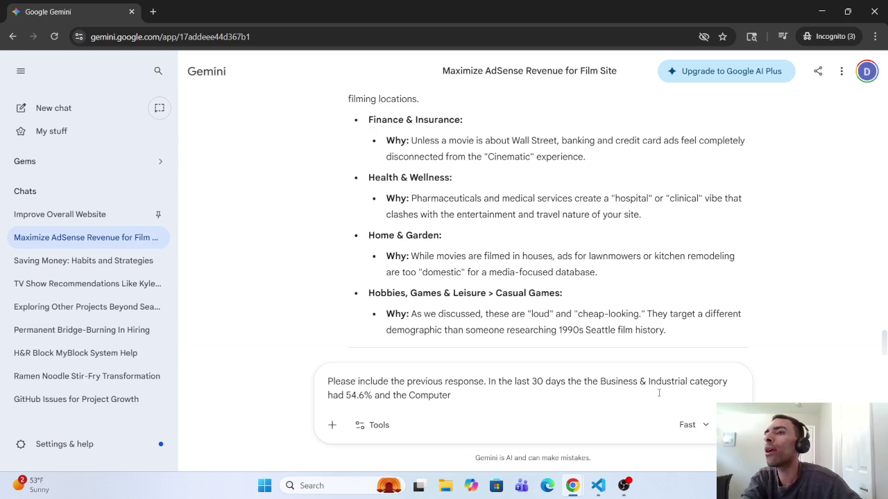
{"action": "type", "text": " & "}
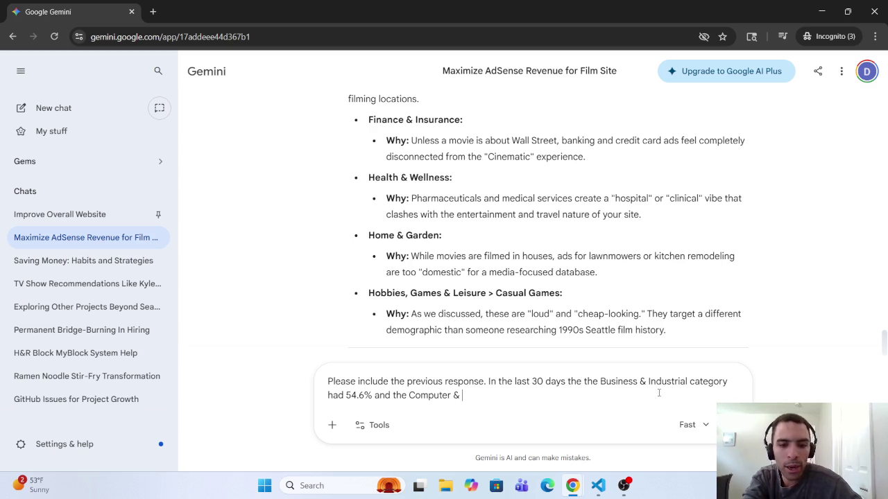
{"action": "type", "text": "COnsumer"}
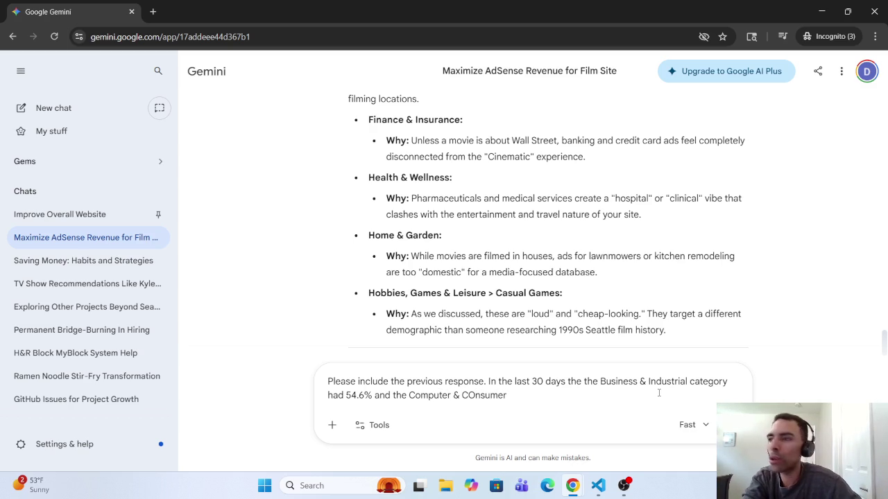
{"action": "key", "text": "BackSpace"}
{"action": "key", "text": "BackSpace"}
{"action": "key", "text": "BackSpace"}
{"action": "type", "text": "o"}
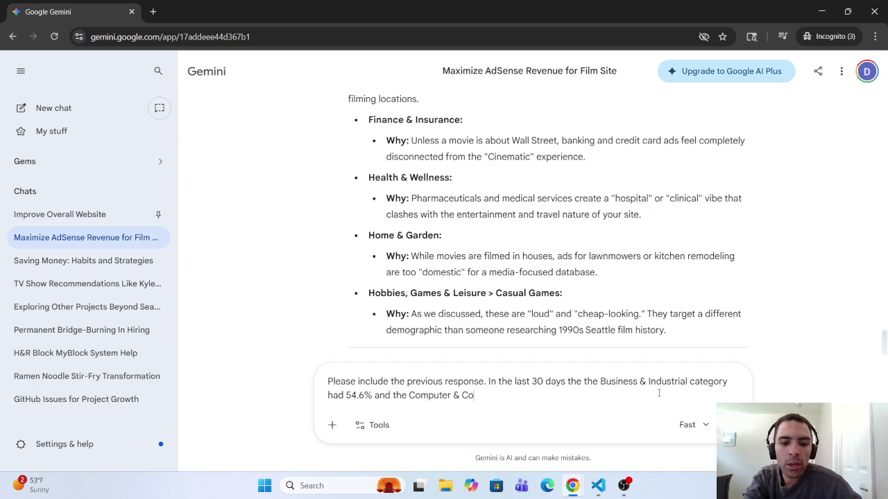
{"action": "type", "text": "nsumer "}
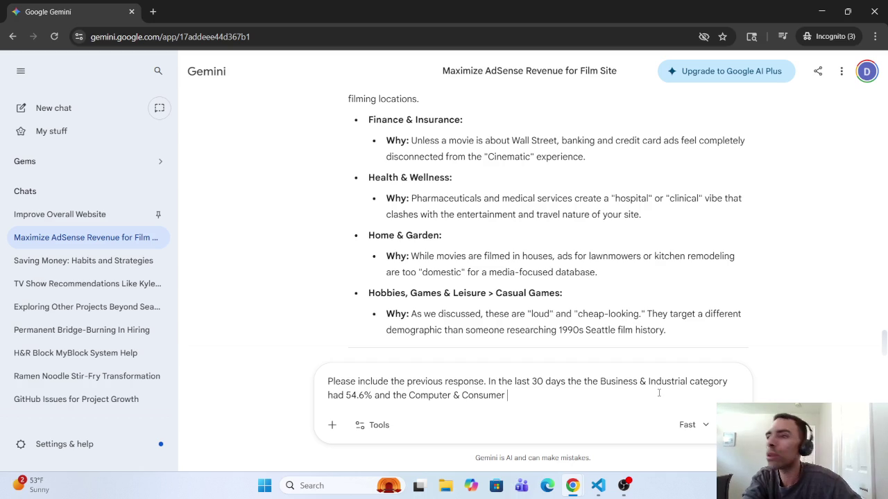
{"action": "type", "text": "Elect"}
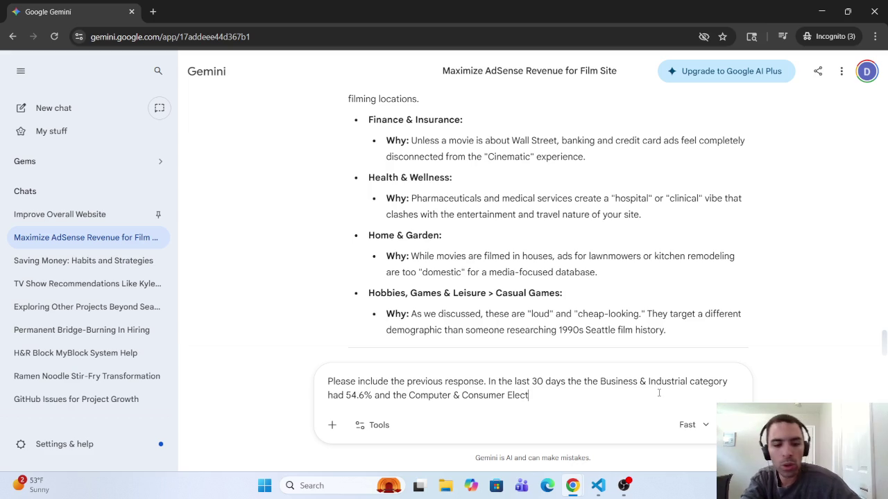
{"action": "type", "text": "ron"}
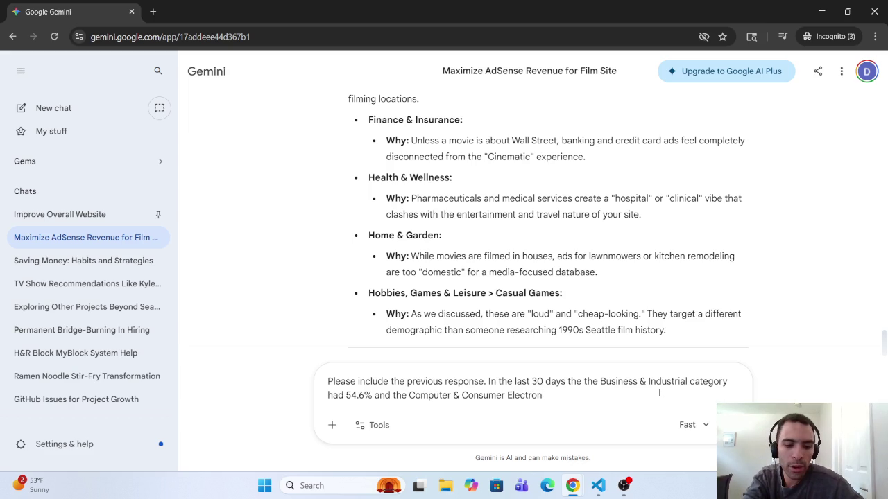
{"action": "type", "text": "it"}
{"action": "key", "text": "BackSpace"}
{"action": "key", "text": "BackSpace"}
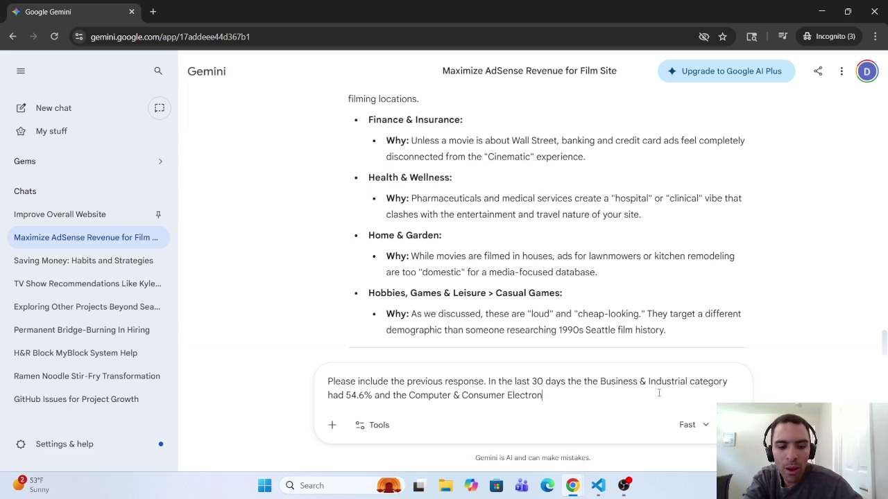
{"action": "type", "text": "ics"}
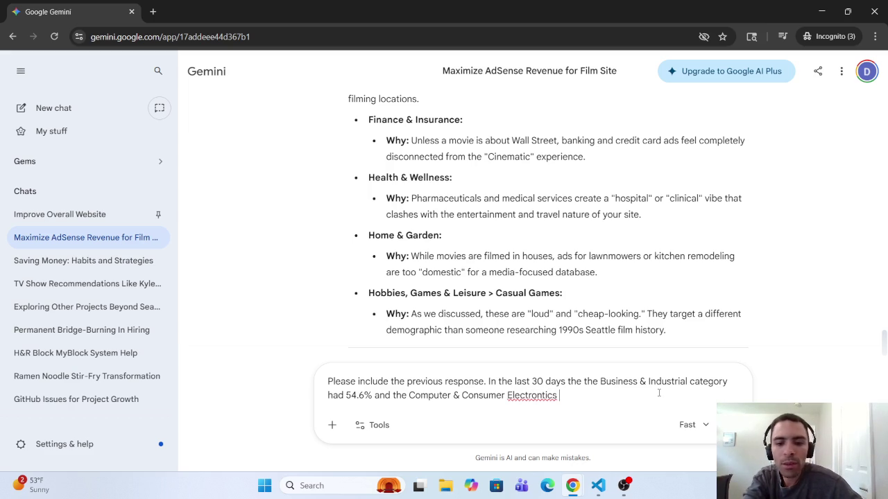
Correct 'Electrontics' to 'Electronics' and add 'had 43.7%.' after it.
{"action": "right_click", "coordinate": [525, 397]}
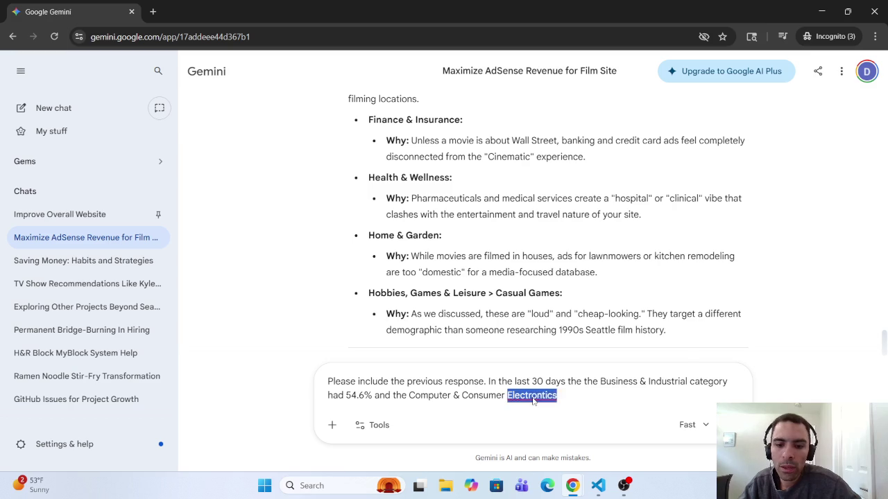
{"action": "left_click", "coordinate": [581, 150]}
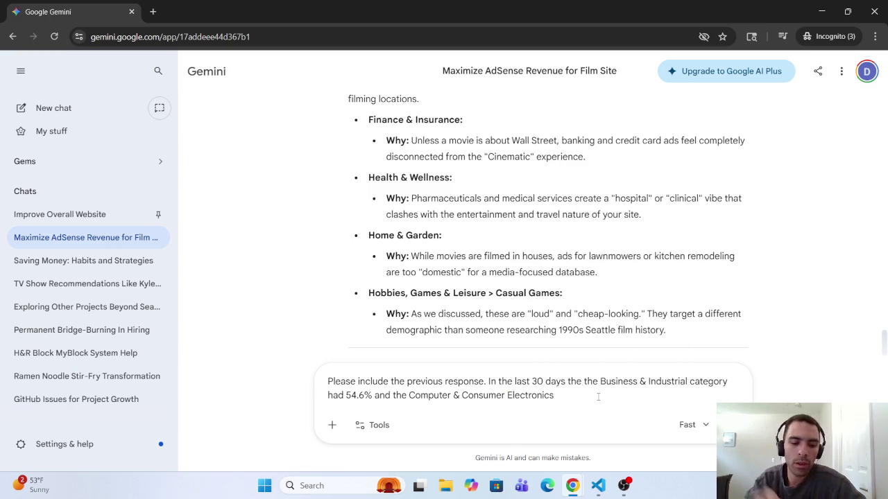
{"action": "type", "text": " had"}
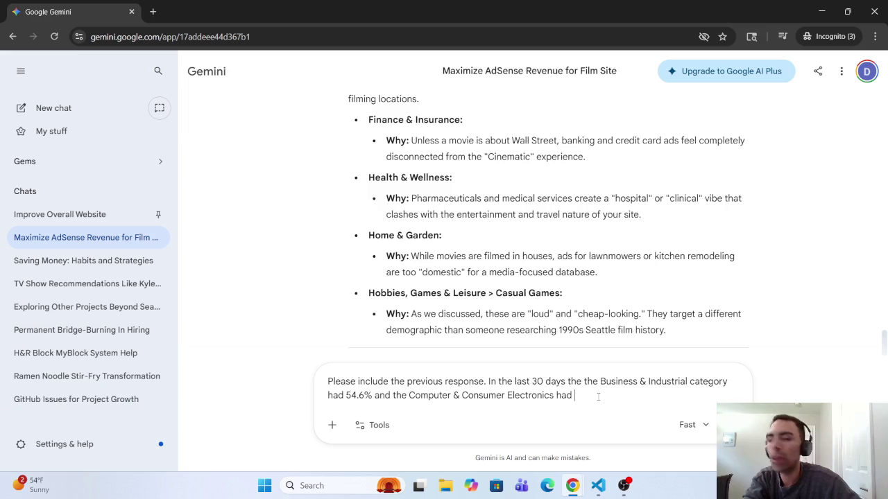
{"action": "type", "text": " 43."}
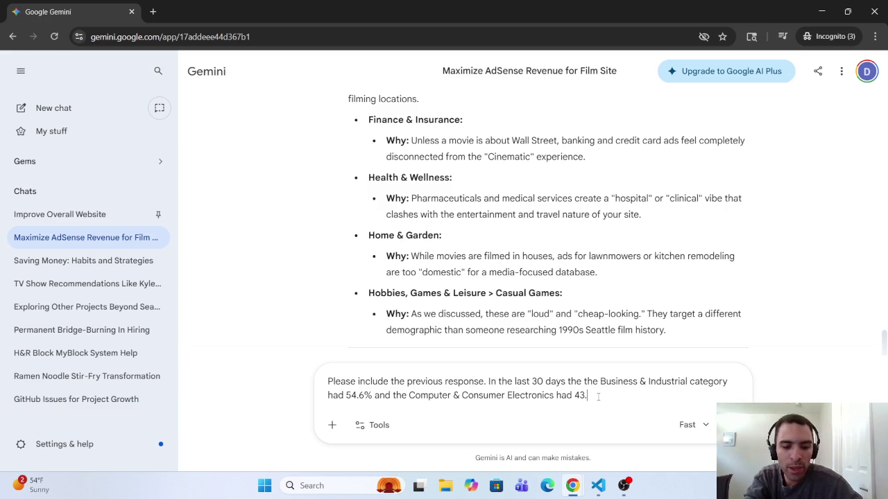
{"action": "type", "text": "7%"}
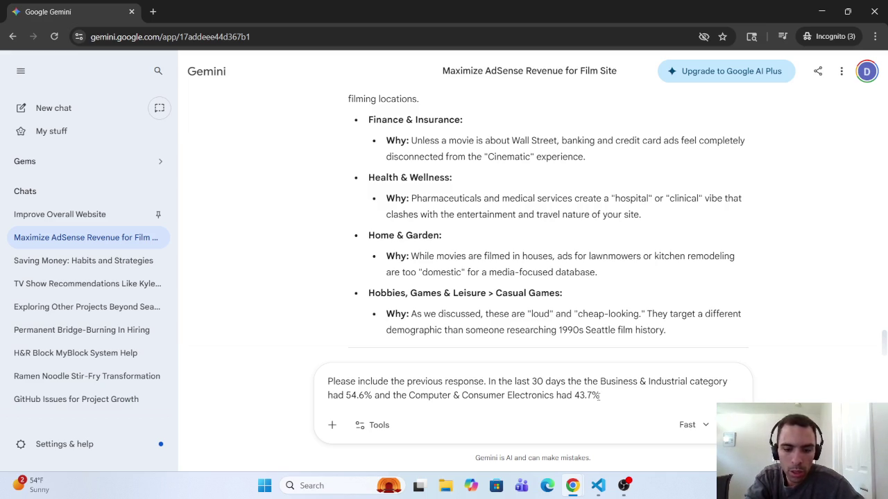
{"action": "type", "text": "."}
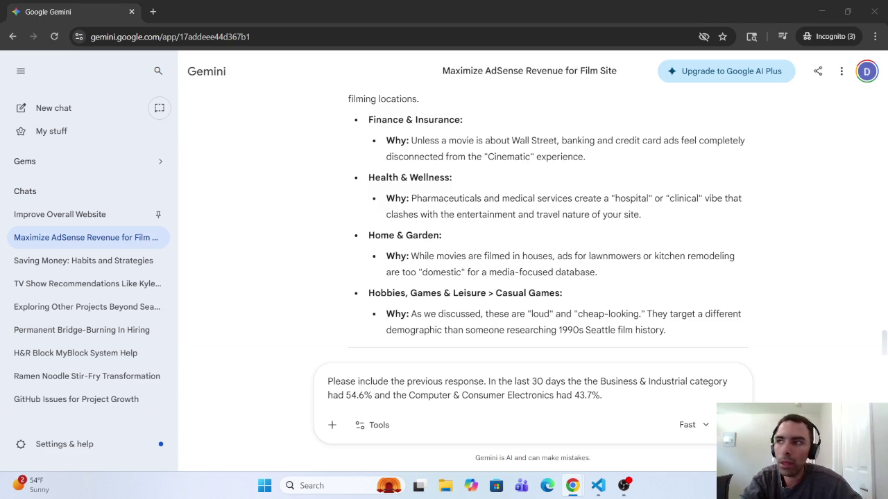
Begin a new clause 'In the last 30 dyas' and delete the duplicated 'the'.
{"action": "left_click", "coordinate": [749, 382]}
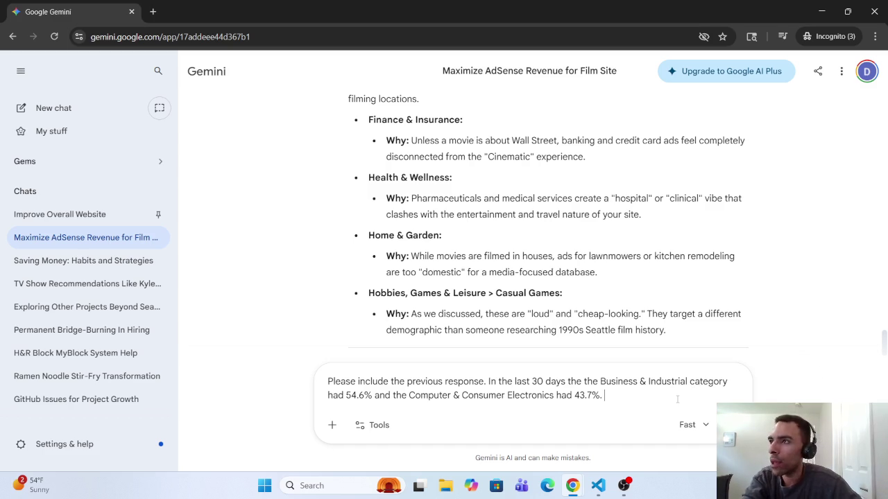
{"action": "type", "text": "In the"}
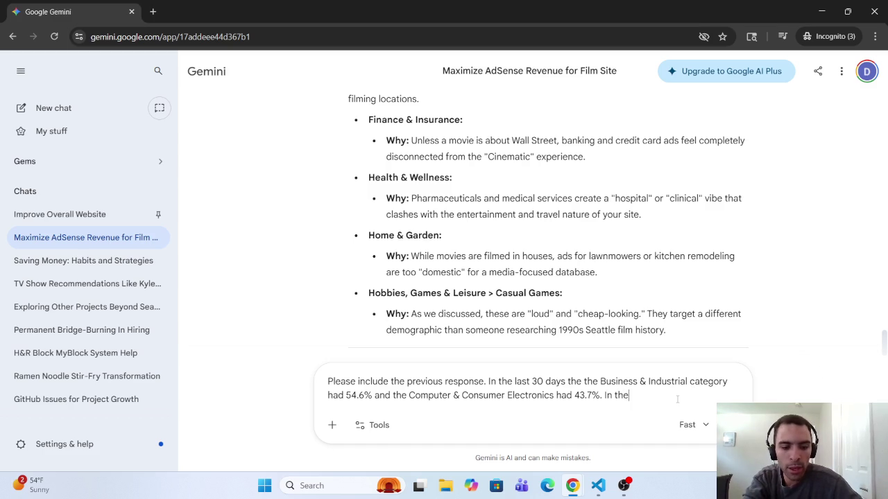
{"action": "type", "text": " last "}
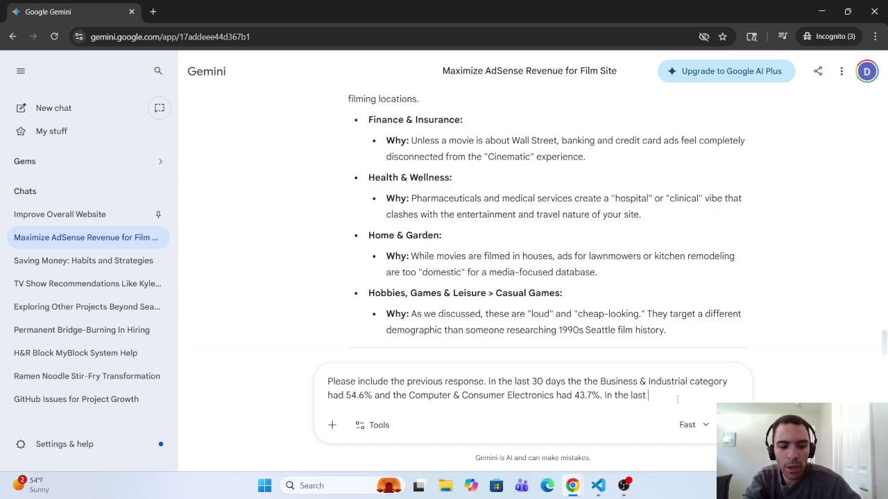
{"action": "type", "text": "30 dyas"}
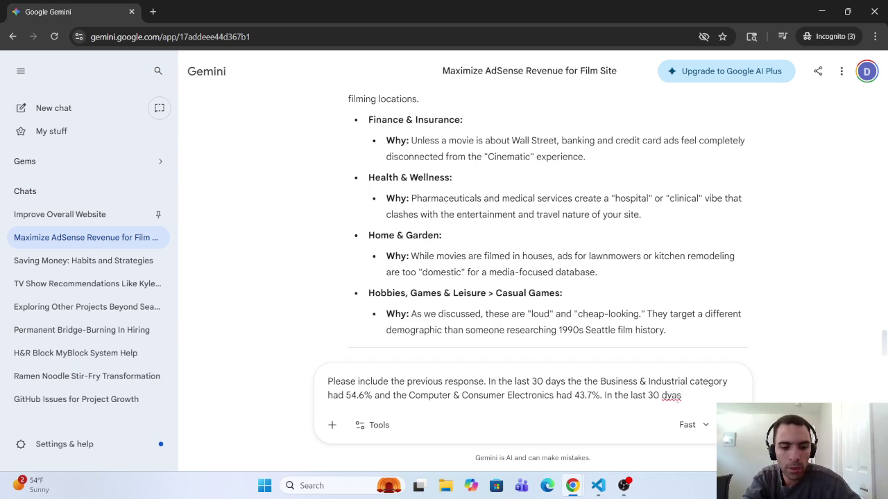
{"action": "type", "text": " the"}
{"action": "key", "text": "BackSpace"}
{"action": "key", "text": "BackSpace"}
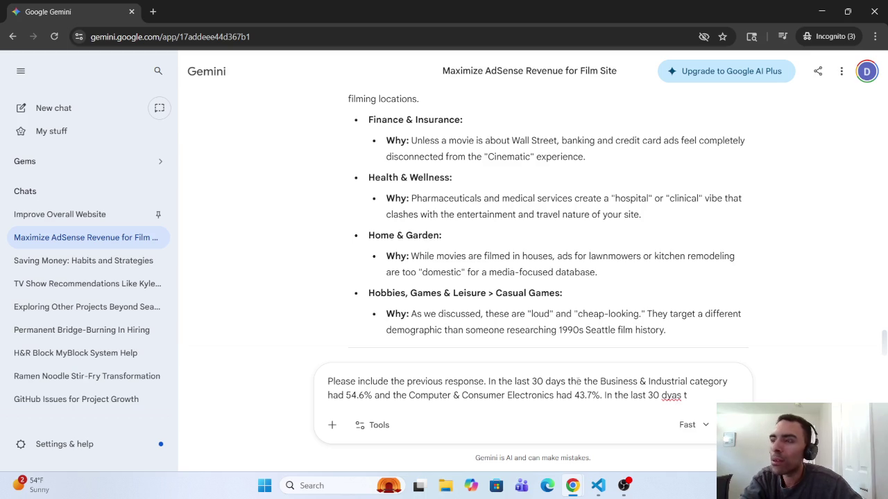
{"action": "left_click", "coordinate": [584, 382]}
{"action": "key", "text": "BackSpace"}
{"action": "key", "text": "BackSpace"}
{"action": "key", "text": "BackSpace"}
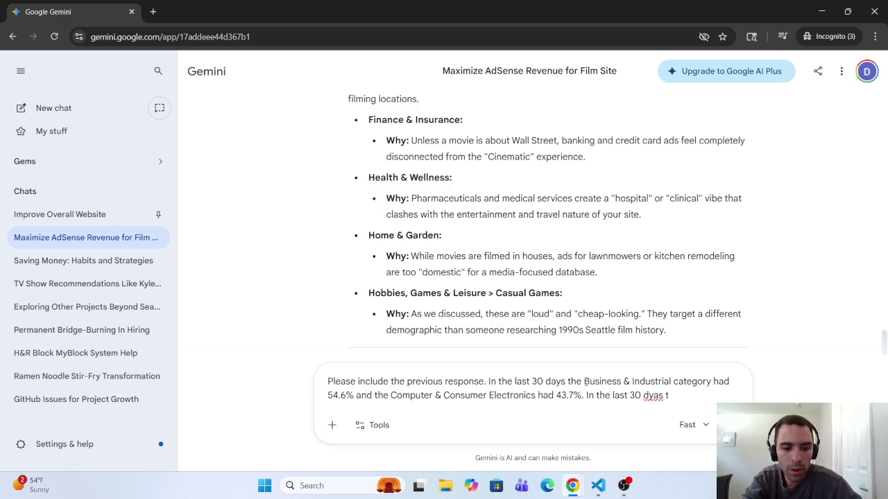
Try #1 and #2 labels before Business and Computer, then remove them again.
{"action": "left_click", "coordinate": [584, 382]}
{"action": "type", "text": "#1"}
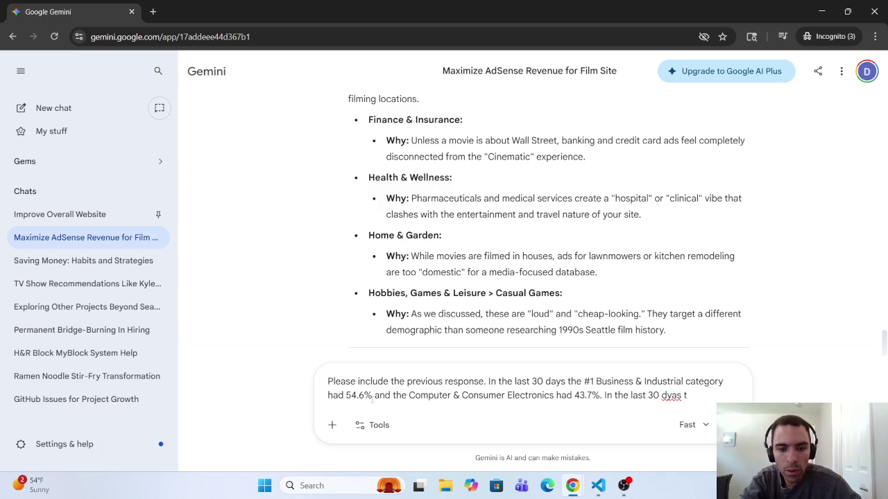
{"action": "key", "text": "BackSpace"}
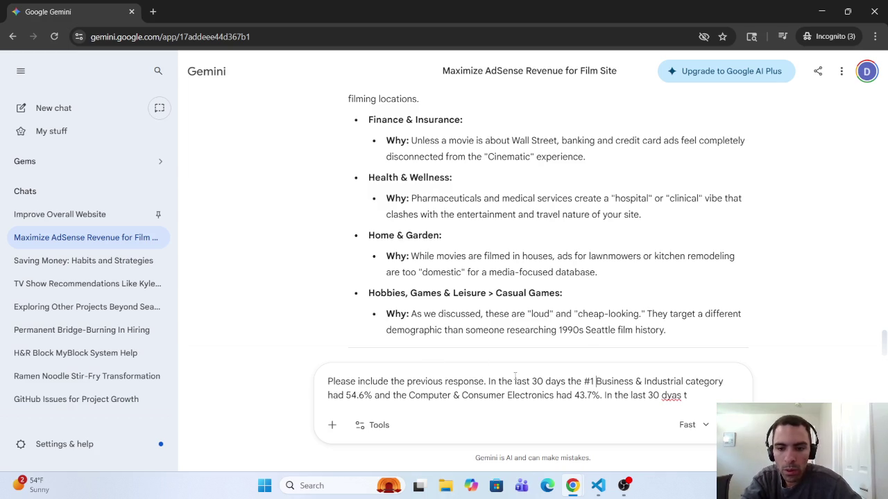
{"action": "left_click", "coordinate": [408, 394]}
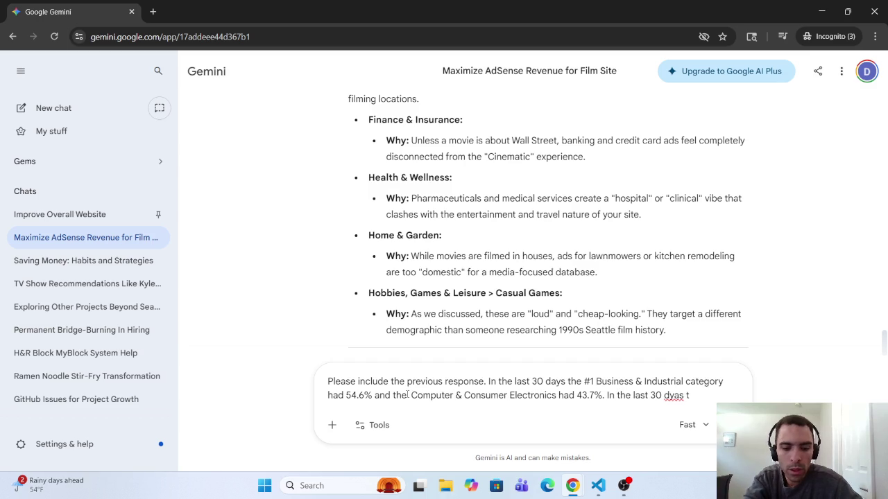
{"action": "type", "text": "#2"}
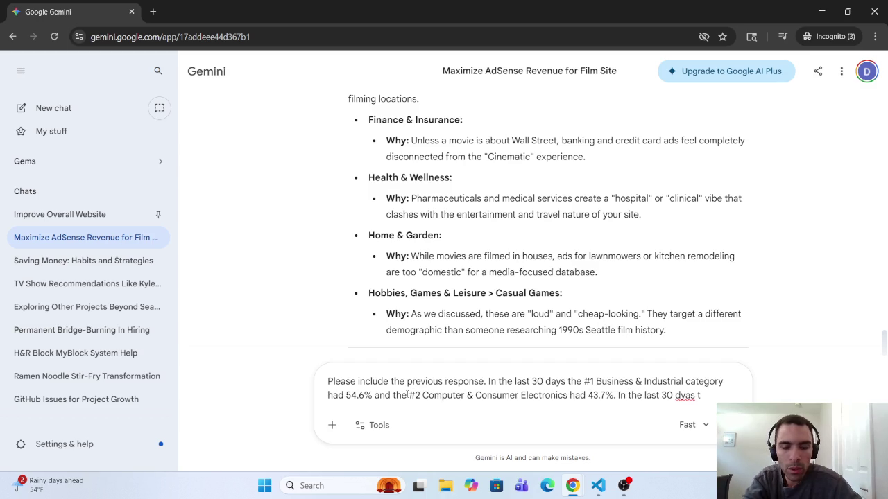
{"action": "left_click", "coordinate": [408, 395]}
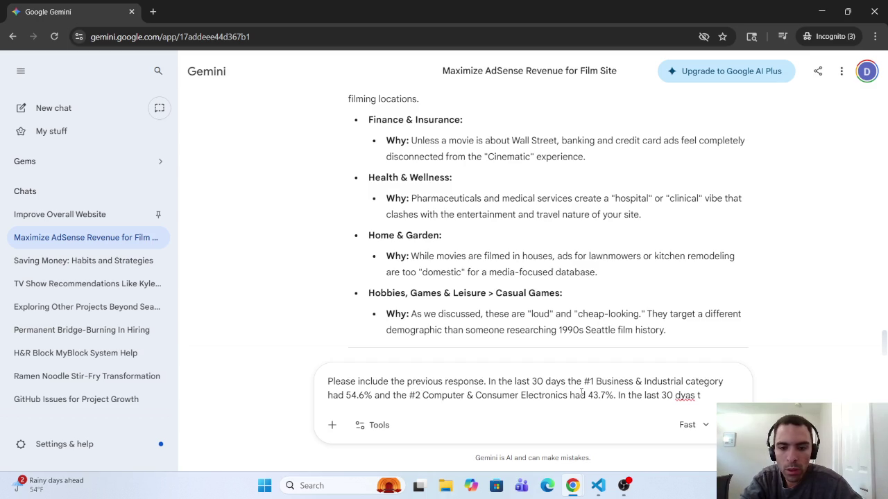
{"action": "key", "text": "BackSpace"}
{"action": "key", "text": "BackSpace"}
{"action": "key", "text": "BackSpace"}
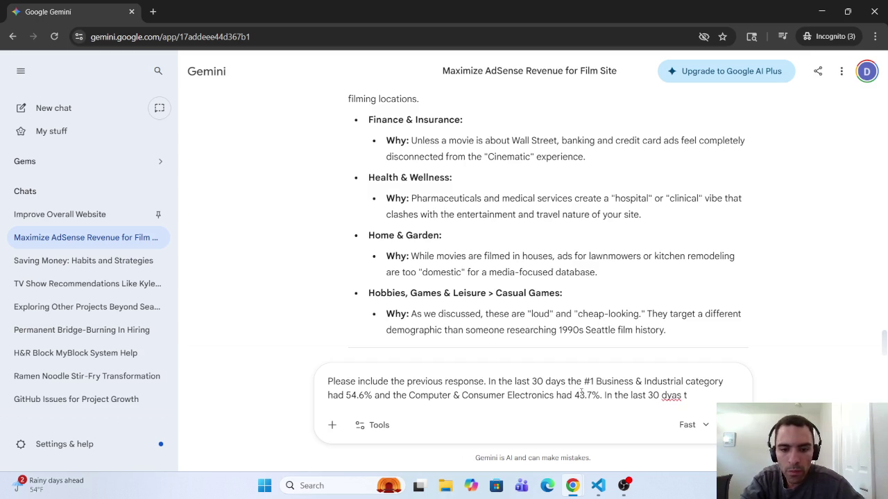
{"action": "left_click", "coordinate": [595, 382]}
{"action": "key", "text": "BackSpace"}
{"action": "key", "text": "BackSpace"}
{"action": "key", "text": "BackSpace"}
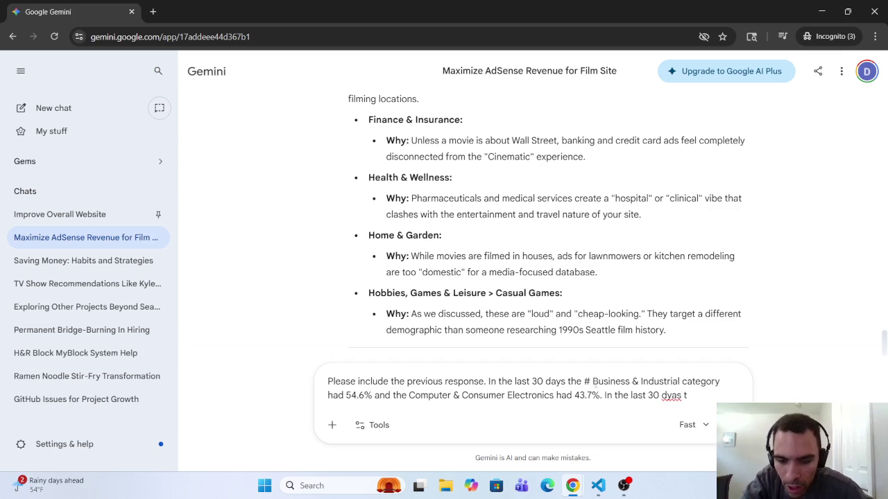
Reword the clause to 'the top categries for % Ad'.
{"action": "type", "text": "top "}
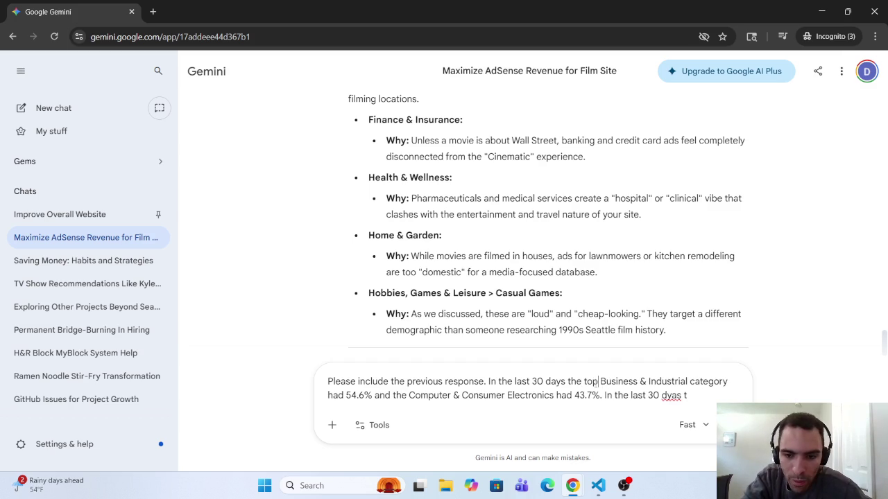
{"action": "type", "text": "c"}
{"action": "key", "text": "BackSpace"}
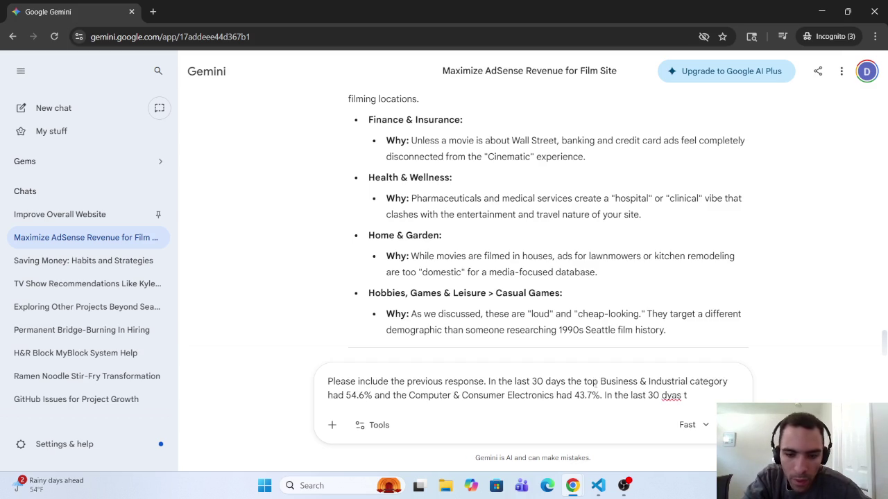
{"action": "type", "text": "cat "}
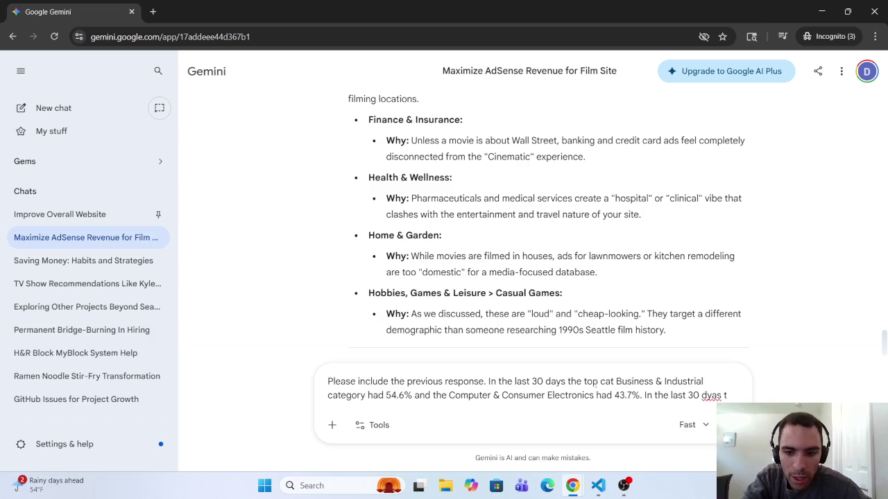
{"action": "type", "text": "egries"}
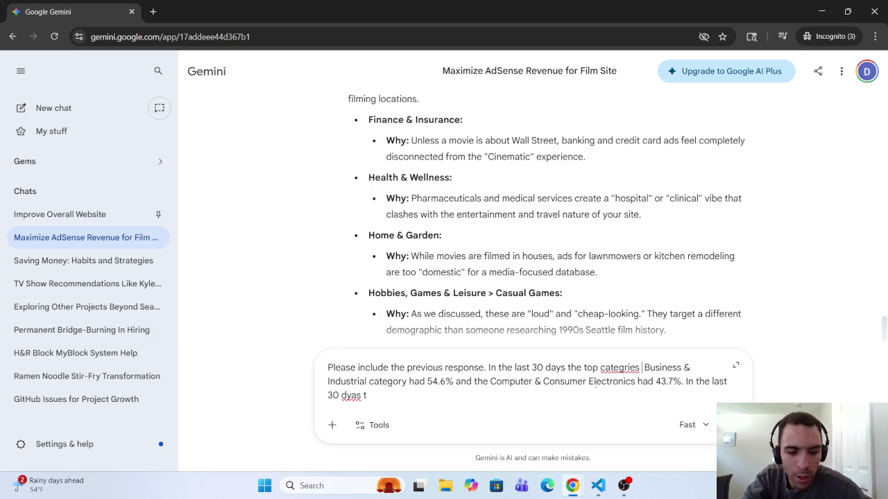
{"action": "type", "text": " for "}
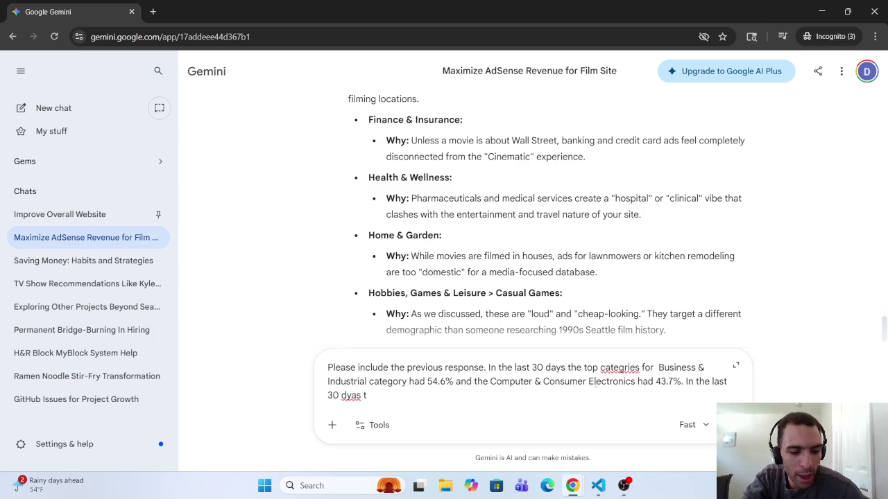
{"action": "type", "text": "%"}
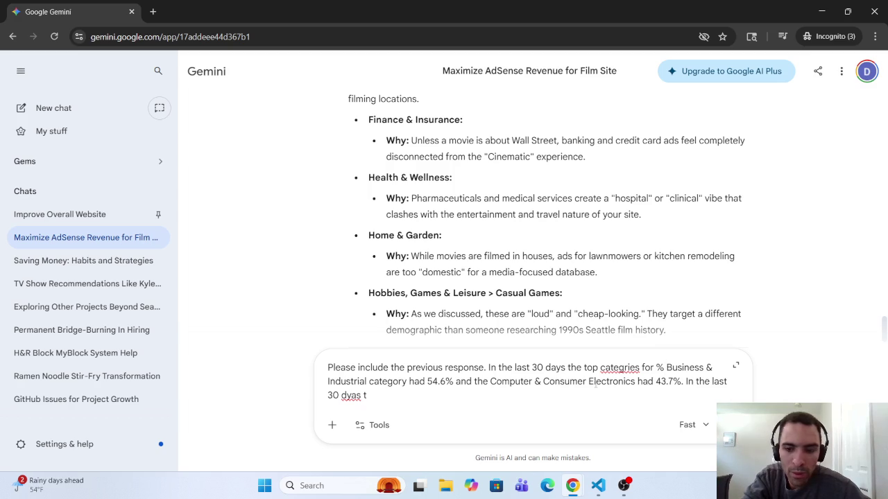
{"action": "type", "text": " of"}
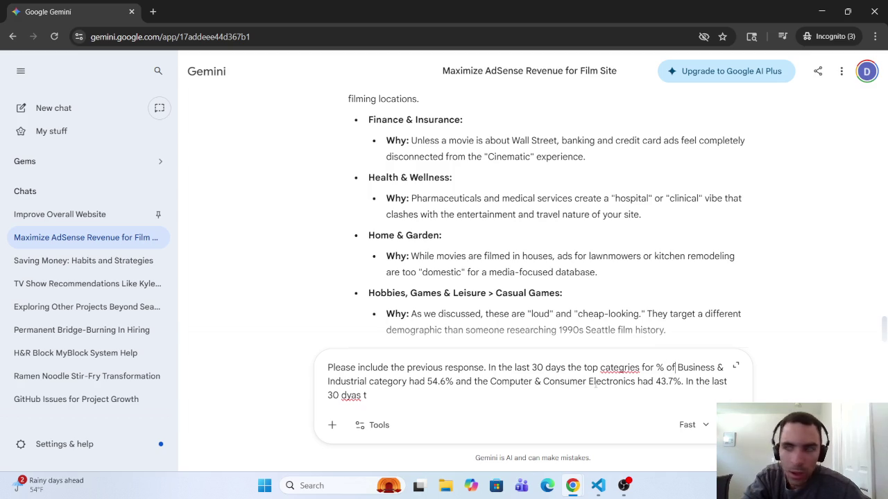
{"action": "key", "text": "BackSpace"}
{"action": "key", "text": "BackSpace"}
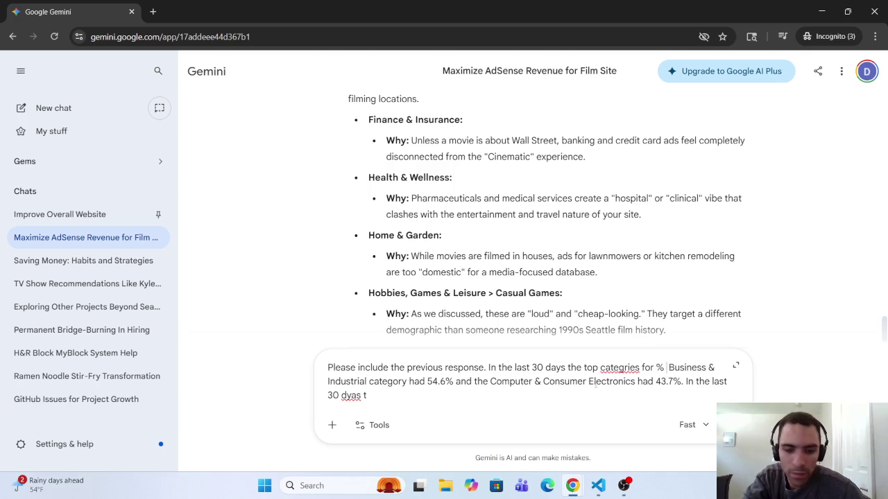
{"action": "type", "text": "AD"}
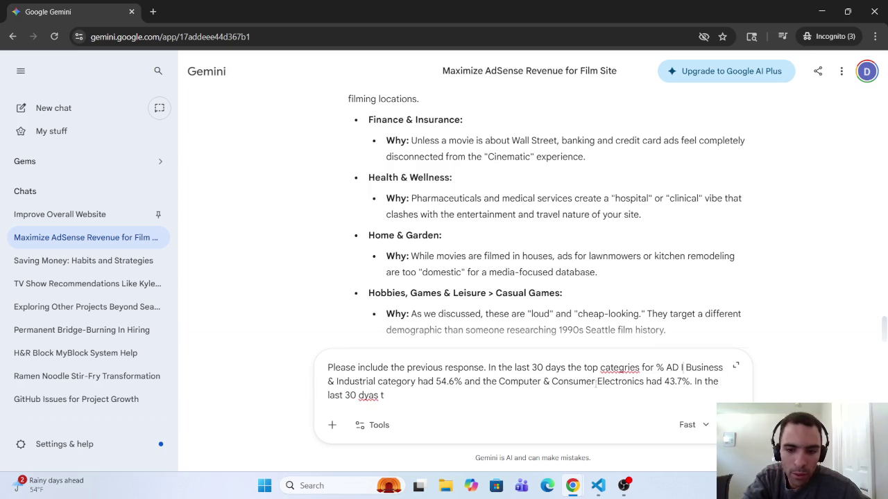
{"action": "key", "text": "BackSpace"}
{"action": "key", "text": "BackSpace"}
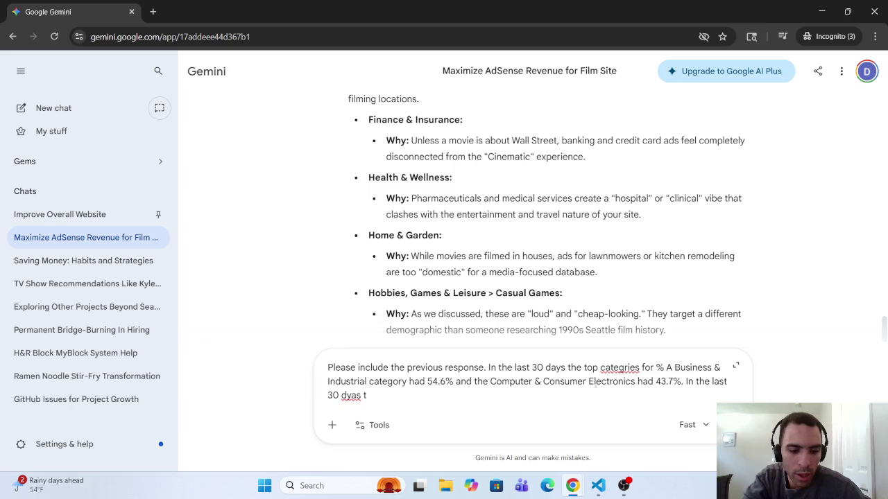
{"action": "type", "text": "d Impressions were"}
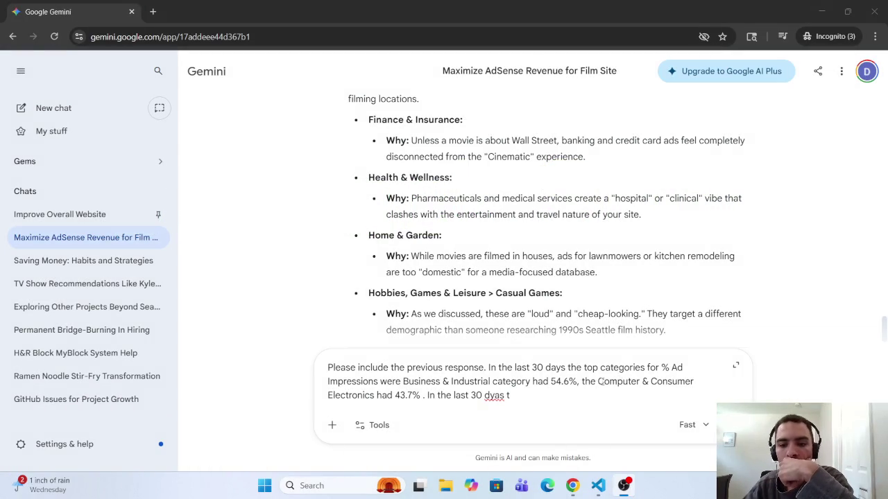
Add a period after 43.7% in the draft prompt.
{"action": "left_click", "coordinate": [423, 396]}
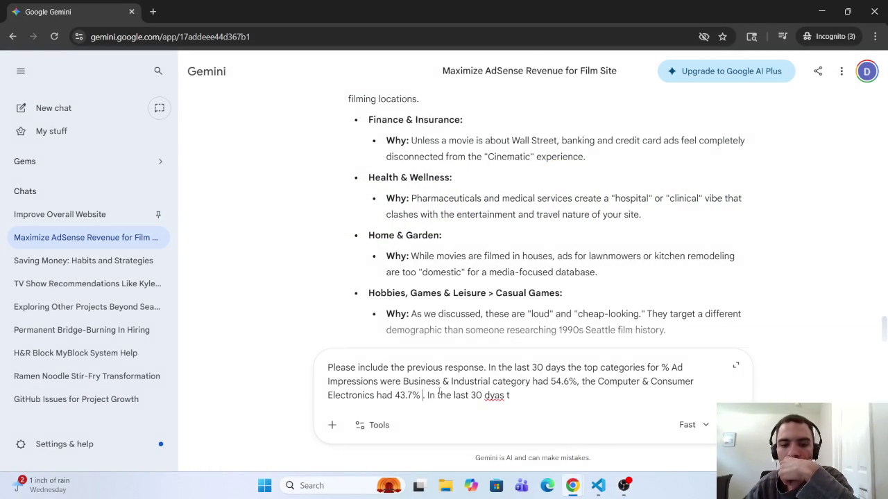
{"action": "type", "text": "."}
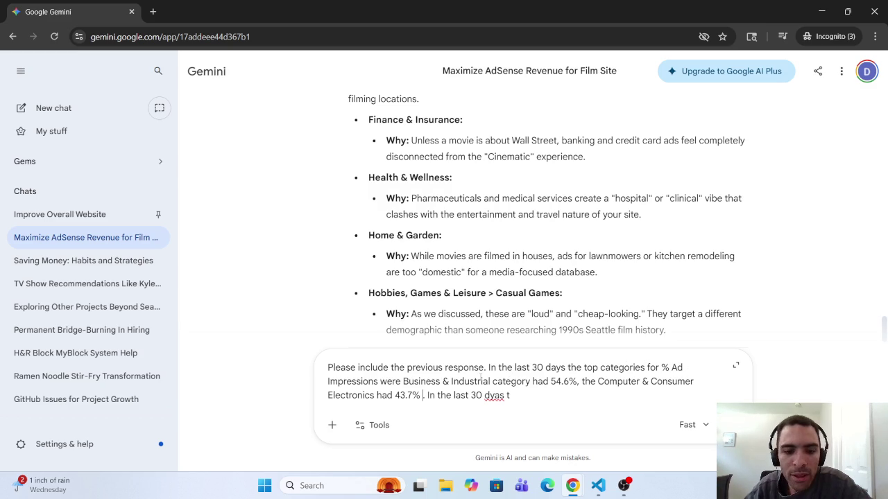
Label Business & Industrial #1 and Computer & Consumer Electronics #2, then add 'and #3 were the categories'.
{"action": "left_click", "coordinate": [404, 382]}
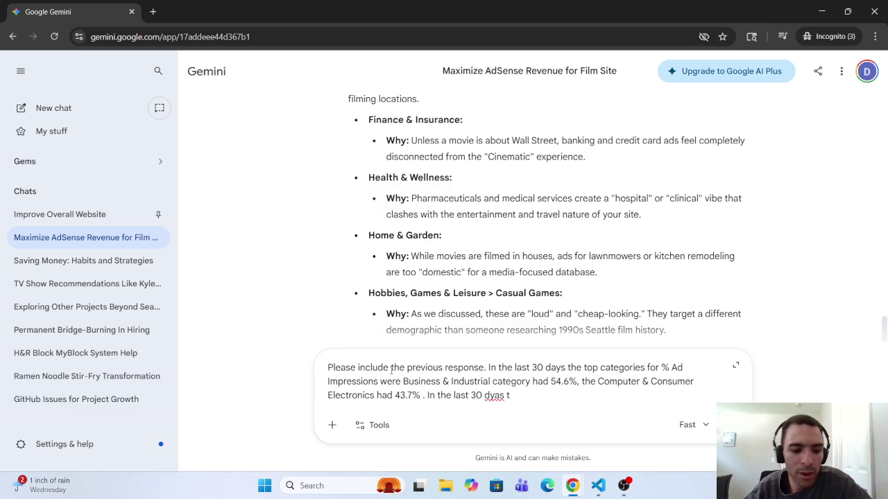
{"action": "type", "text": "#1"}
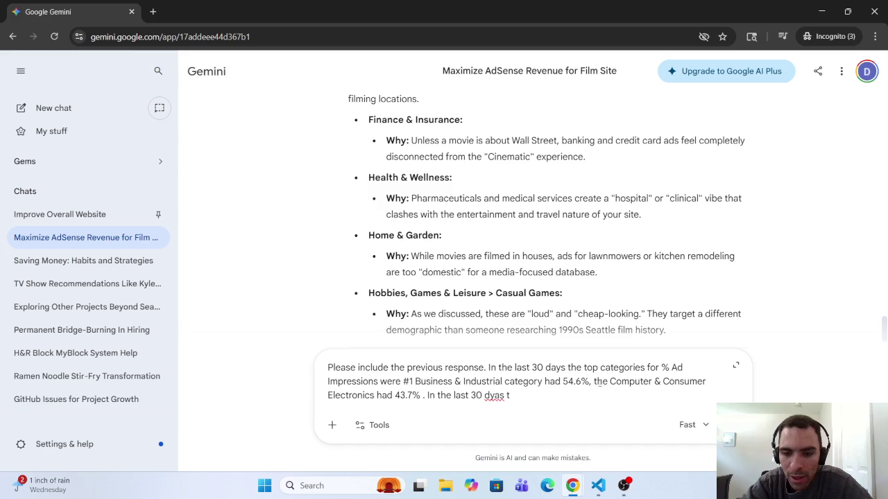
{"action": "left_click", "coordinate": [608, 382]}
{"action": "key", "text": "BackSpace"}
{"action": "key", "text": "BackSpace"}
{"action": "key", "text": "BackSpace"}
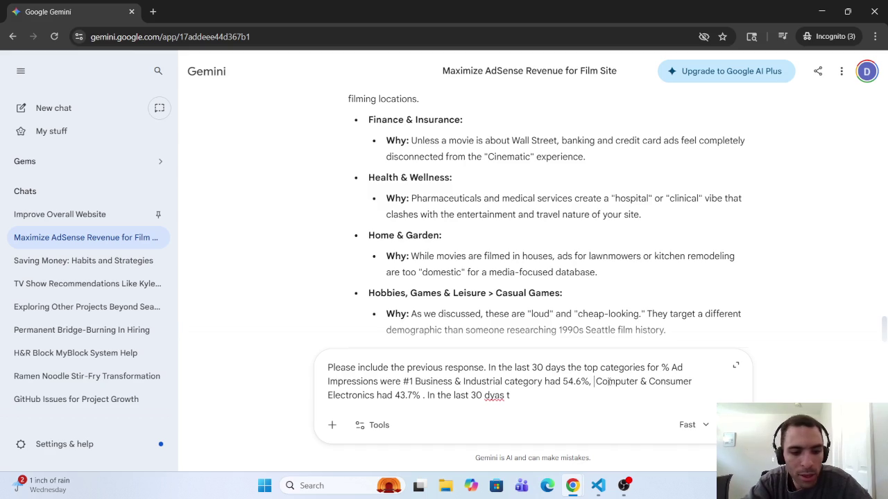
{"action": "type", "text": "#2"}
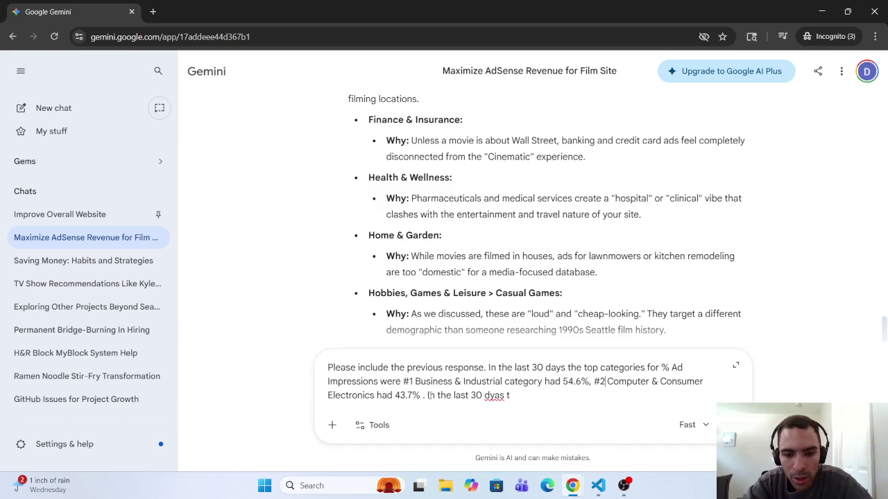
{"action": "left_click", "coordinate": [423, 395]}
{"action": "type", "text": "and "}
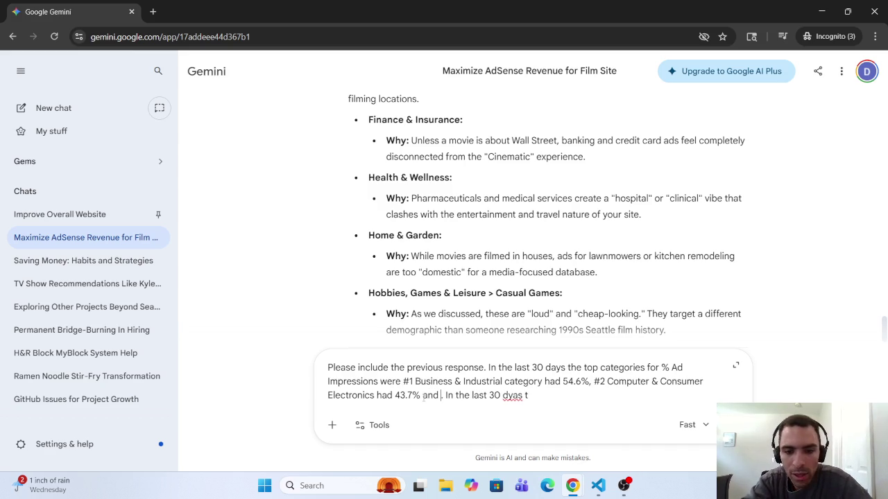
{"action": "type", "text": "#3"}
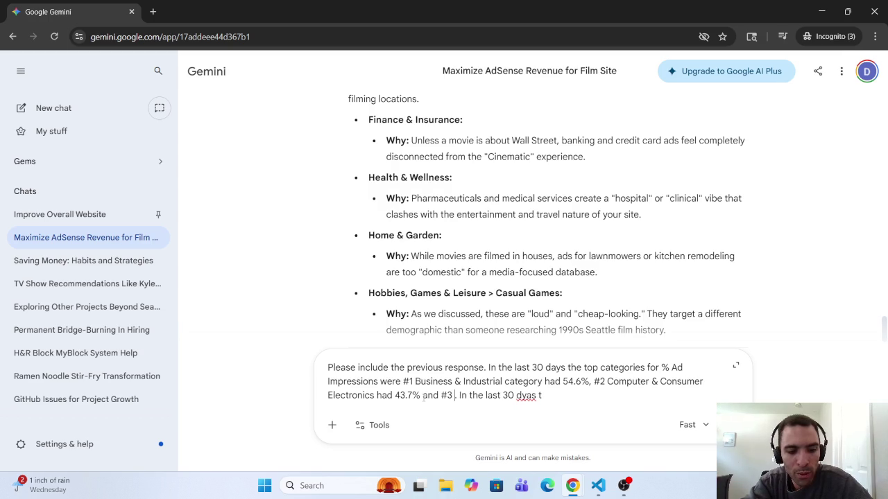
{"action": "type", "text": " were "}
{"action": "type", "text": "the "}
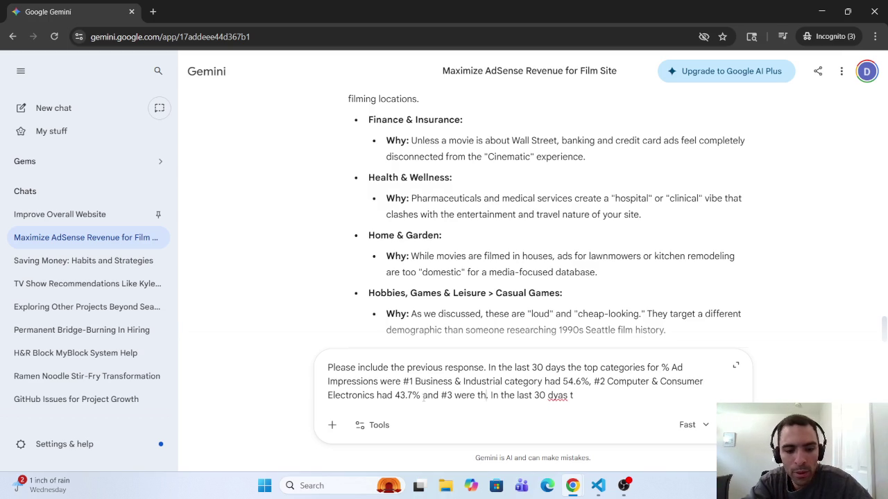
{"action": "type", "text": "catego"}
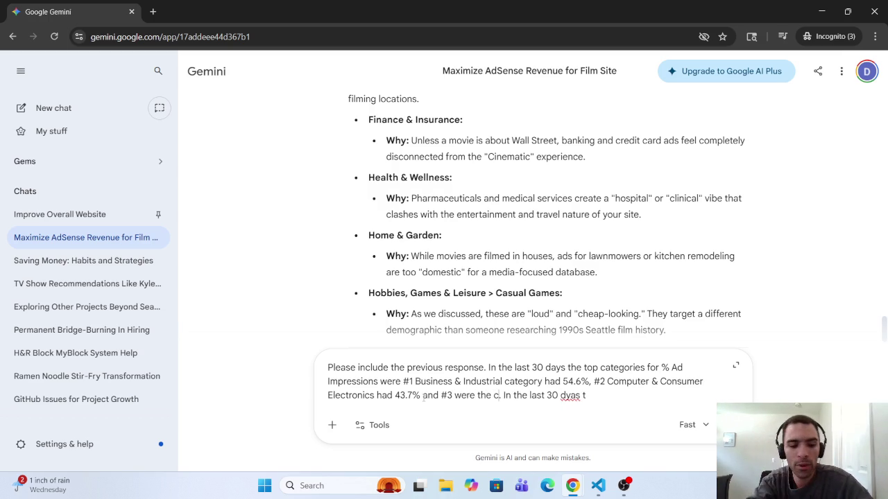
{"action": "type", "text": "ries"}
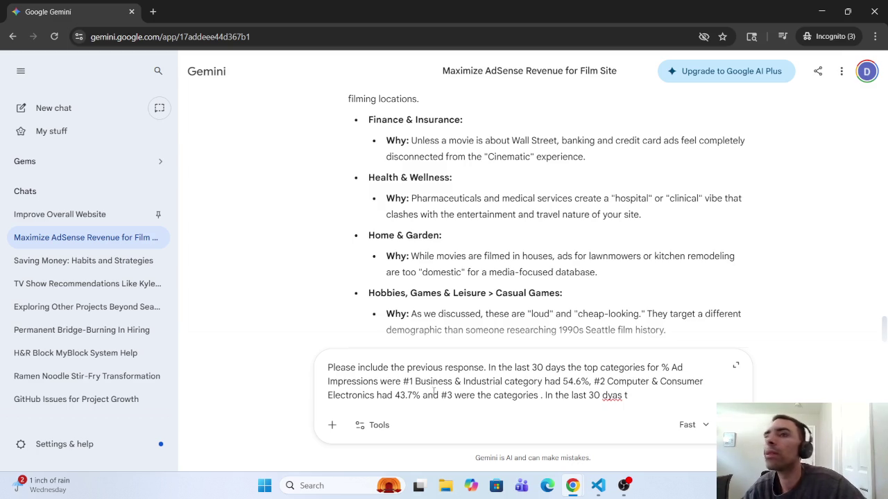
{"action": "left_click", "coordinate": [575, 490]}
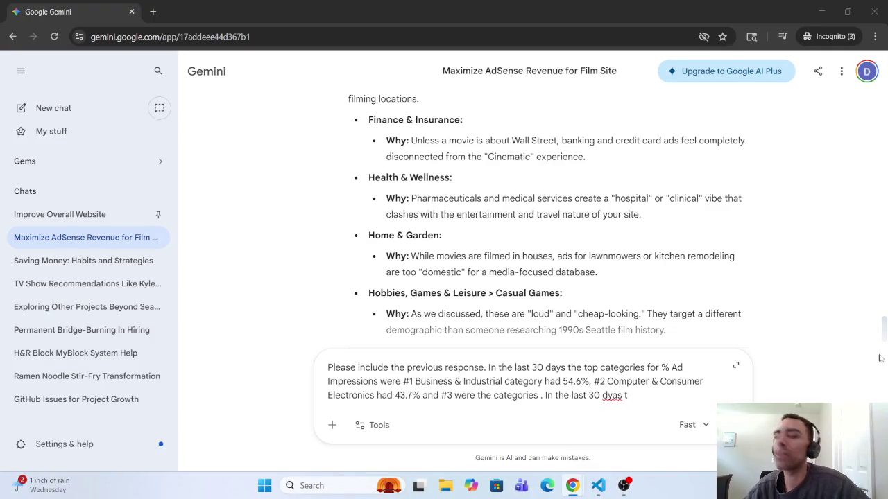
Name Internet & Telecom and Arts & Entertainment as the #3 categories.
{"action": "left_click", "coordinate": [540, 398]}
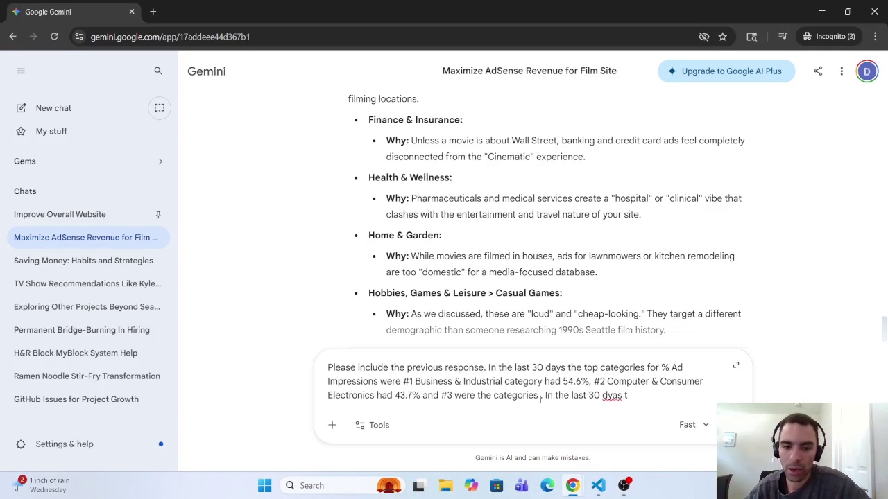
{"action": "type", "text": "Int"}
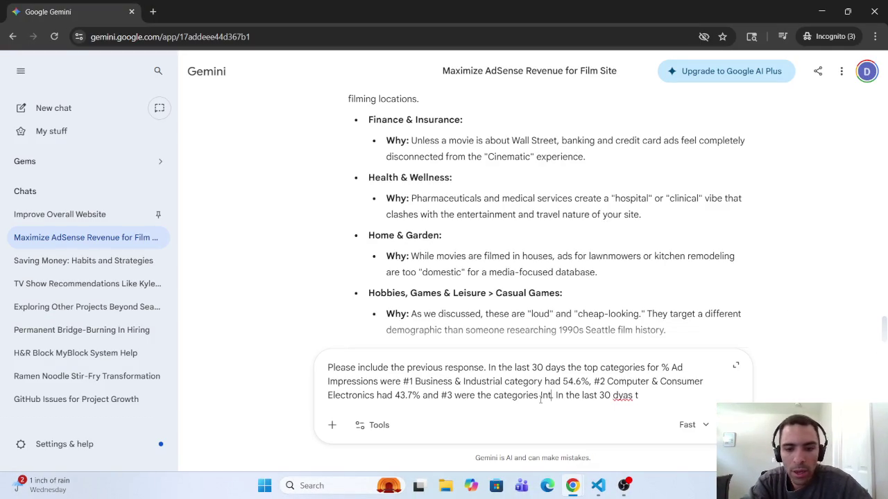
{"action": "type", "text": "erne"}
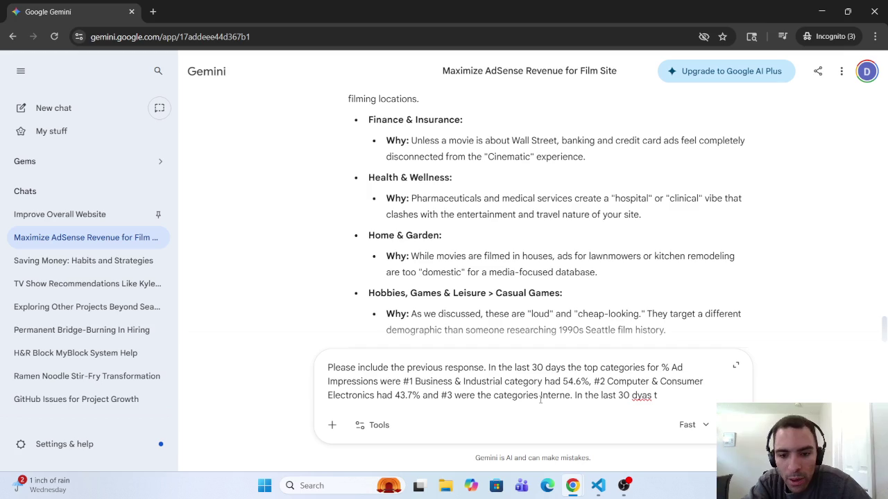
{"action": "key", "text": "BackSpace"}
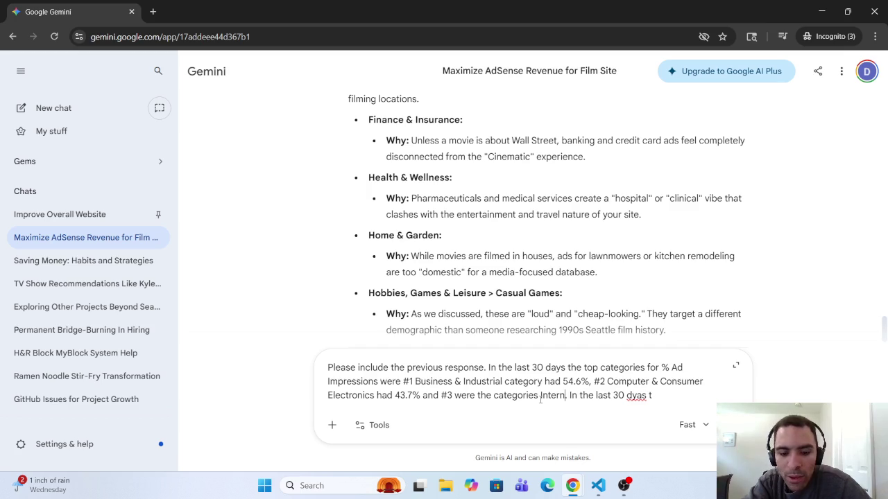
{"action": "type", "text": "et "}
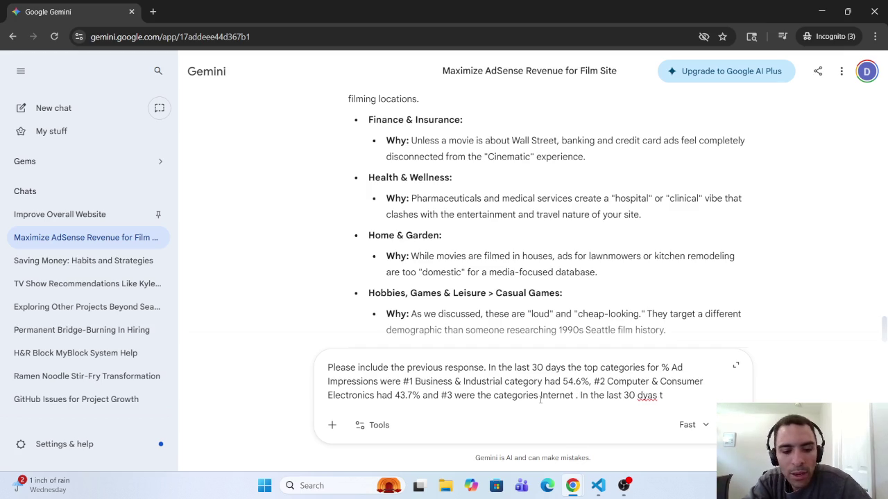
{"action": "type", "text": "& "}
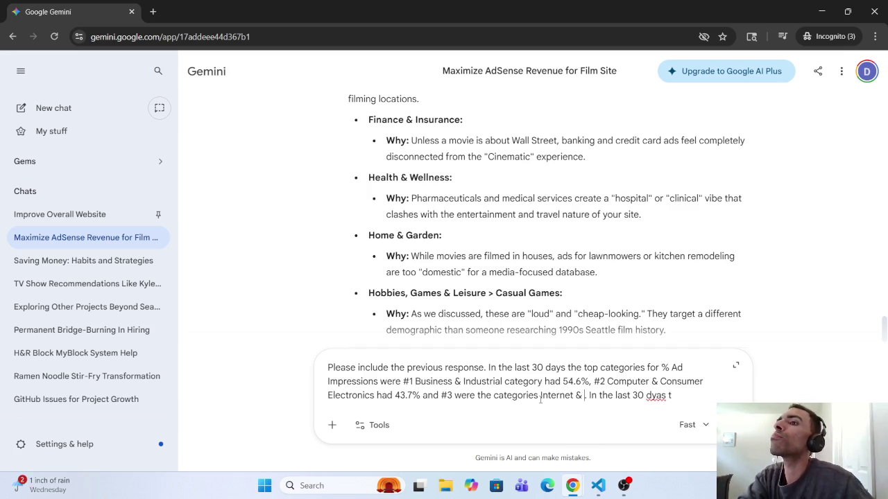
{"action": "type", "text": "Telecon"}
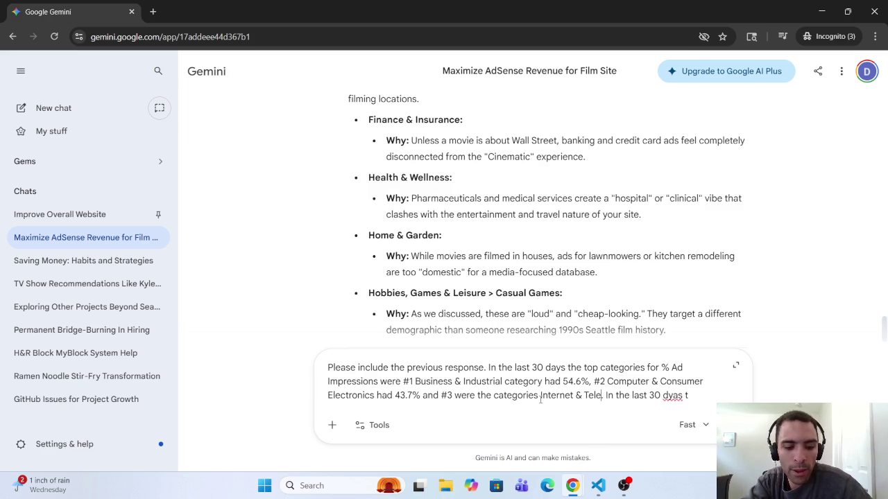
{"action": "key", "text": "BackSpace"}
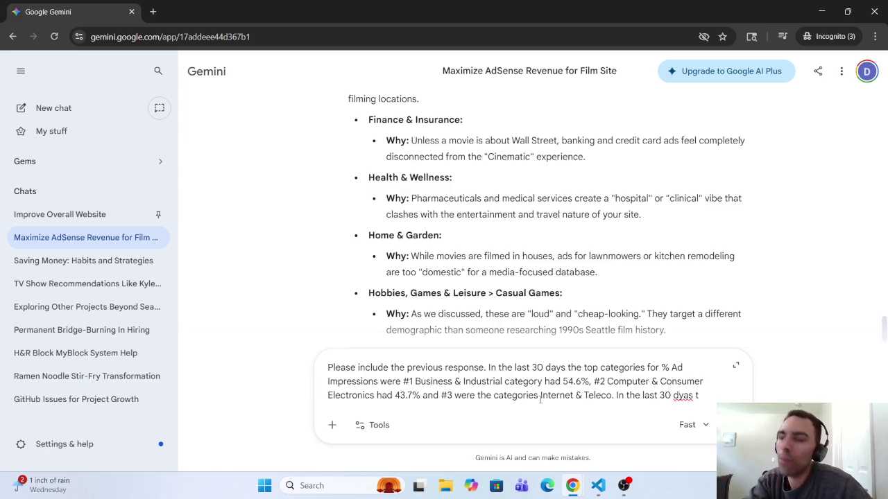
{"action": "type", "text": "m"}
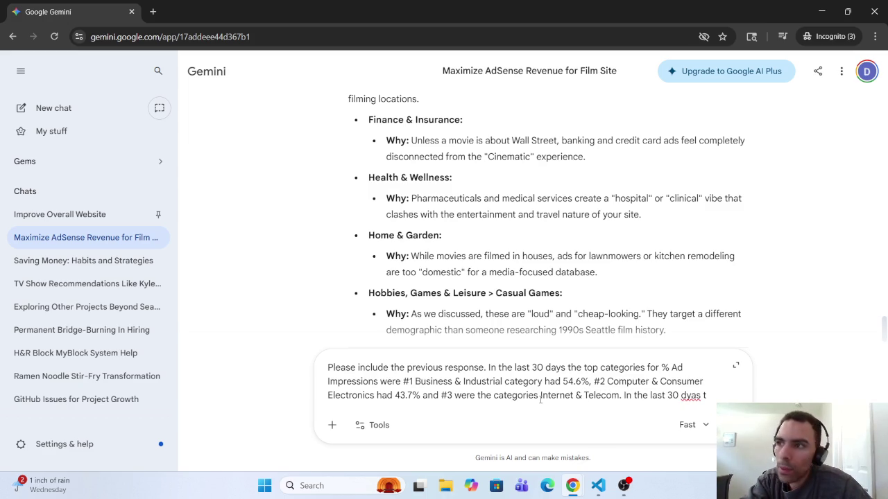
{"action": "type", "text": " and "}
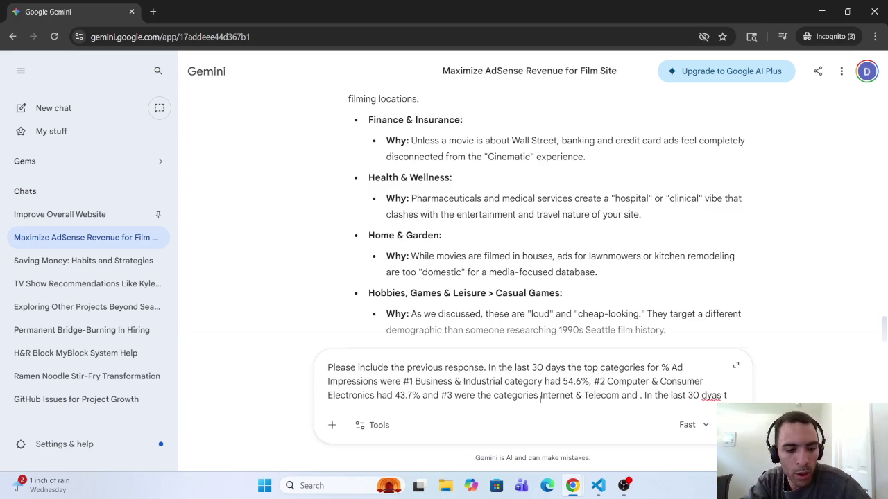
{"action": "type", "text": "Arts"}
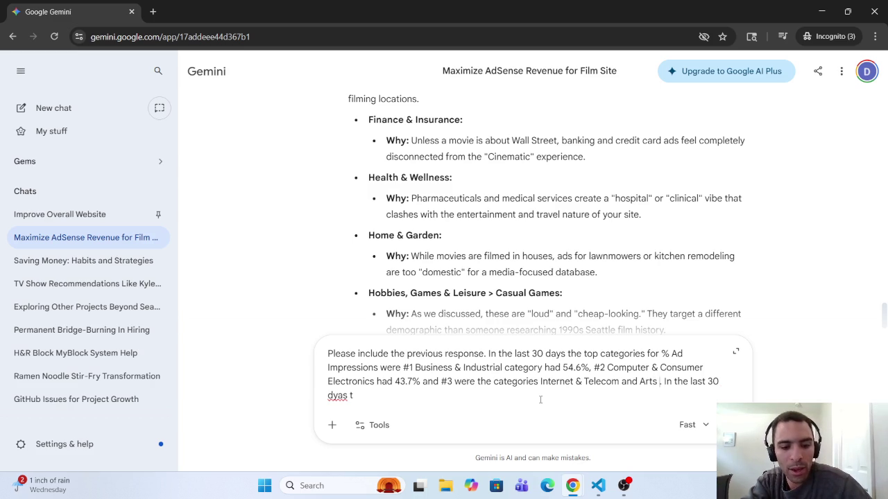
{"action": "type", "text": "& "}
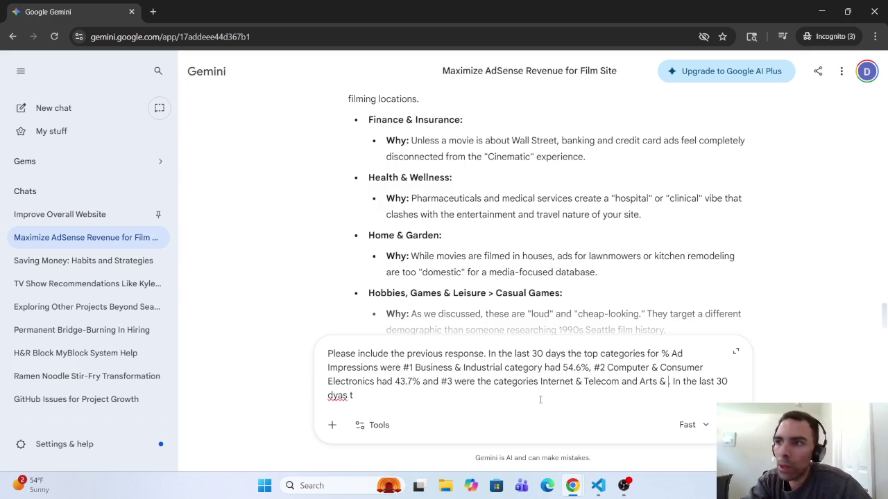
{"action": "type", "text": "Rnerta"}
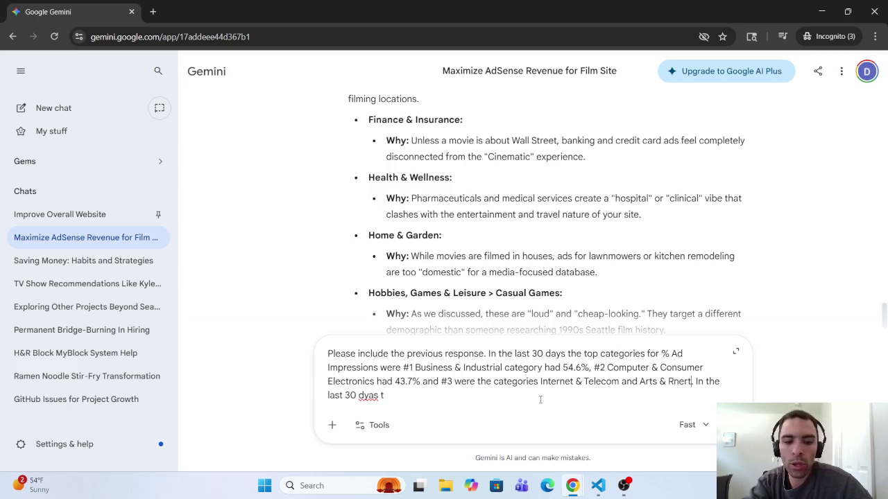
{"action": "type", "text": "inmen"}
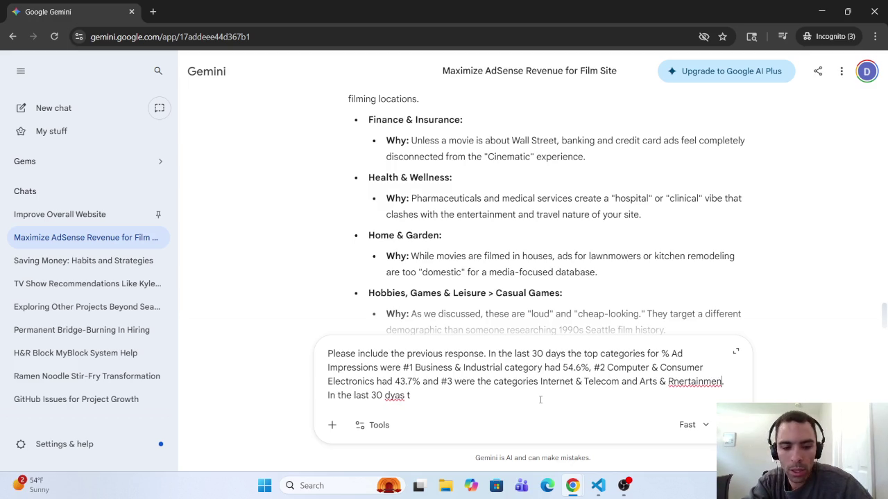
{"action": "type", "text": "t"}
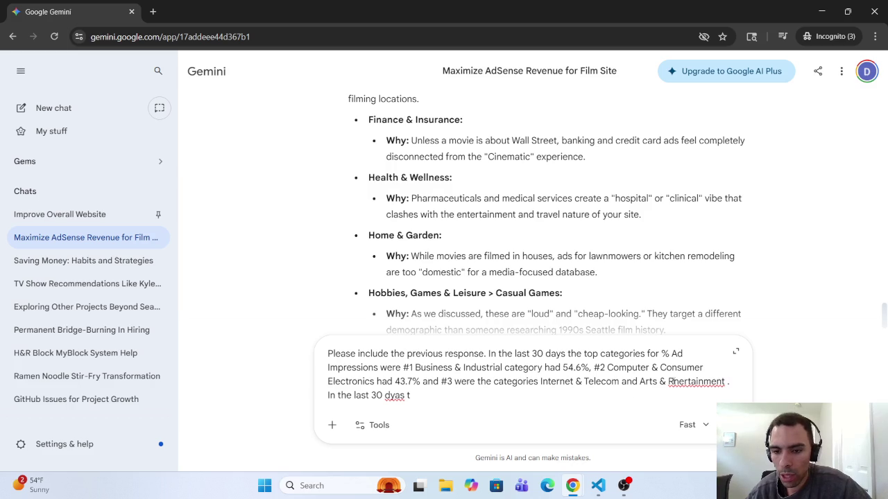
Fix the spelling of 'Entertainment' and add 'both with 26.9%'.
{"action": "left_click", "coordinate": [674, 382]}
{"action": "key", "text": "BackSpace"}
{"action": "type", "text": "E"}
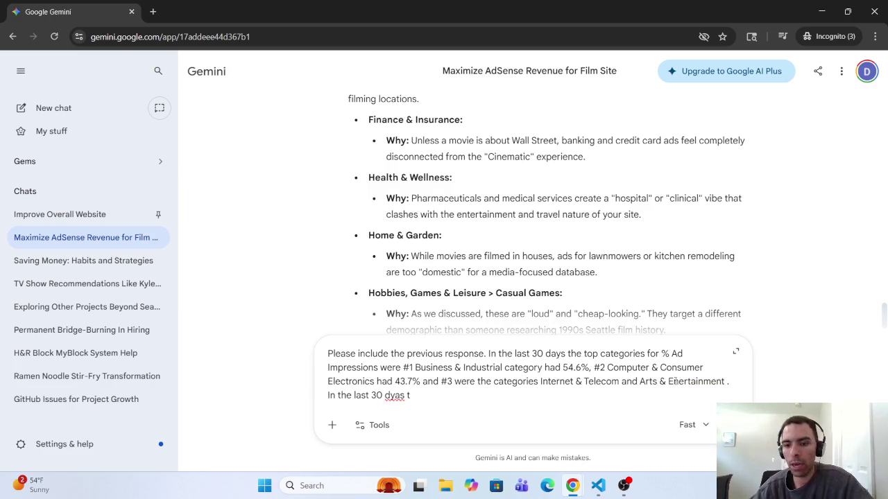
{"action": "left_click", "coordinate": [726, 382]}
{"action": "key", "text": "BackSpace"}
{"action": "right_click", "coordinate": [697, 382]}
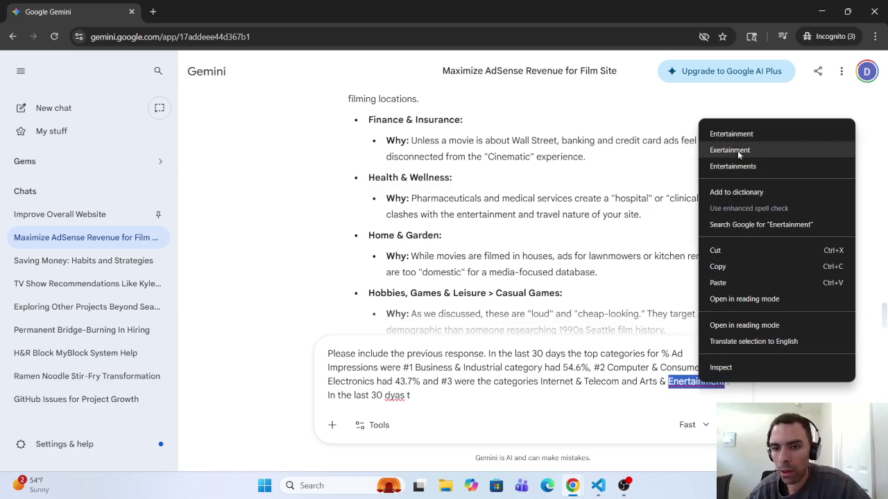
{"action": "left_click", "coordinate": [735, 133]}
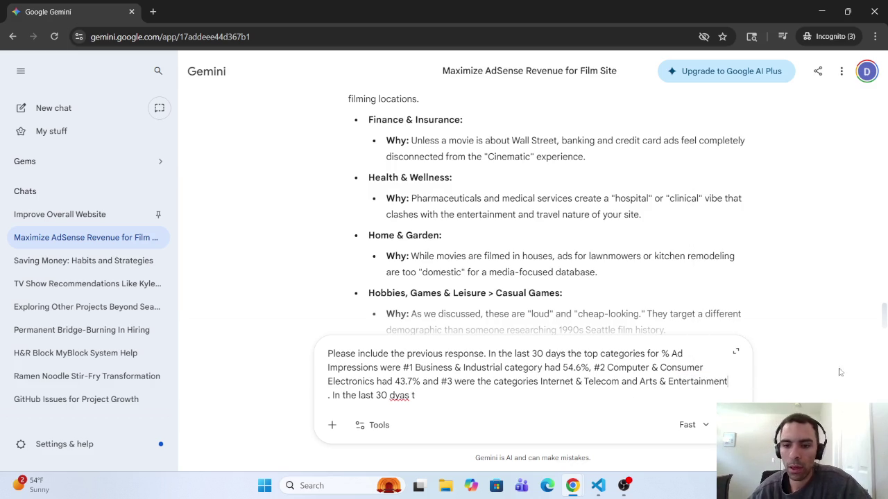
{"action": "type", "text": "both "}
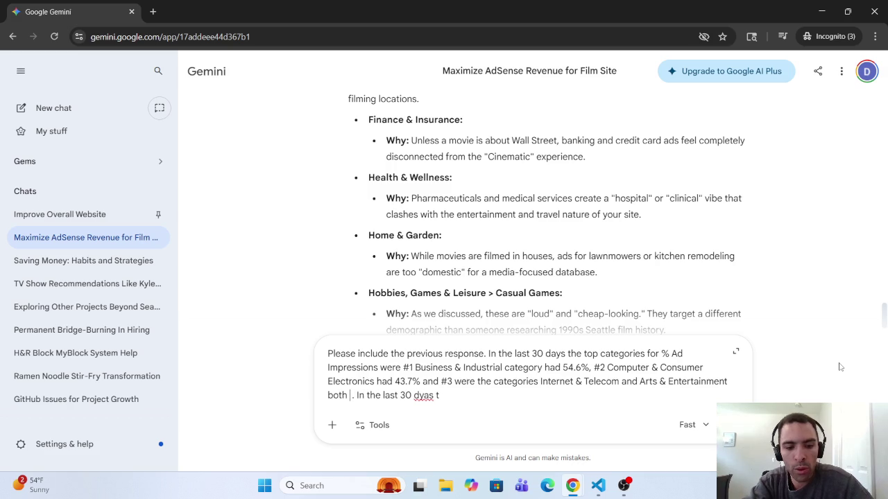
{"action": "type", "text": "with "}
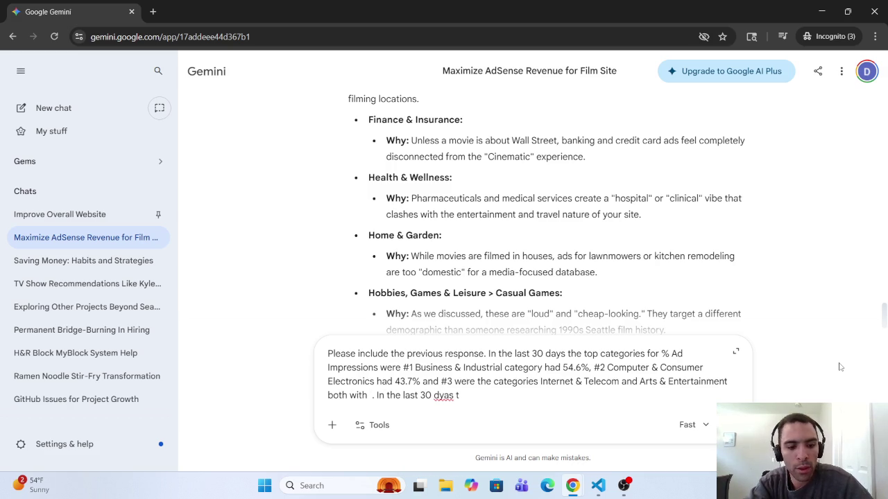
{"action": "type", "text": "26"}
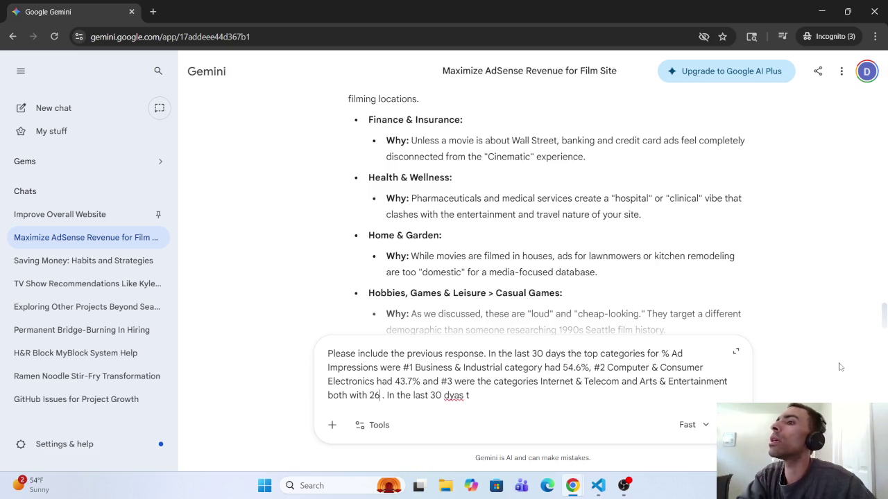
{"action": "type", "text": ".9"}
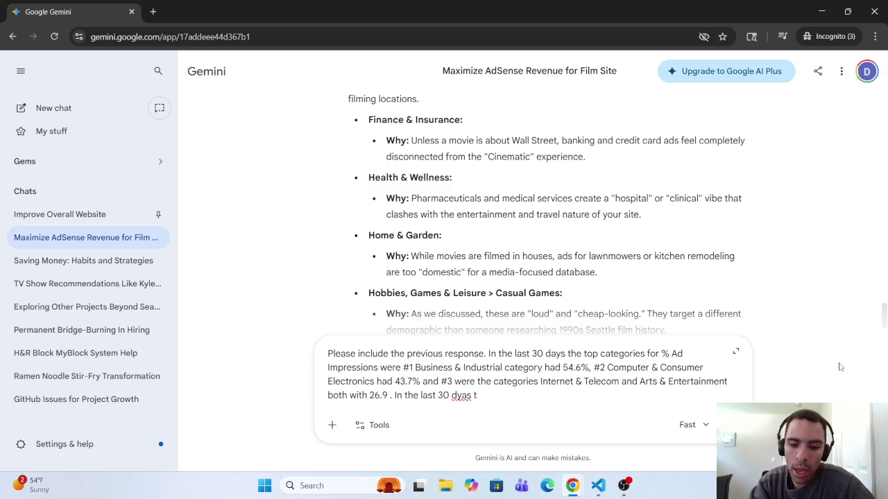
{"action": "type", "text": "%"}
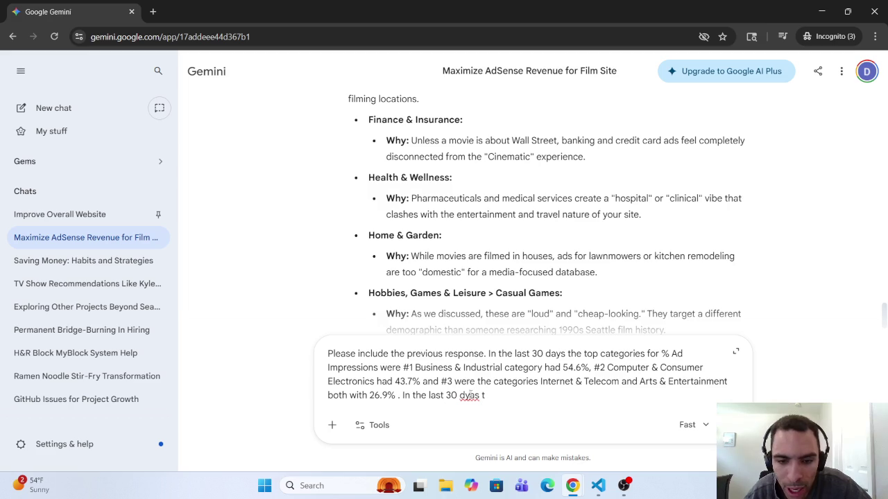
Correct the misspelled 'dyas' to 'days'.
{"action": "left_click", "coordinate": [470, 395]}
{"action": "key", "text": "BackSpace"}
{"action": "key", "text": "Right"}
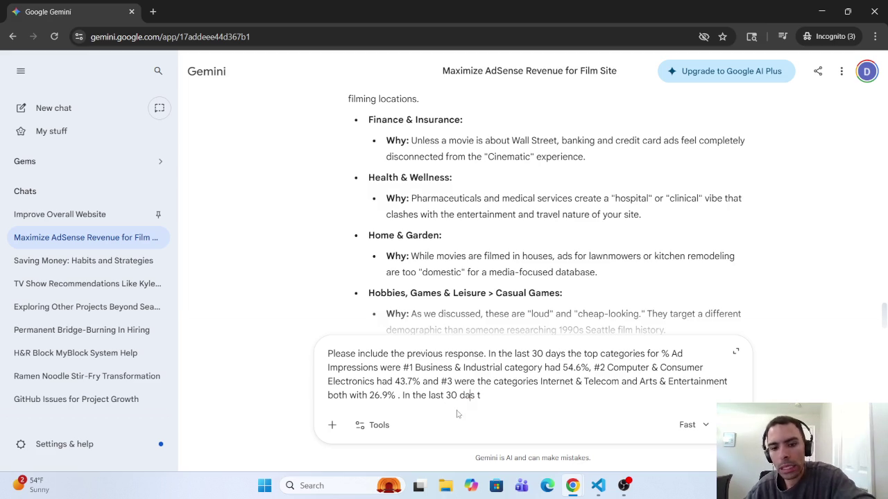
{"action": "type", "text": "y"}
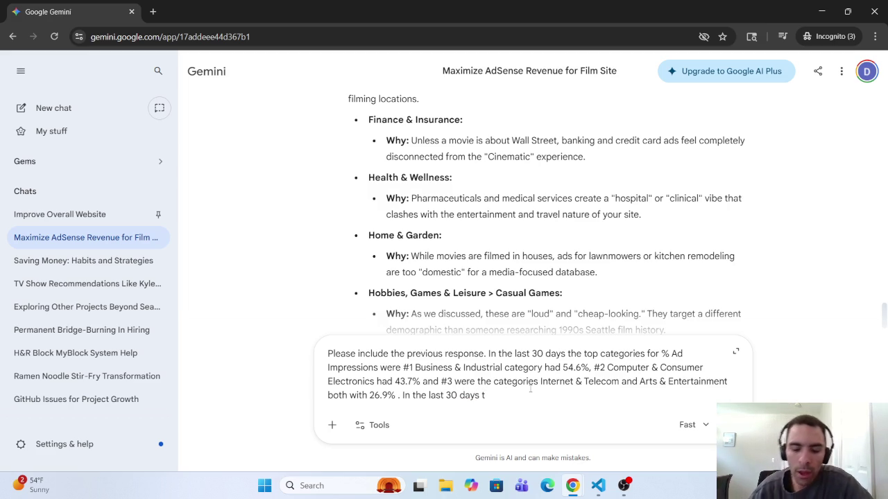
{"action": "key", "text": "BackSpace"}
Extend the 30-day clause to 'the top categories for % earnings were', lowercasing Earnings.
{"action": "type", "text": "for"}
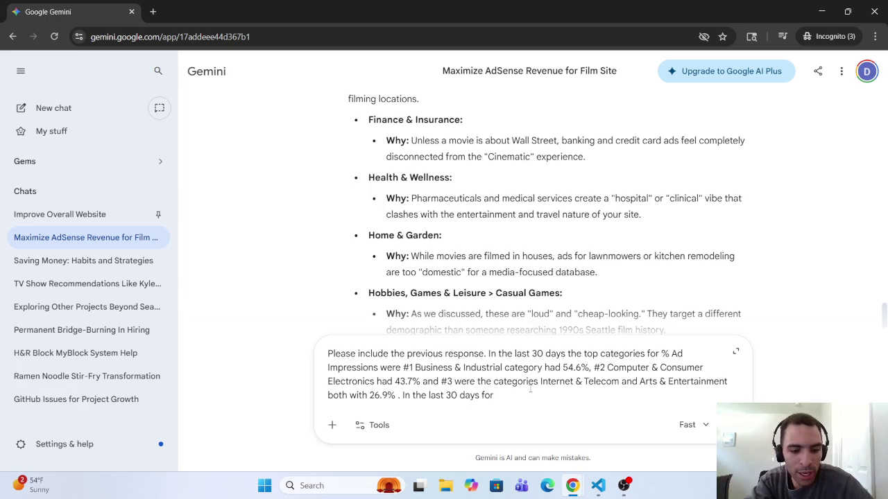
{"action": "type", "text": " % Earn"}
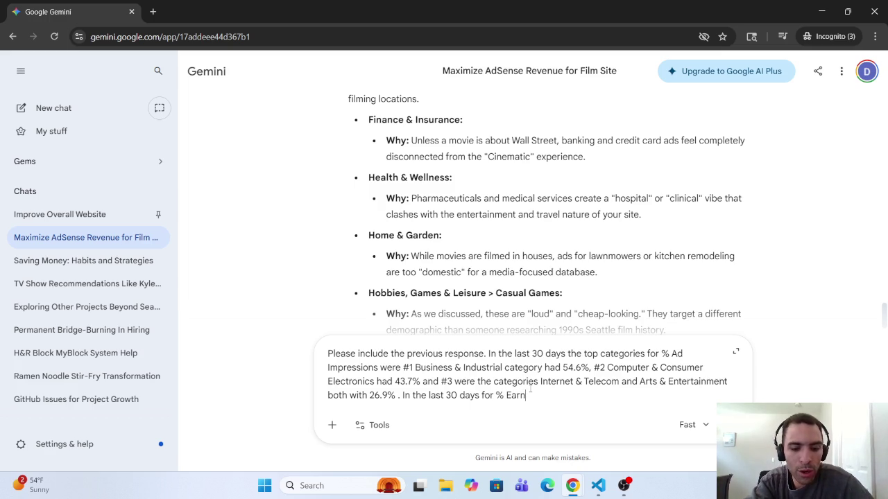
{"action": "type", "text": "ings"}
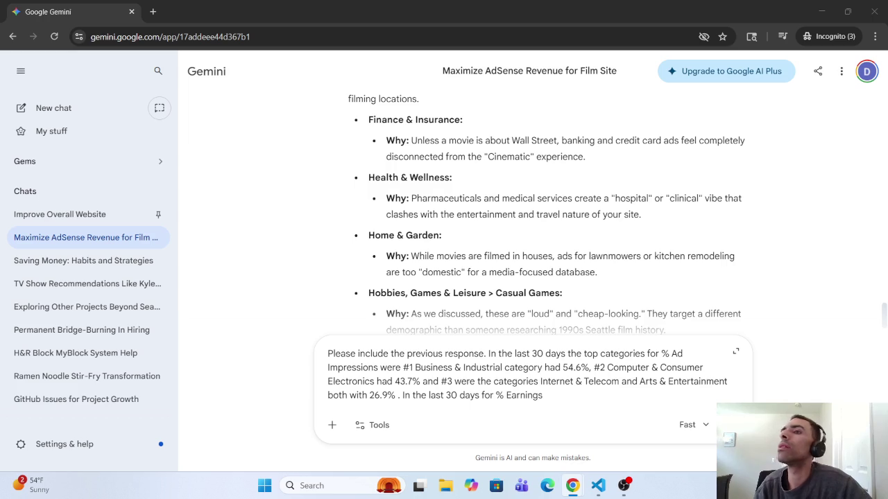
{"action": "left_click", "coordinate": [612, 392]}
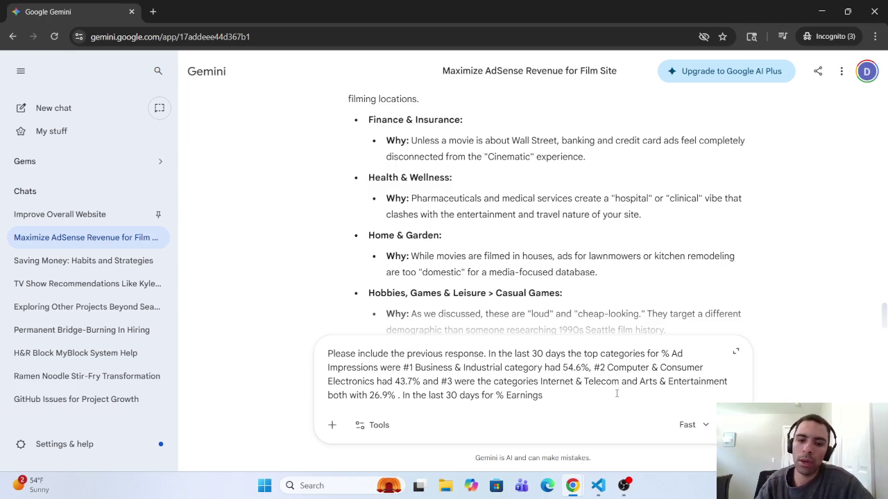
{"action": "key", "text": "BackSpace"}
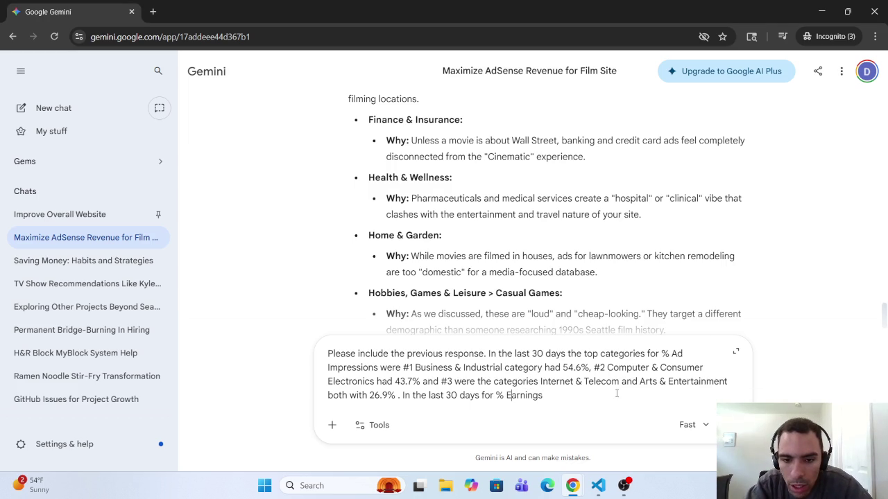
{"action": "key", "text": "BackSpace"}
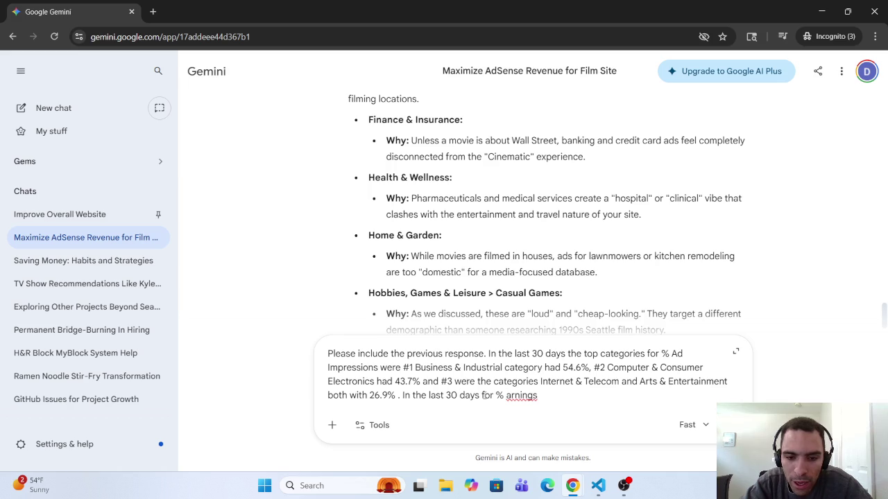
{"action": "left_click", "coordinate": [483, 396]}
{"action": "type", "text": "the top c"}
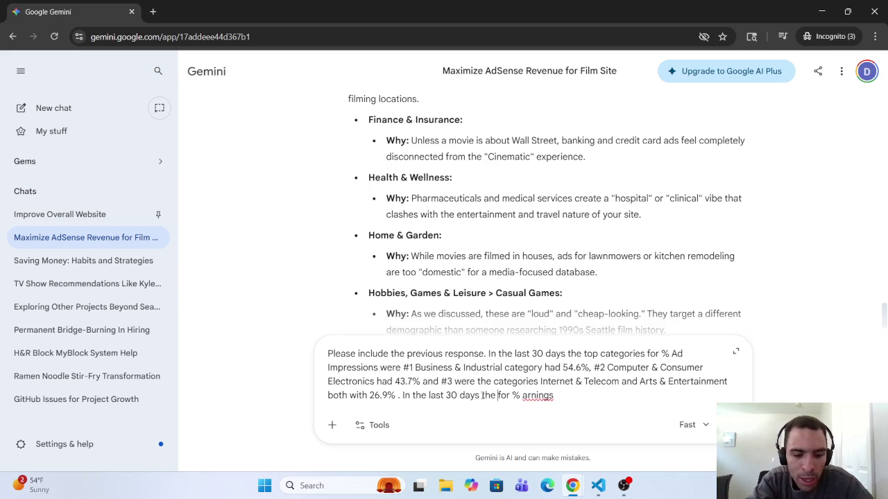
{"action": "type", "text": "ategories"}
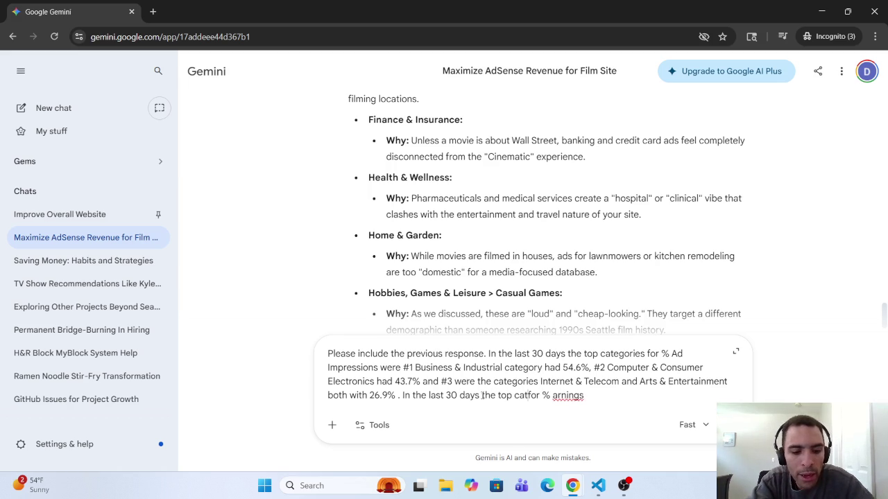
{"action": "type", "text": " for % "}
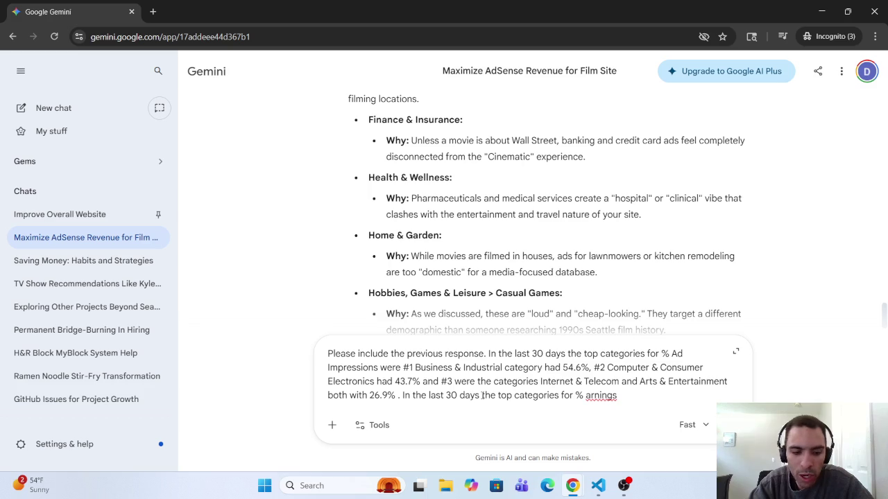
{"action": "type", "text": "earnings were"}
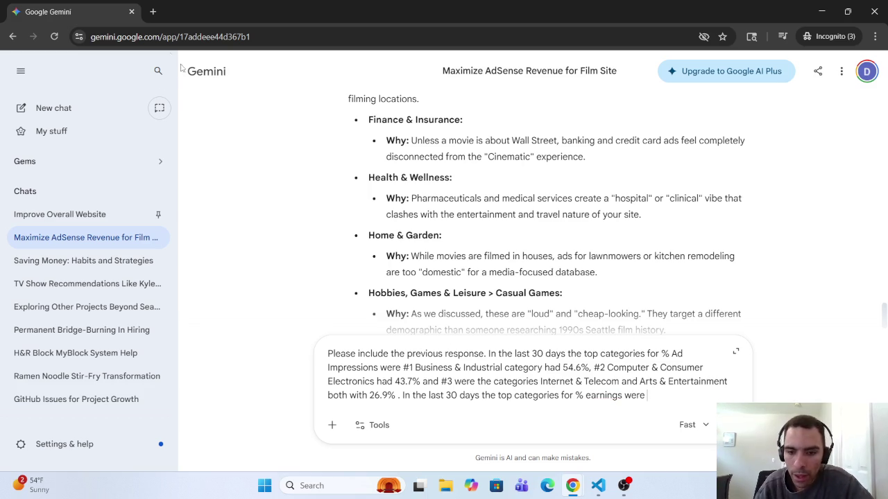
{"action": "mouse_move", "coordinate": [619, 382]}
{"action": "left_mouse_down"}
{"action": "mouse_move", "coordinate": [533, 382]}
{"action": "mouse_move", "coordinate": [540, 383]}
{"action": "left_mouse_up"}
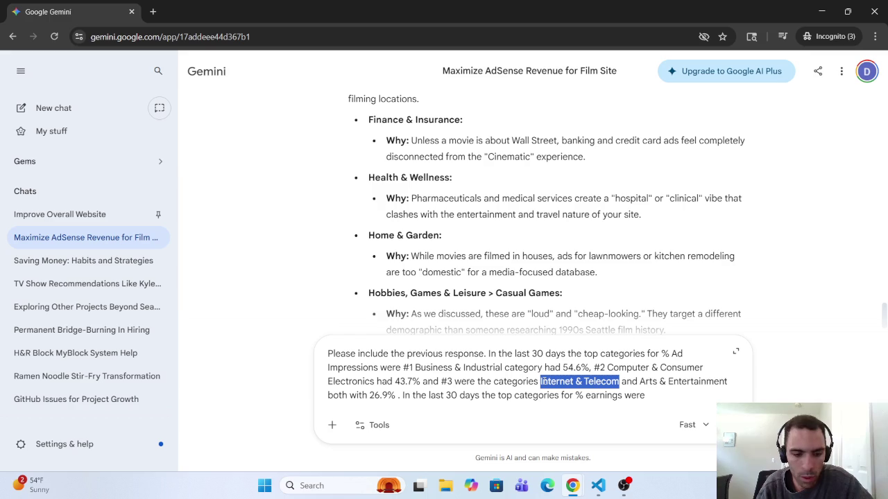
{"action": "left_click", "coordinate": [667, 398]}
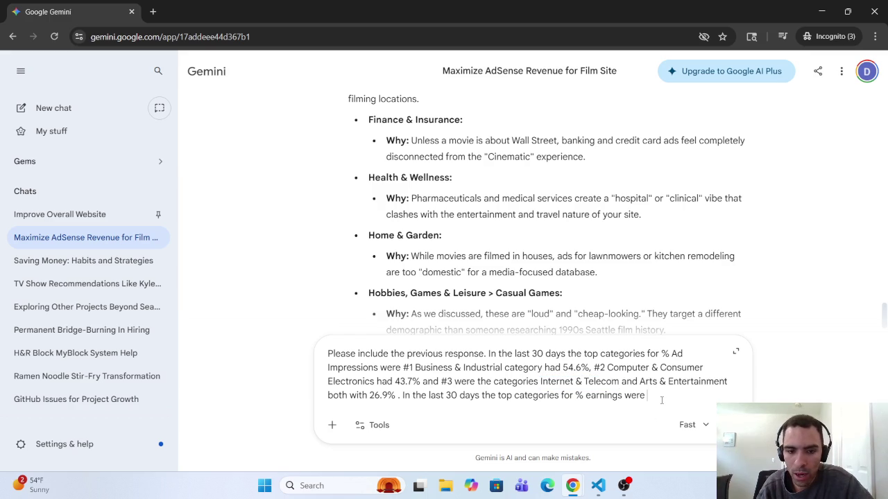
List #1 Internet & Telecom at 32.3% and #2 Computer & Consumer Electronics at 31.5%.
{"action": "type", "text": "#1 Internet & Telecom"}
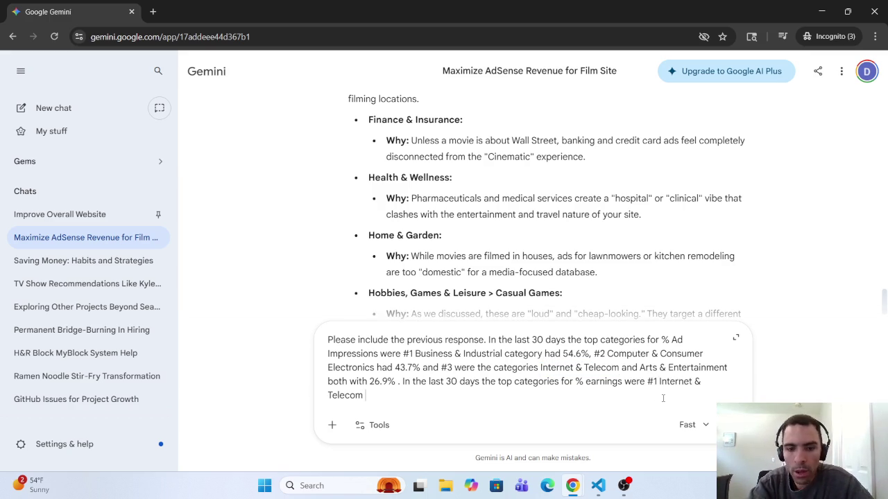
{"action": "type", "text": "32.3"}
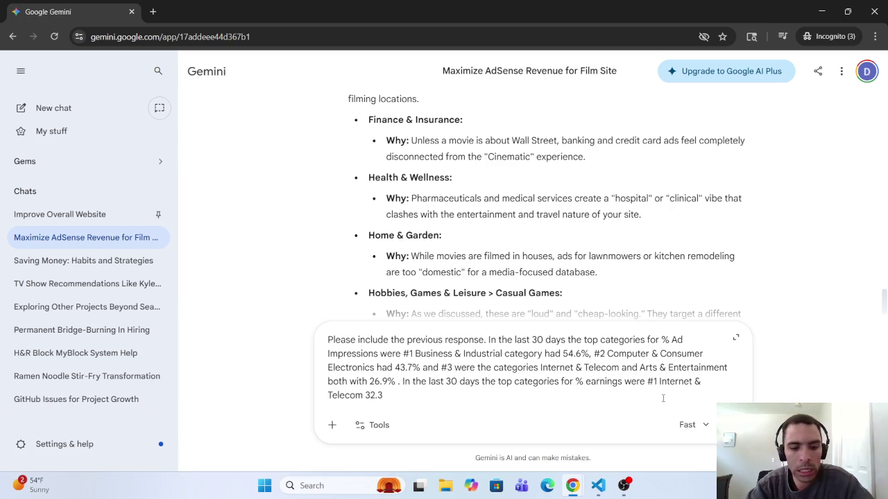
{"action": "type", "text": "%,"}
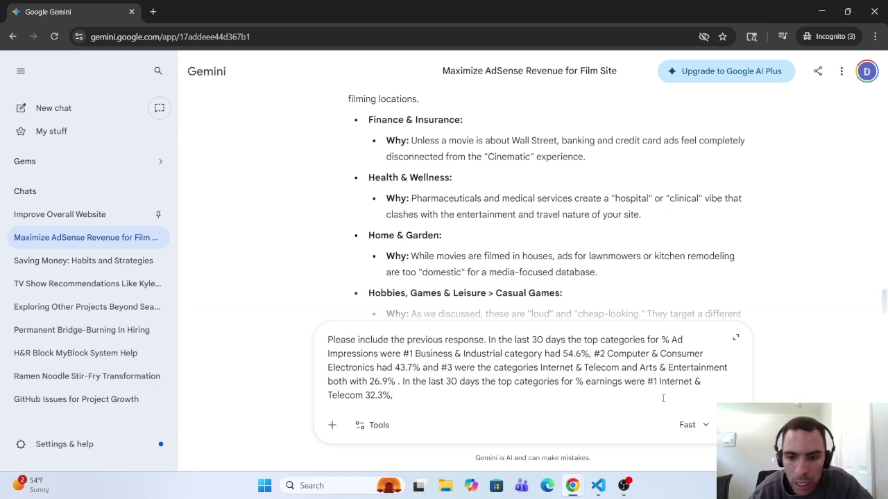
{"action": "mouse_move", "coordinate": [607, 354]}
{"action": "left_mouse_down"}
{"action": "mouse_move", "coordinate": [703, 355]}
{"action": "mouse_move", "coordinate": [559, 368]}
{"action": "mouse_move", "coordinate": [361, 369]}
{"action": "mouse_move", "coordinate": [374, 368]}
{"action": "left_mouse_up"}
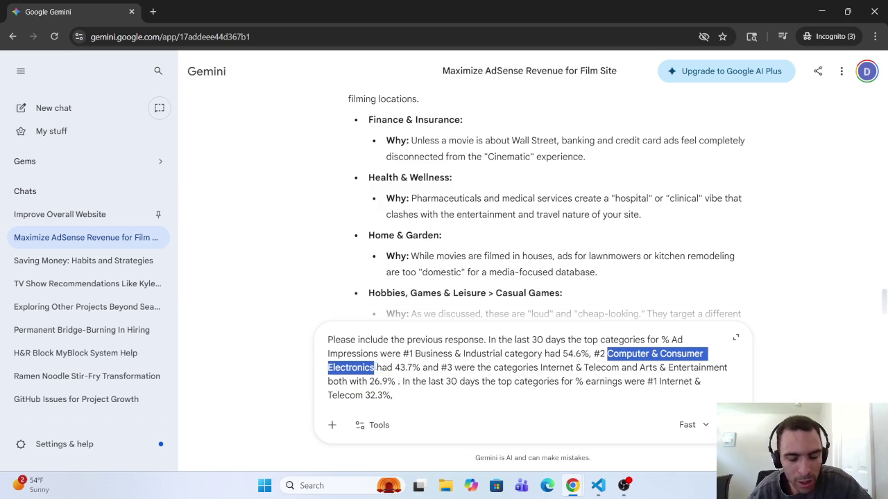
{"action": "left_click", "coordinate": [414, 392]}
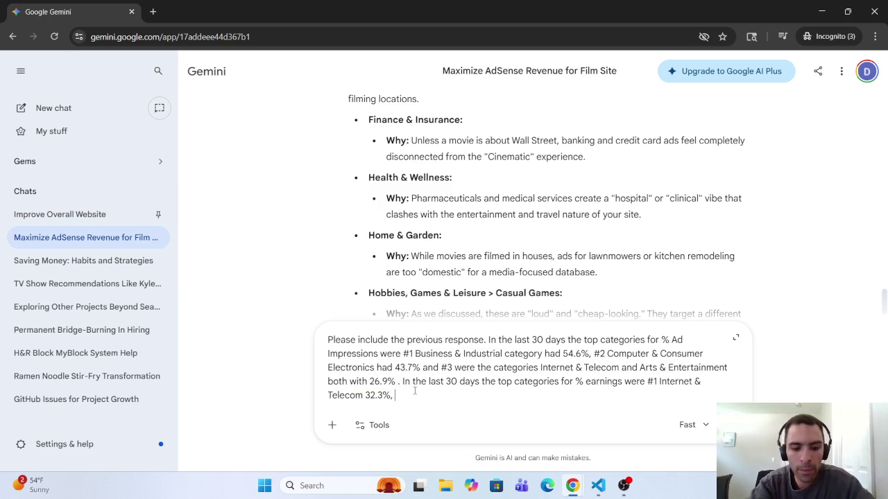
{"action": "type", "text": "#2"}
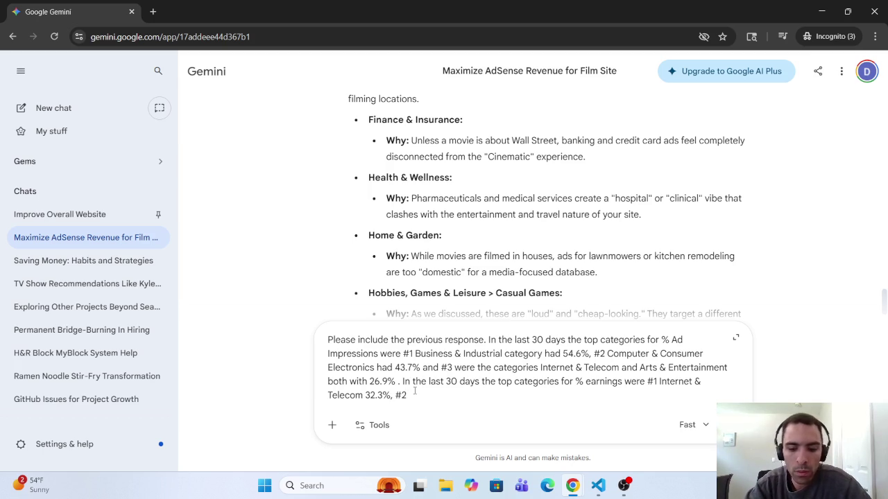
{"action": "type", "text": "Computer & Consumer Electronics "}
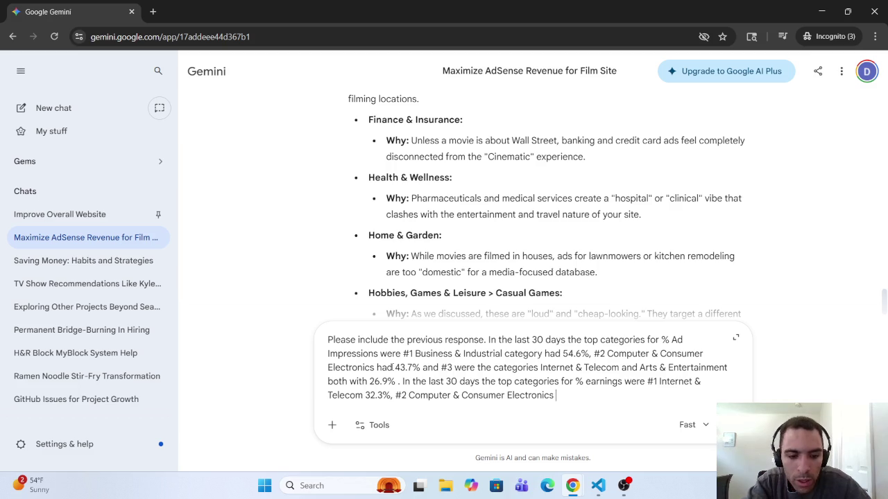
{"action": "type", "text": "and"}
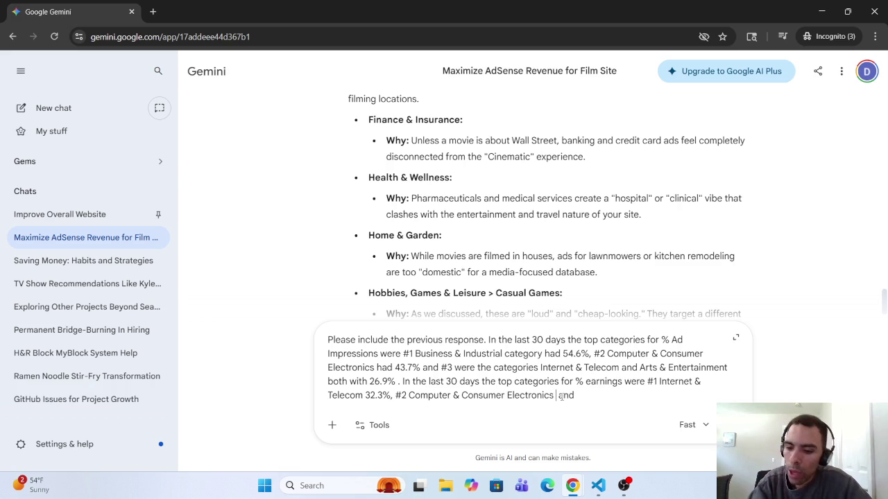
{"action": "type", "text": "31.5%"}
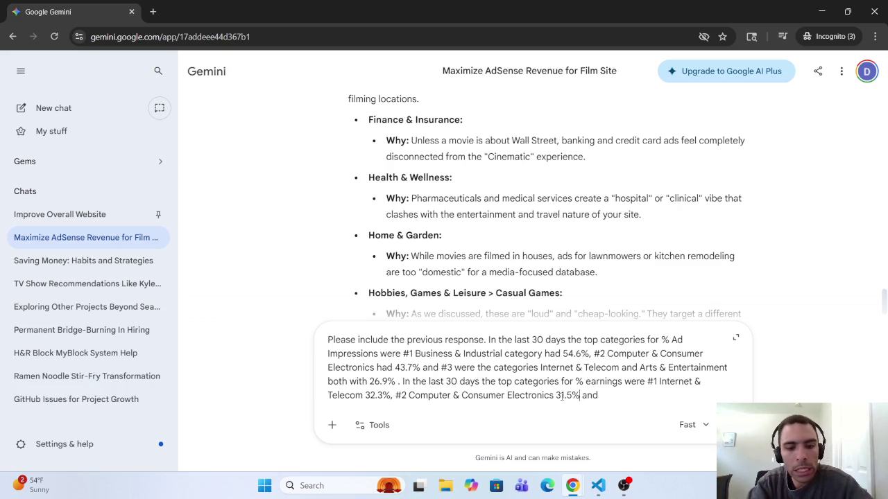
Add Business & Industrial at 21.4% and start the question 'What does this information tell'.
{"action": "left_click", "coordinate": [632, 391]}
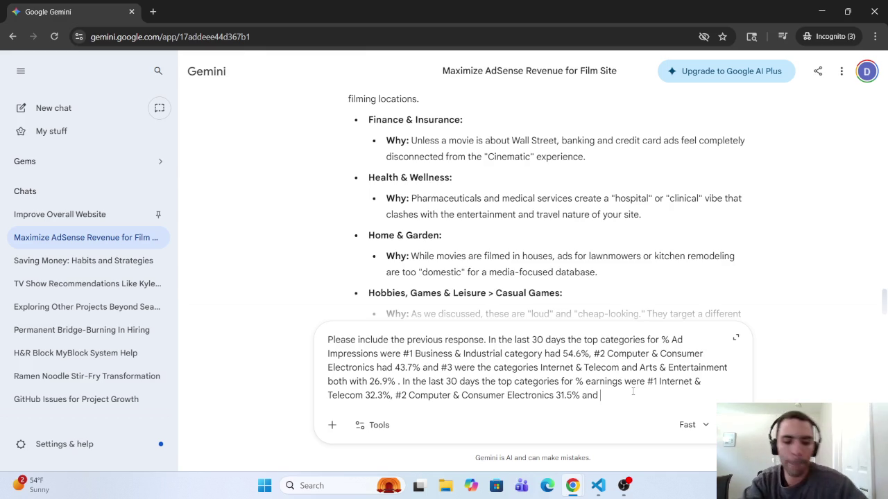
{"action": "type", "text": "Bu"}
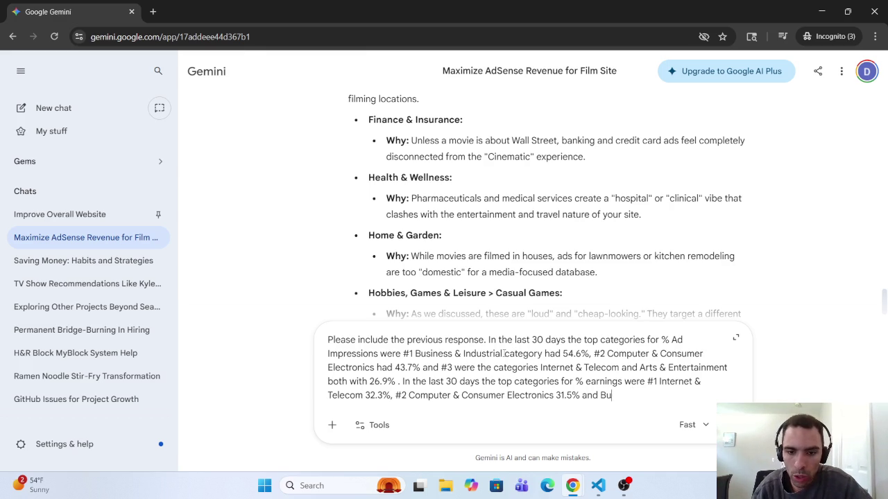
{"action": "left_click_drag", "start_coordinate": [503, 354], "coordinate": [415, 354]}
{"action": "key", "text": "ctrl+c"}
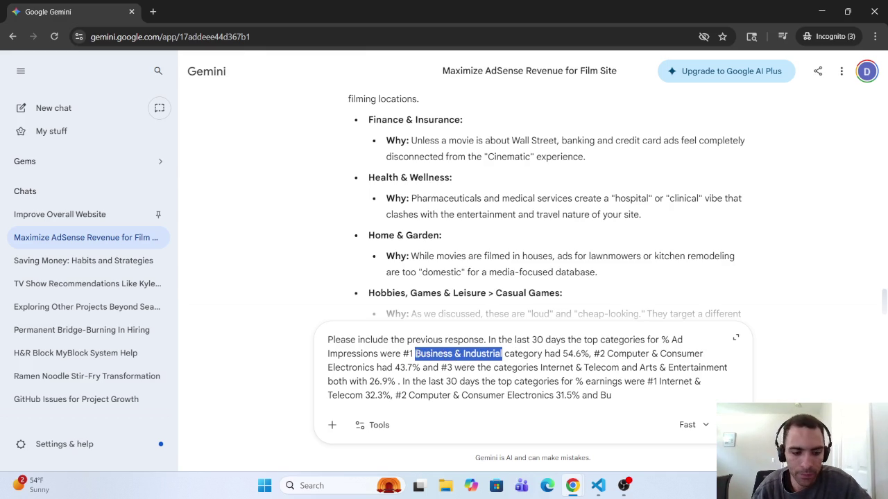
{"action": "double_click", "coordinate": [607, 395]}
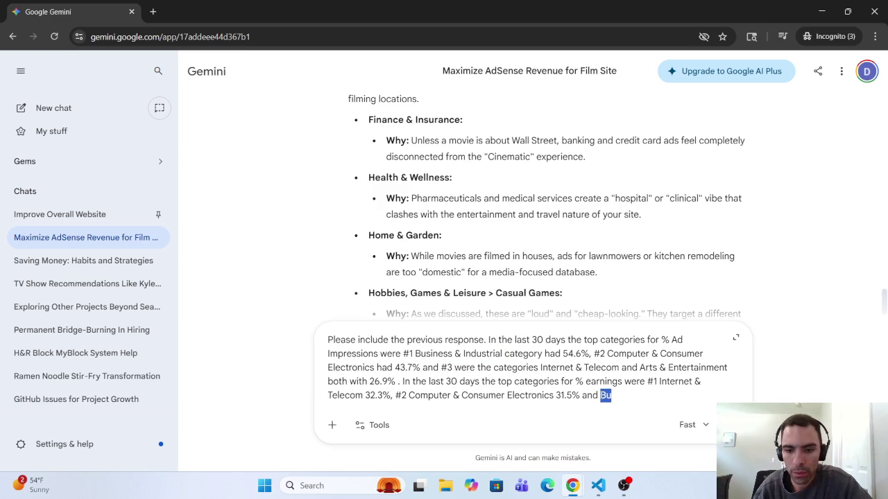
{"action": "key", "text": "ctrl+v"}
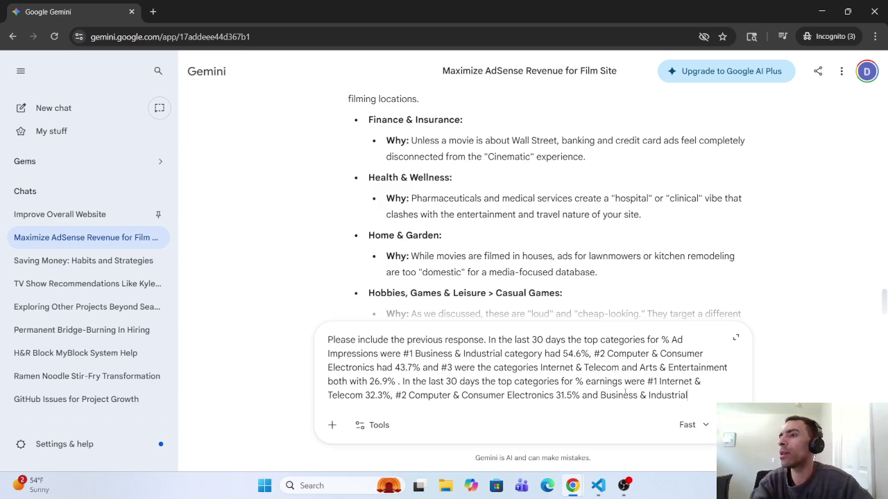
{"action": "type", "text": "21.4"}
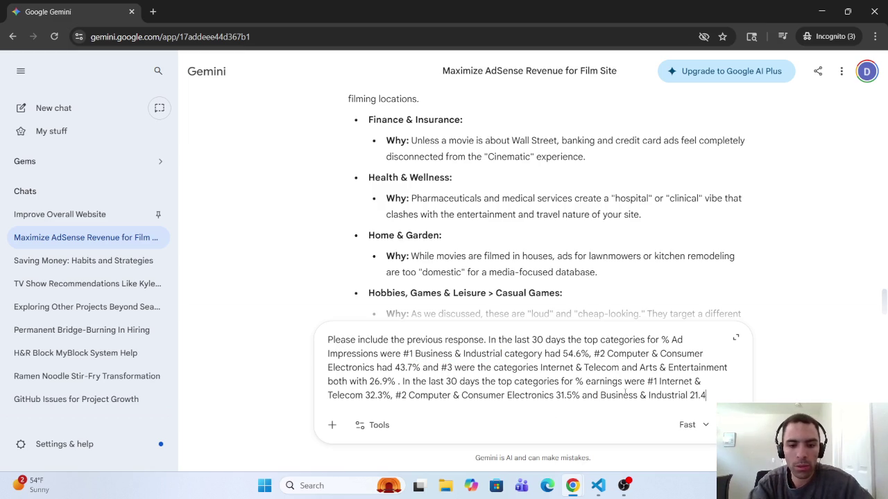
{"action": "type", "text": "%"}
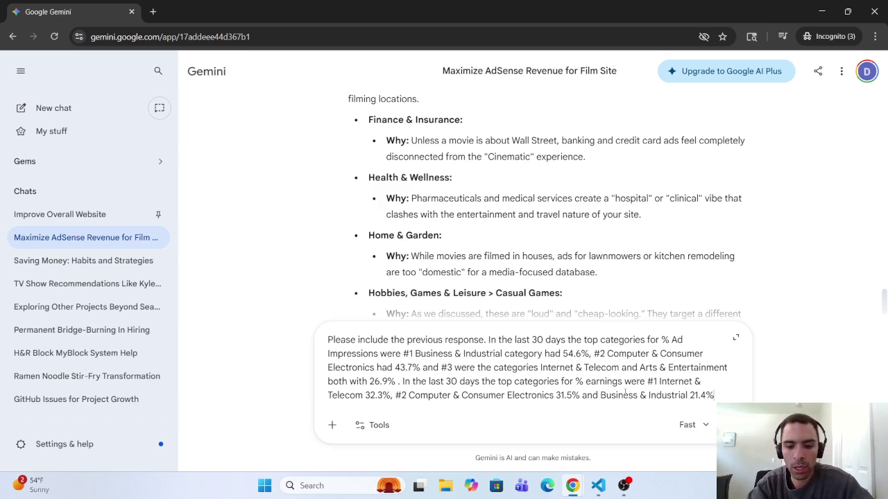
{"action": "type", "text": ". W"}
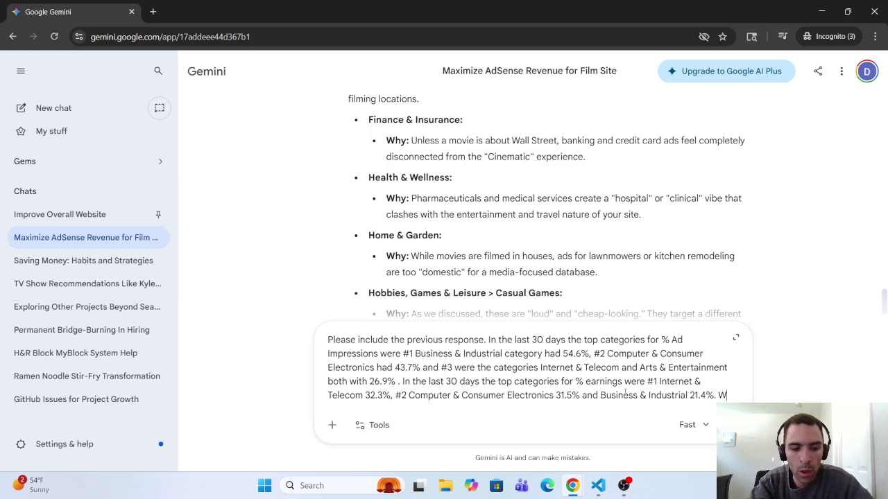
{"action": "type", "text": "hat does this "}
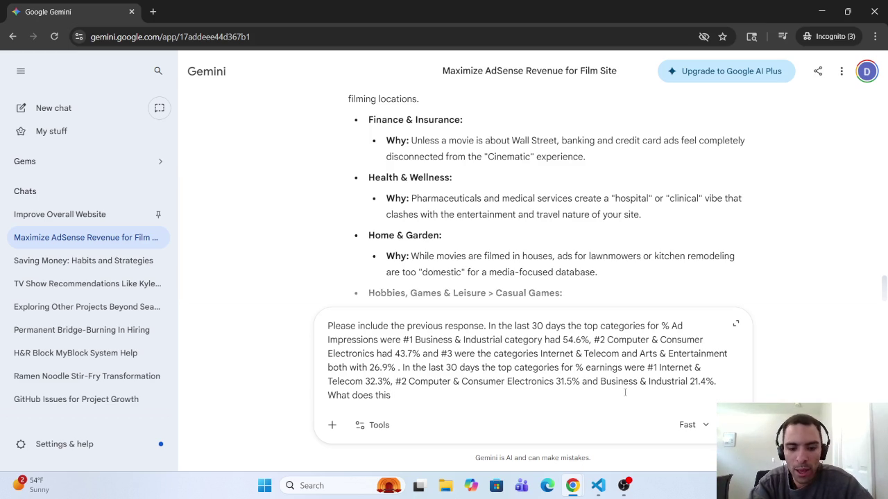
{"action": "type", "text": "informa"}
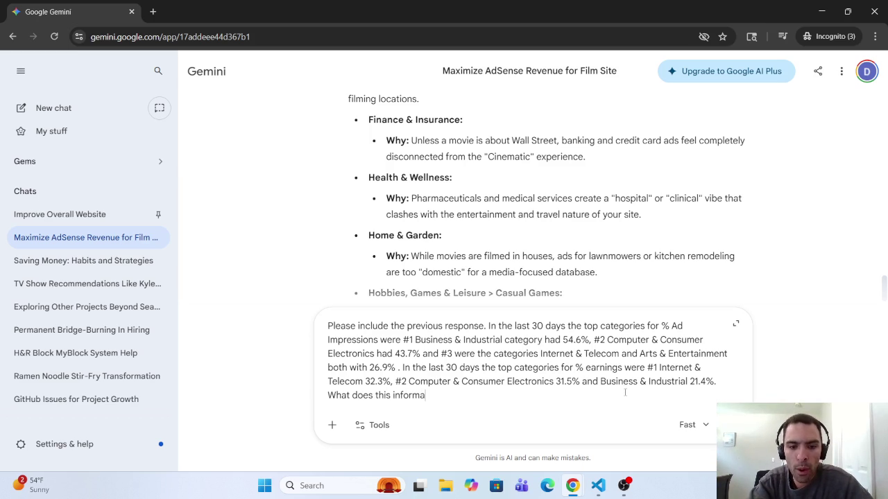
{"action": "type", "text": "tion"}
{"action": "type", "text": "tell"}
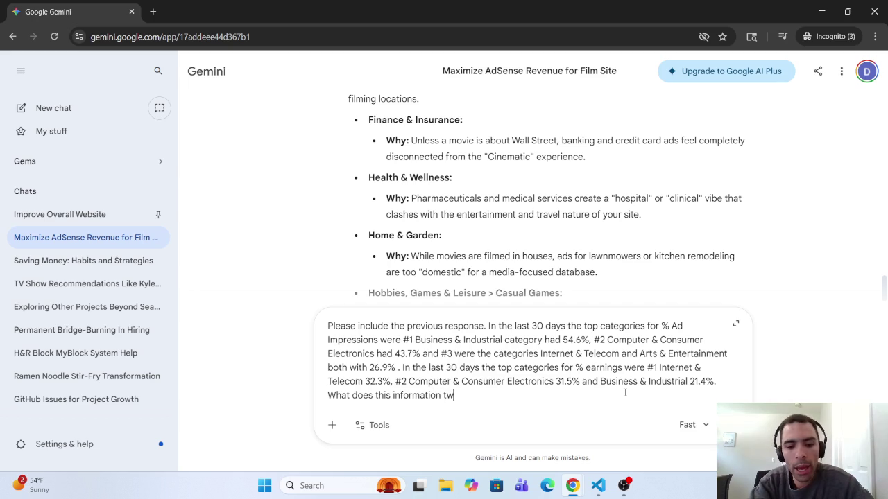
Finish asking about my Google AdSense Ads on the SeaFilmz.com website, fixing typos, and send it.
{"action": "key", "text": "BackSpace"}
{"action": "key", "text": "BackSpace"}
{"action": "key", "text": "BackSpace"}
{"action": "type", "text": "ell "}
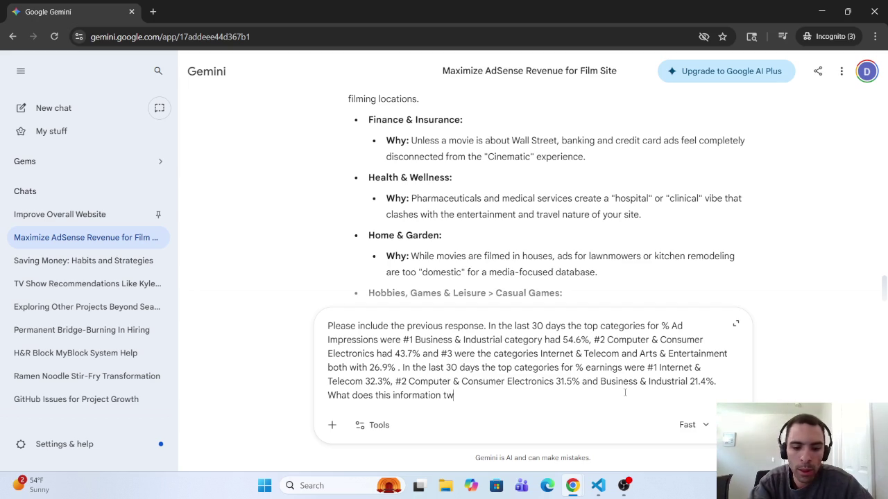
{"action": "type", "text": "me a"}
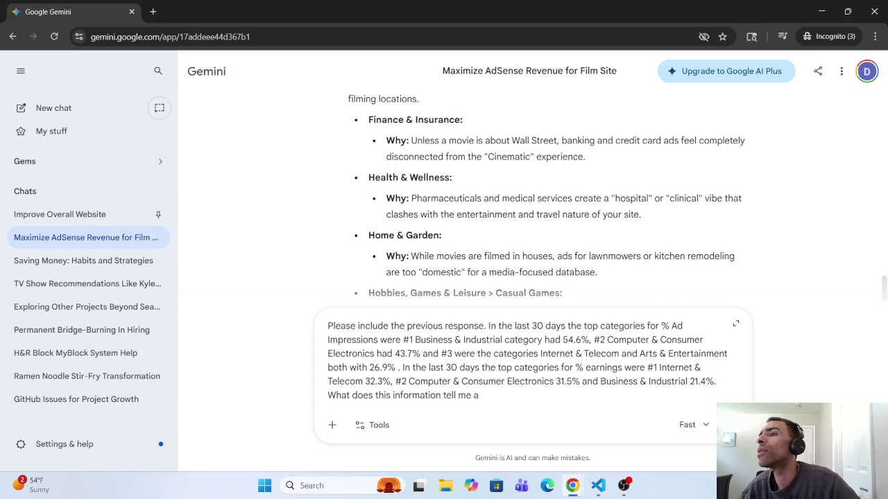
{"action": "type", "text": "bo"}
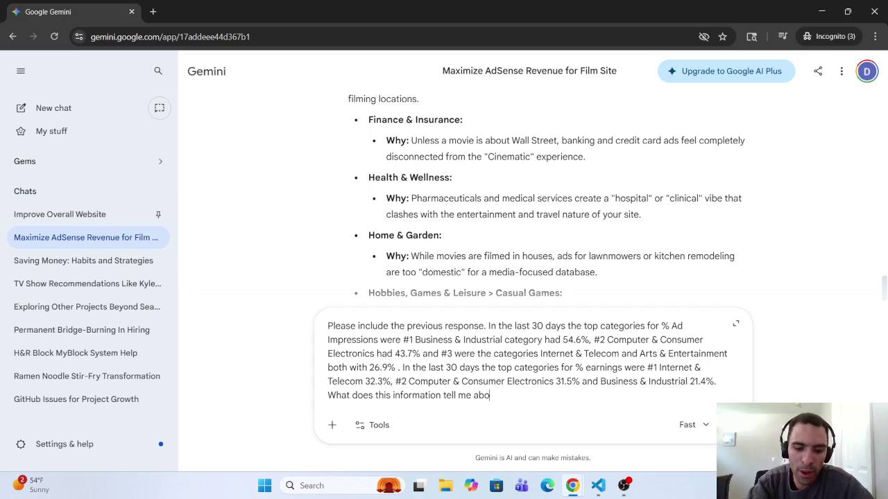
{"action": "type", "text": "ut my Goo"}
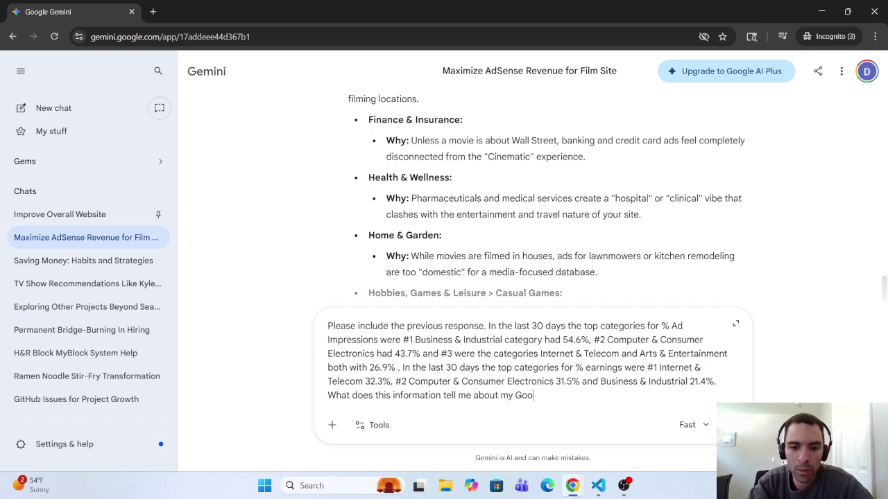
{"action": "type", "text": "ge Ad"}
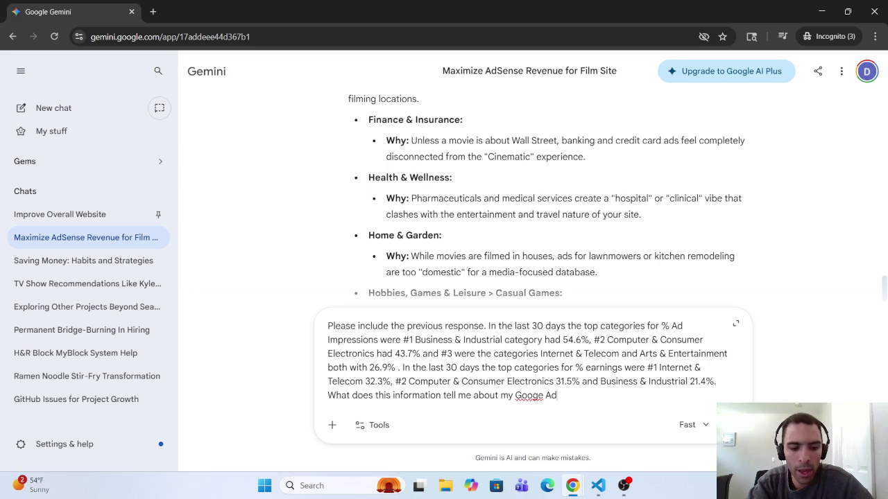
{"action": "type", "text": "Sense"}
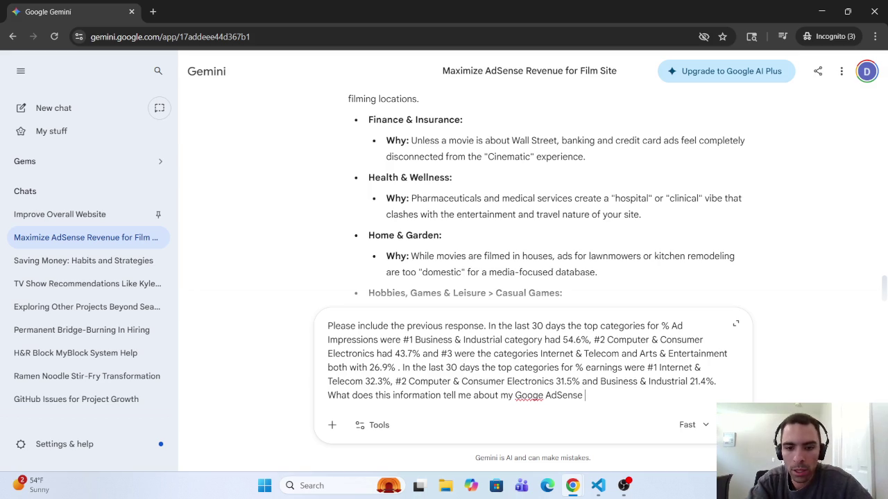
{"action": "type", "text": " Ad"}
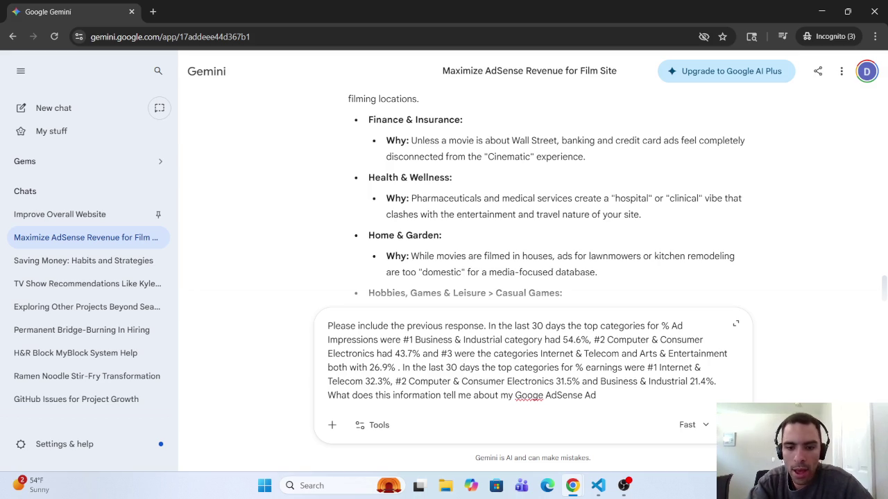
{"action": "type", "text": "s"}
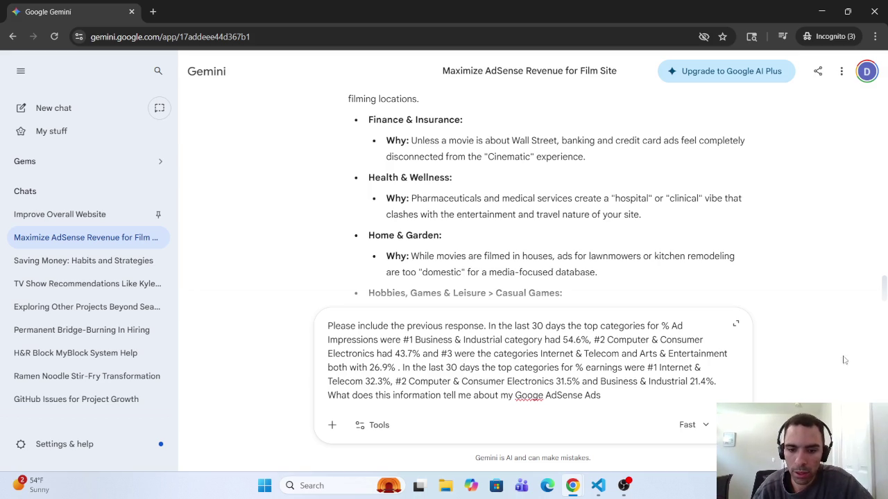
{"action": "left_click", "coordinate": [538, 396]}
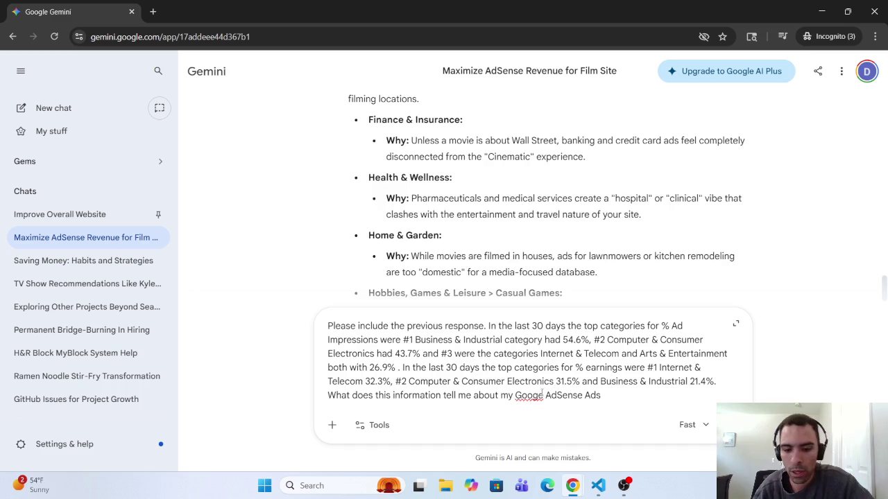
{"action": "type", "text": "l"}
{"action": "type", "text": "on my"}
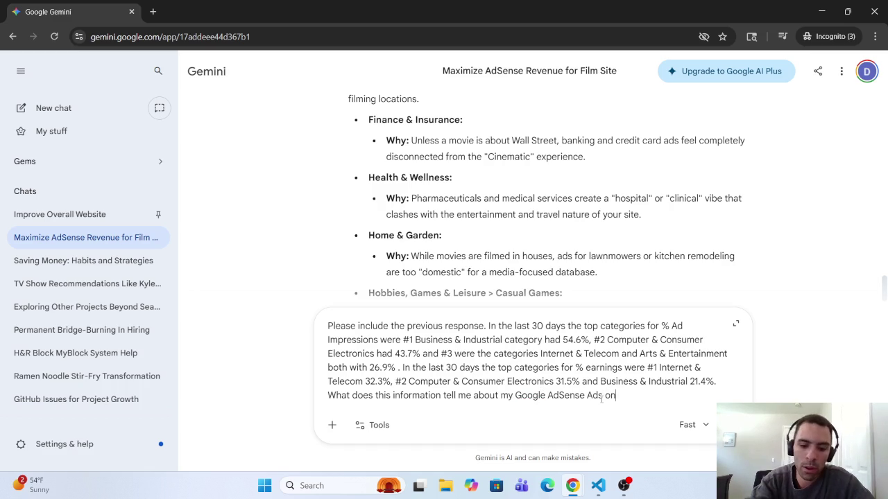
{"action": "key", "text": "BackSpace"}
{"action": "key", "text": "BackSpace"}
{"action": "type", "text": "the"}
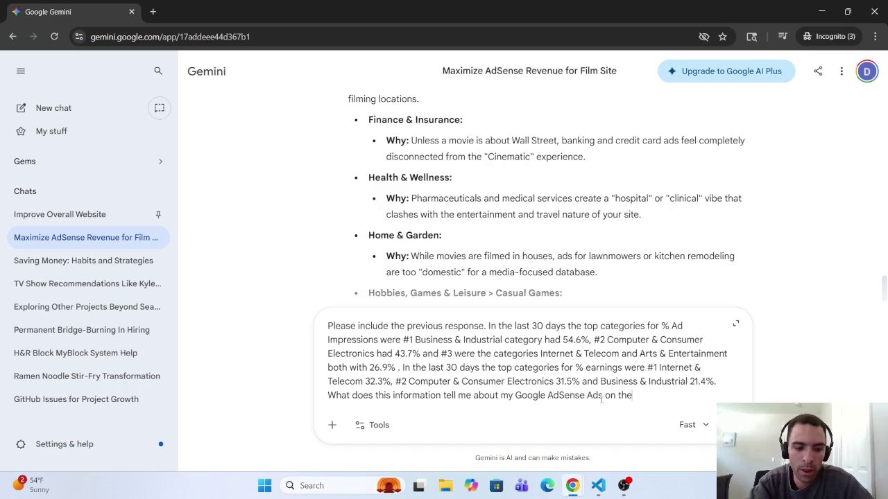
{"action": "type", "text": " SeaFil"}
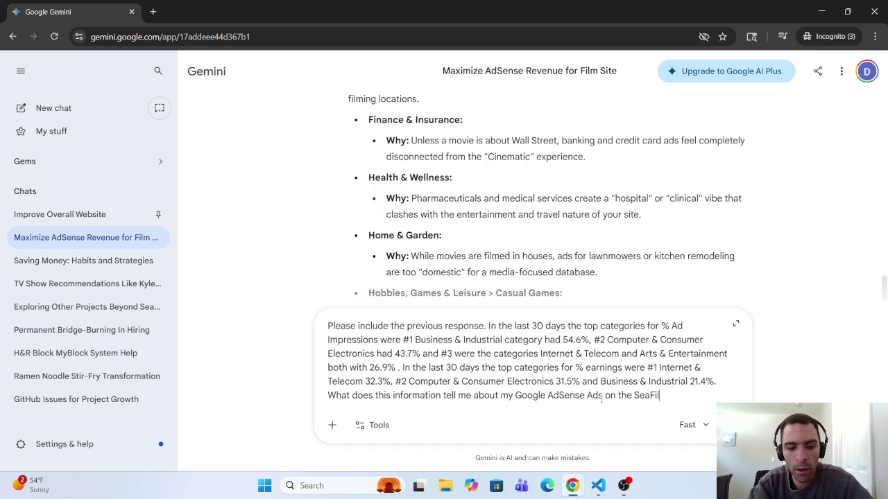
{"action": "type", "text": "mz.com "}
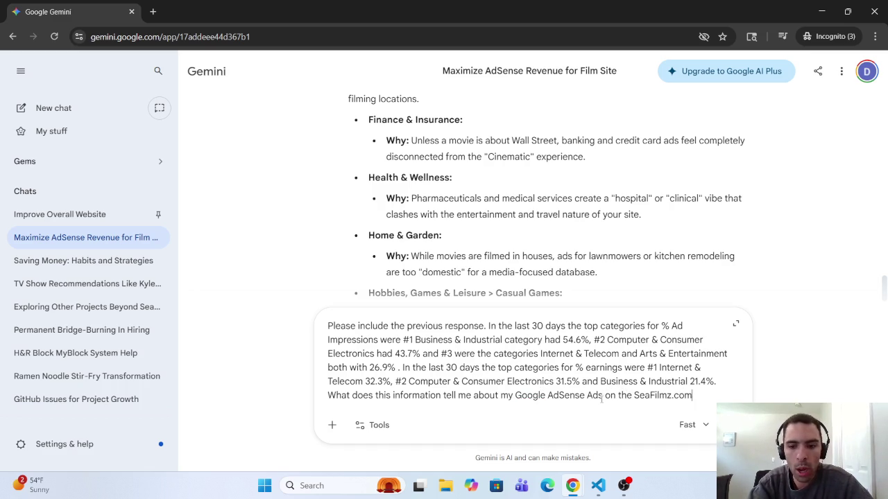
{"action": "type", "text": "website"}
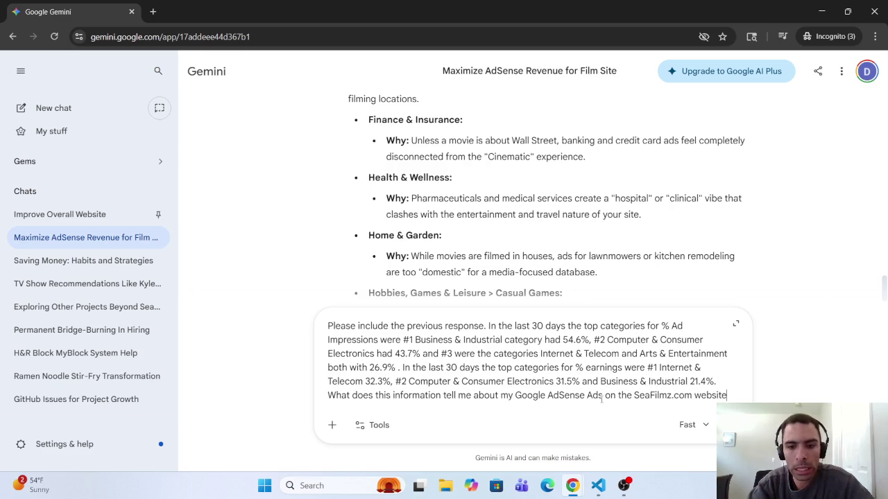
{"action": "type", "text": "?"}
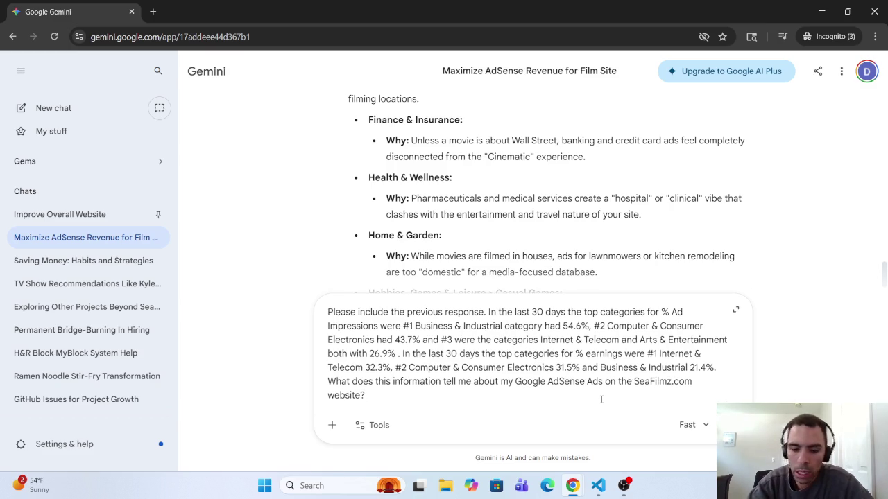
{"action": "key", "text": "Return"}
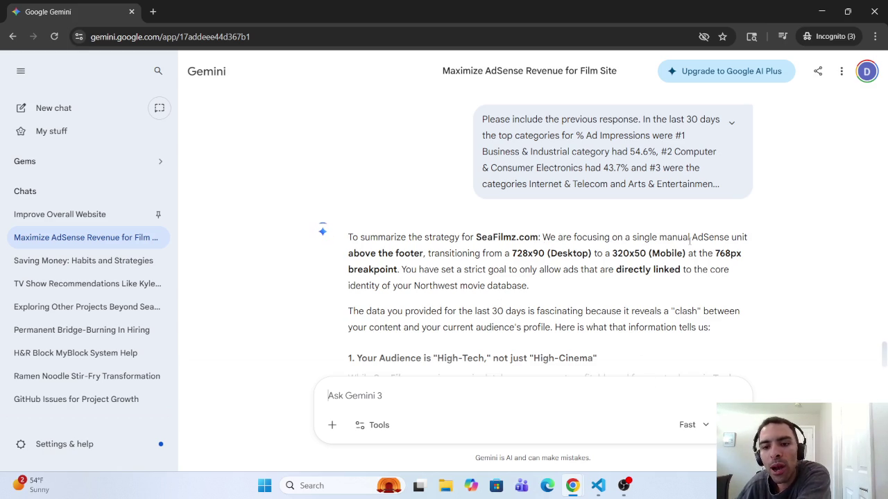
Read Gemini's summary, highlighting the footer ad placement and data clash paragraphs.
{"action": "mouse_move", "coordinate": [369, 253]}
{"action": "left_mouse_down"}
{"action": "mouse_move", "coordinate": [755, 262]}
{"action": "mouse_move", "coordinate": [494, 286]}
{"action": "mouse_move", "coordinate": [398, 270]}
{"action": "mouse_move", "coordinate": [421, 284]}
{"action": "mouse_move", "coordinate": [510, 254]}
{"action": "mouse_move", "coordinate": [494, 270]}
{"action": "mouse_move", "coordinate": [460, 271]}
{"action": "mouse_move", "coordinate": [708, 270]}
{"action": "mouse_move", "coordinate": [423, 292]}
{"action": "mouse_move", "coordinate": [533, 287]}
{"action": "left_mouse_up"}
{"action": "left_click", "coordinate": [606, 253]}
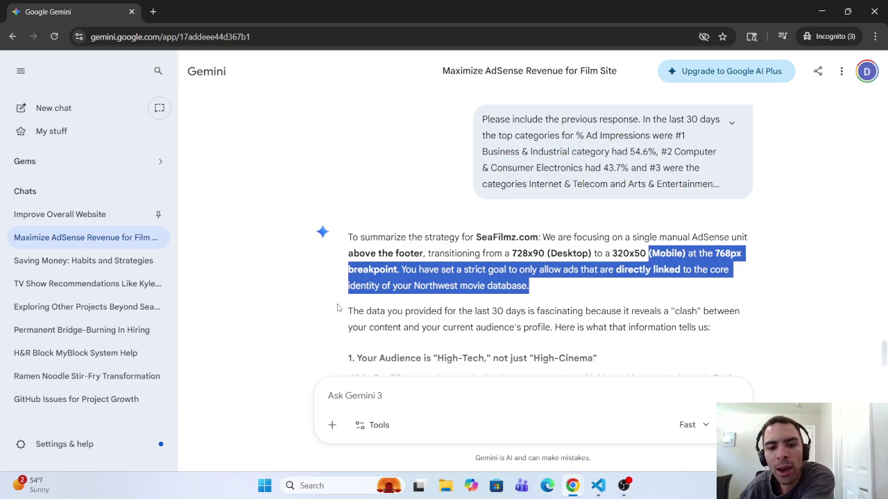
{"action": "mouse_move", "coordinate": [335, 311]}
{"action": "left_mouse_down"}
{"action": "mouse_move", "coordinate": [760, 310]}
{"action": "mouse_move", "coordinate": [551, 314]}
{"action": "mouse_move", "coordinate": [442, 328]}
{"action": "mouse_move", "coordinate": [696, 327]}
{"action": "left_mouse_up"}
{"action": "scroll", "coordinate": [378, 326], "scroll_direction": "down", "scroll_amount": 2}
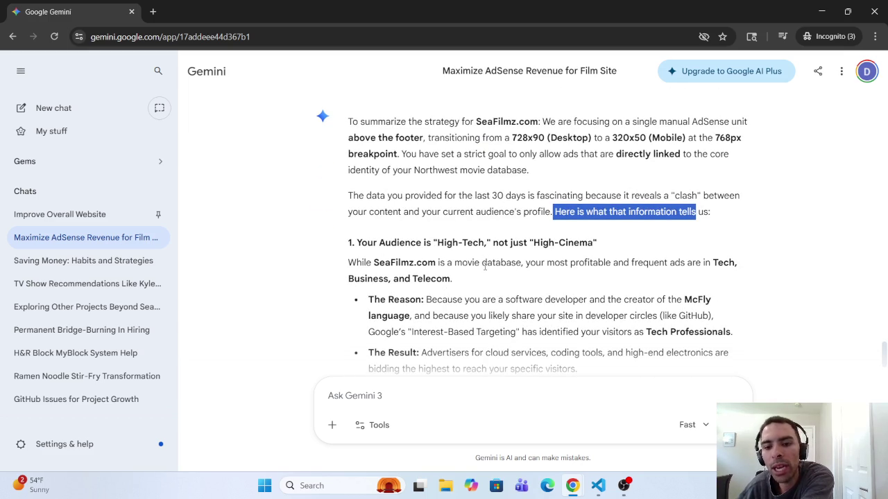
Read the Interest-Based Targeting reason and highest-bidder result, through the Internet & Telecom efficiency heading.
{"action": "mouse_move", "coordinate": [485, 266]}
{"action": "left_mouse_down"}
{"action": "mouse_move", "coordinate": [730, 264]}
{"action": "mouse_move", "coordinate": [378, 281]}
{"action": "mouse_move", "coordinate": [465, 287]}
{"action": "mouse_move", "coordinate": [473, 300]}
{"action": "mouse_move", "coordinate": [715, 300]}
{"action": "mouse_move", "coordinate": [599, 300]}
{"action": "mouse_move", "coordinate": [511, 317]}
{"action": "mouse_move", "coordinate": [513, 333]}
{"action": "mouse_move", "coordinate": [518, 318]}
{"action": "left_mouse_up"}
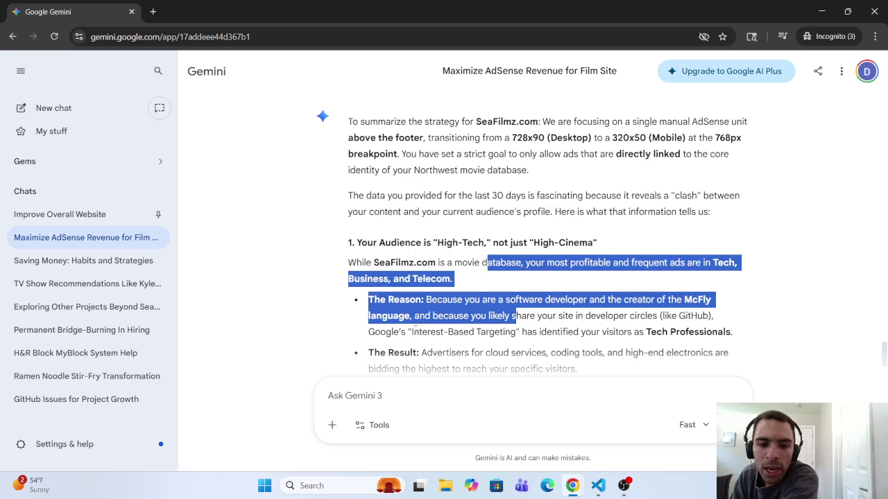
{"action": "left_click_drag", "start_coordinate": [412, 333], "coordinate": [711, 333]}
{"action": "scroll", "coordinate": [394, 338], "scroll_direction": "down", "scroll_amount": 2}
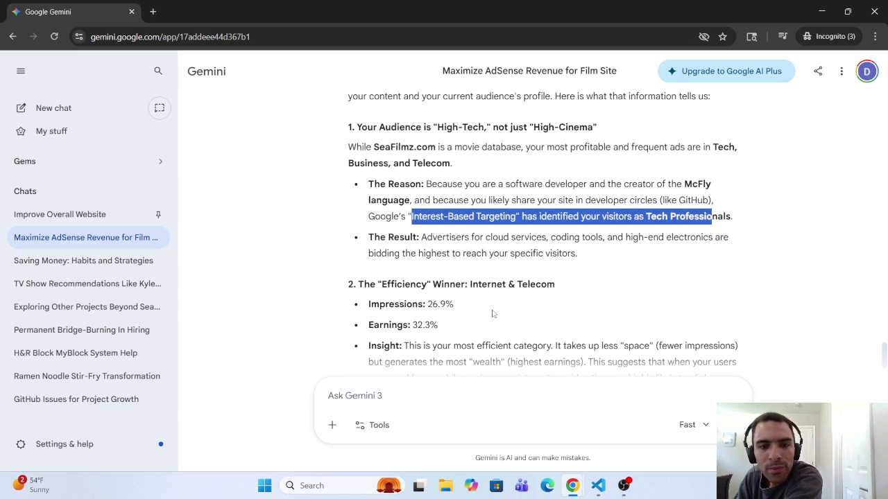
{"action": "mouse_move", "coordinate": [421, 237]}
{"action": "left_mouse_down"}
{"action": "mouse_move", "coordinate": [618, 237]}
{"action": "mouse_move", "coordinate": [591, 237]}
{"action": "left_mouse_up"}
{"action": "mouse_move", "coordinate": [635, 236]}
{"action": "left_mouse_down"}
{"action": "mouse_move", "coordinate": [736, 239]}
{"action": "mouse_move", "coordinate": [454, 238]}
{"action": "mouse_move", "coordinate": [414, 254]}
{"action": "mouse_move", "coordinate": [551, 254]}
{"action": "left_mouse_up"}
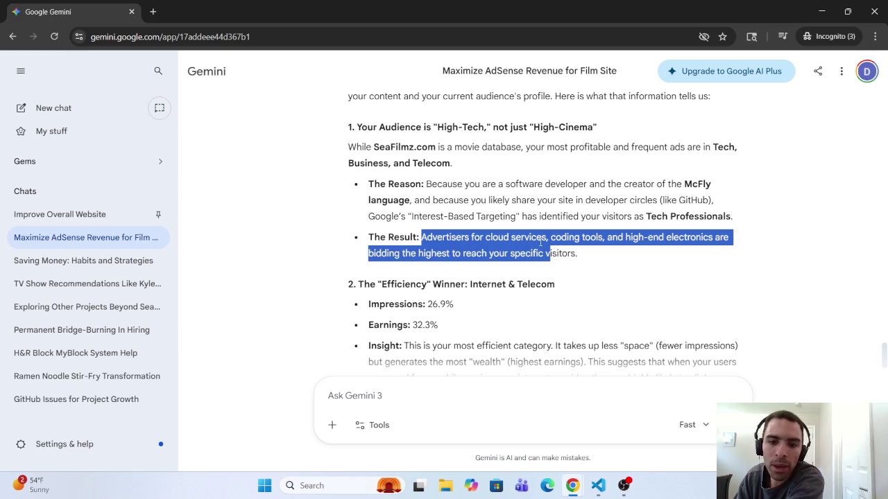
{"action": "mouse_move", "coordinate": [358, 284]}
{"action": "left_mouse_down"}
{"action": "mouse_move", "coordinate": [533, 287]}
{"action": "mouse_move", "coordinate": [520, 296]}
{"action": "mouse_move", "coordinate": [401, 305]}
{"action": "mouse_move", "coordinate": [456, 306]}
{"action": "left_mouse_up"}
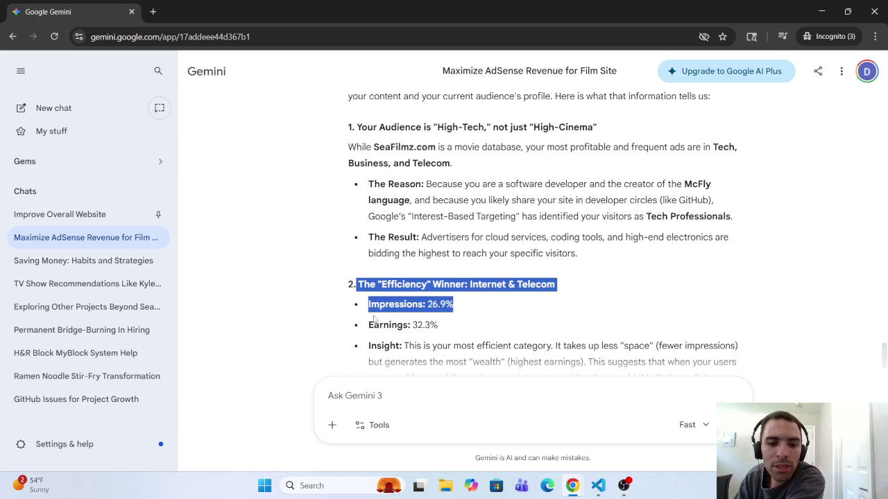
{"action": "left_click_drag", "start_coordinate": [374, 319], "coordinate": [444, 325]}
{"action": "scroll", "coordinate": [434, 258], "scroll_direction": "down", "scroll_amount": 2}
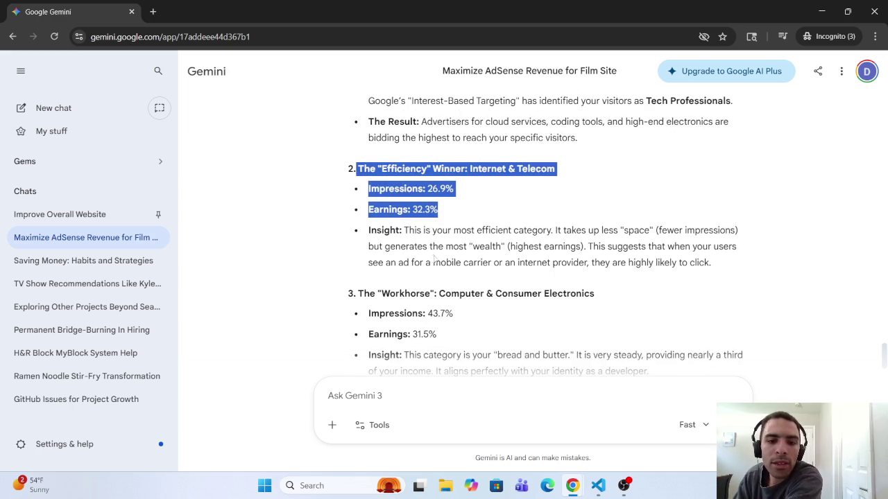
{"action": "mouse_move", "coordinate": [430, 230]}
{"action": "left_mouse_down"}
{"action": "mouse_move", "coordinate": [730, 234]}
{"action": "mouse_move", "coordinate": [390, 247]}
{"action": "mouse_move", "coordinate": [713, 247]}
{"action": "mouse_move", "coordinate": [395, 263]}
{"action": "mouse_move", "coordinate": [708, 262]}
{"action": "mouse_move", "coordinate": [689, 262]}
{"action": "left_mouse_up"}
{"action": "scroll", "coordinate": [399, 260], "scroll_direction": "down", "scroll_amount": 2}
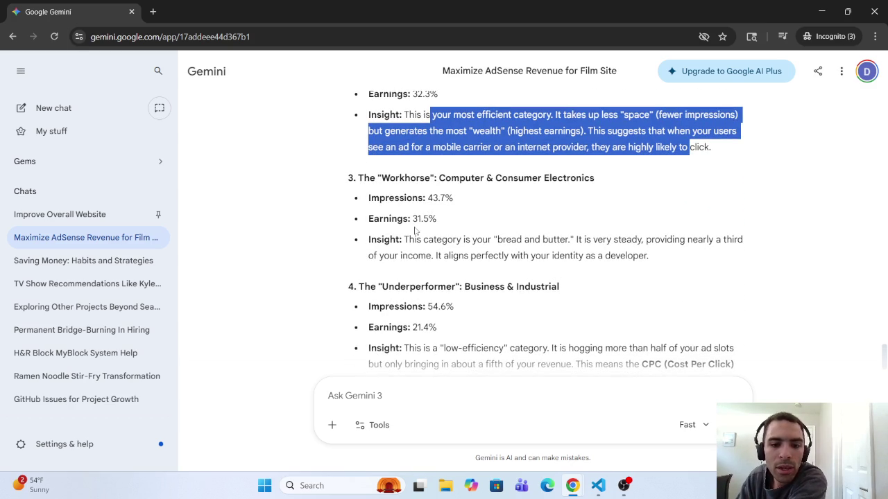
{"action": "scroll", "coordinate": [415, 233], "scroll_direction": "down", "scroll_amount": 3}
{"action": "scroll", "coordinate": [414, 242], "scroll_direction": "up", "scroll_amount": 5}
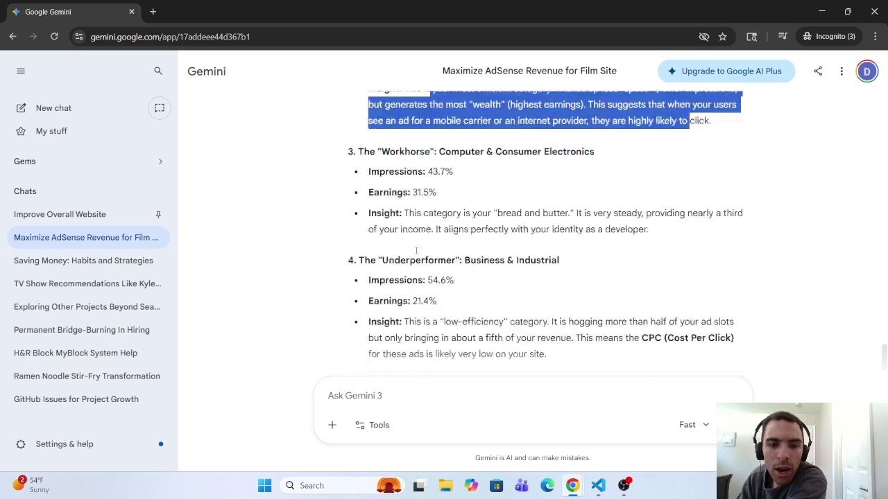
{"action": "scroll", "coordinate": [413, 251], "scroll_direction": "up", "scroll_amount": 2}
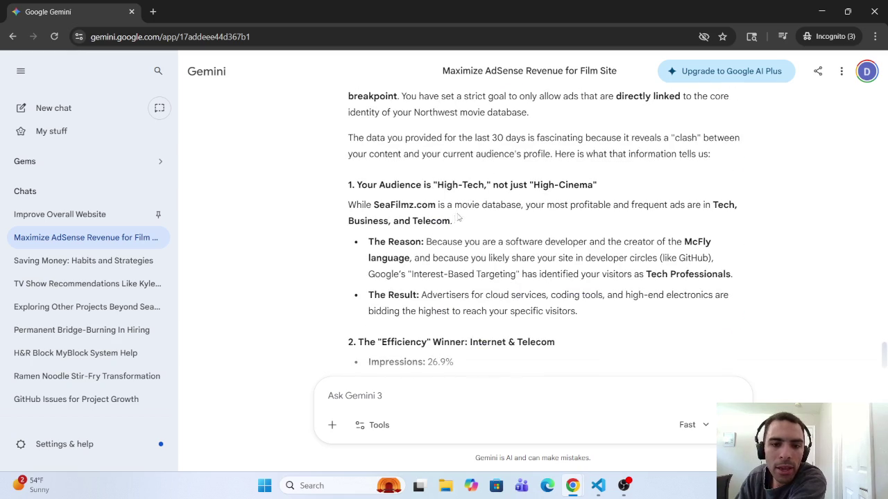
Scan the Comparison of Performance Metrics table, then return to the AdSense Blocking controls window.
{"action": "scroll", "coordinate": [437, 226], "scroll_direction": "down", "scroll_amount": 8}
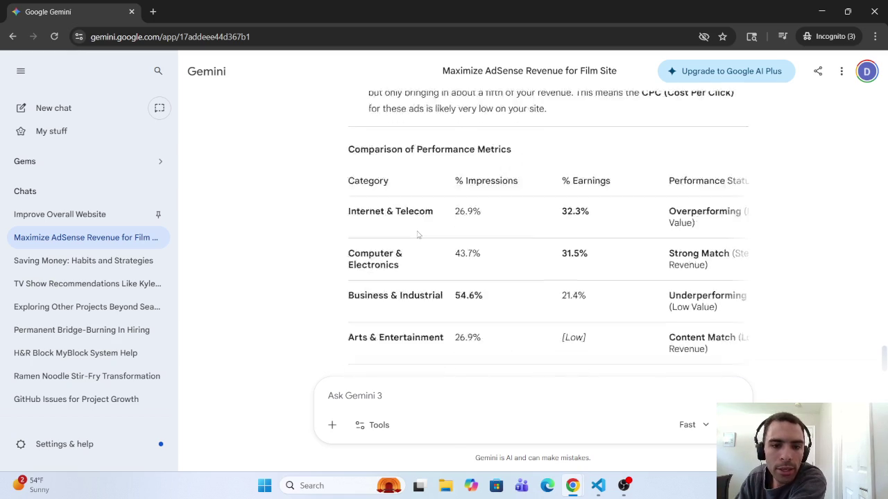
{"action": "scroll", "coordinate": [415, 233], "scroll_direction": "down", "scroll_amount": 1}
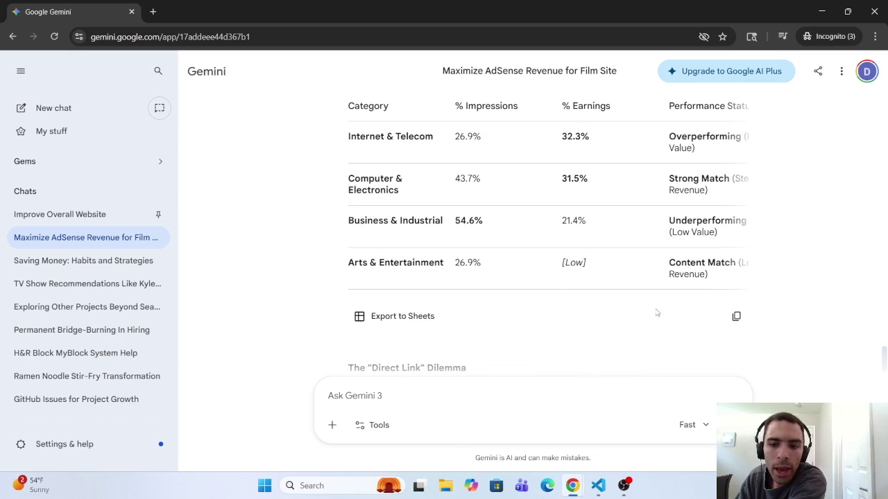
{"action": "mouse_move", "coordinate": [627, 298]}
{"action": "left_mouse_down"}
{"action": "mouse_move", "coordinate": [724, 304]}
{"action": "mouse_move", "coordinate": [493, 297]}
{"action": "mouse_move", "coordinate": [707, 294]}
{"action": "left_mouse_up"}
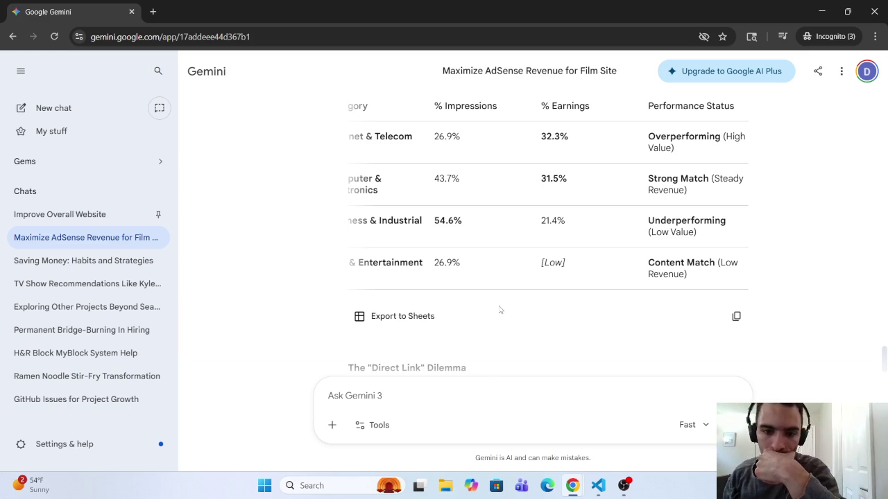
{"action": "left_click_drag", "start_coordinate": [531, 302], "coordinate": [321, 309]}
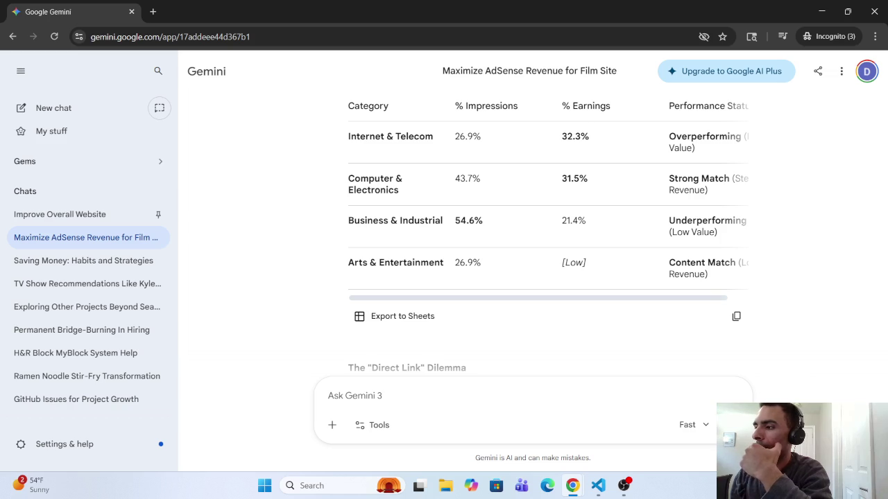
{"action": "key", "text": "super+d"}
{"action": "key", "text": "super+d"}
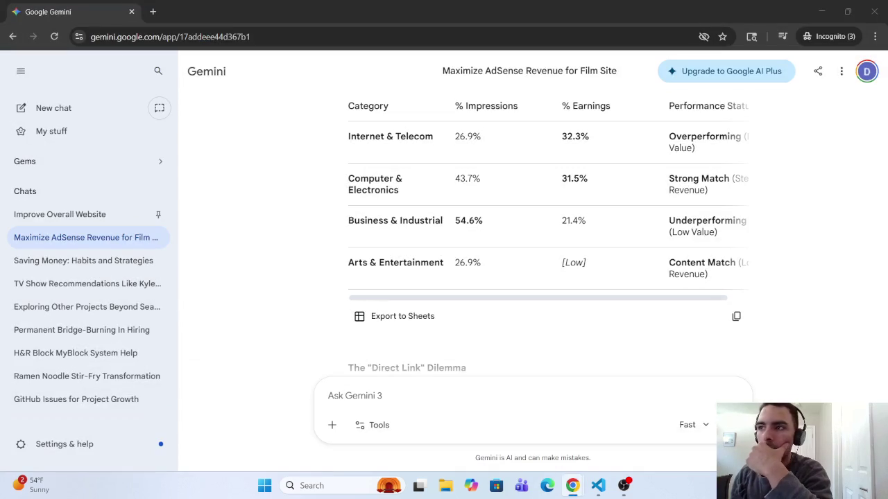
{"action": "key", "text": "alt+Tab"}
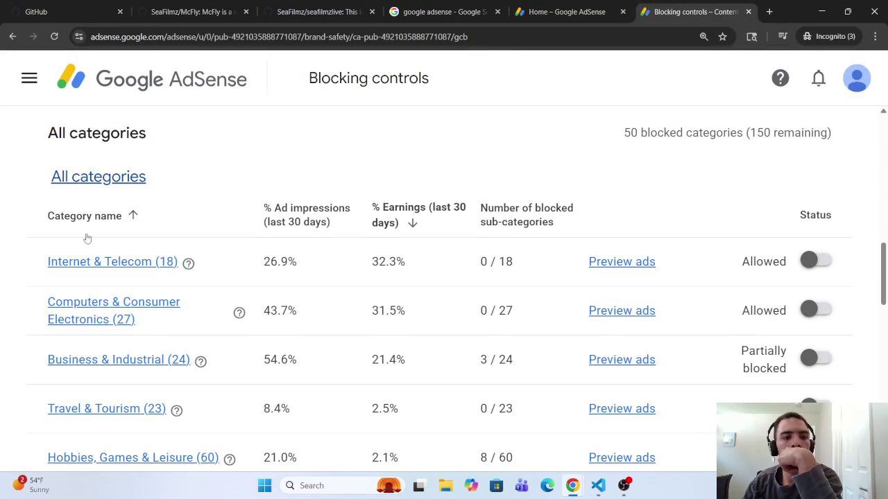
Sort the All categories table by category name and scan the list.
{"action": "left_click", "coordinate": [90, 218]}
{"action": "scroll", "coordinate": [92, 222], "scroll_direction": "down", "scroll_amount": 2}
{"action": "scroll", "coordinate": [326, 208], "scroll_direction": "up", "scroll_amount": 1}
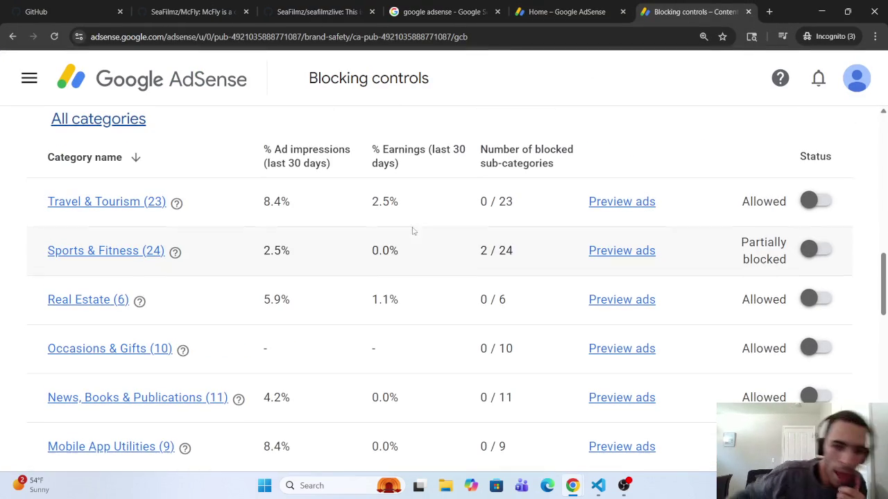
Rank categories by % Earnings, highest first, with Internet & Telecom leading at 32.3%.
{"action": "left_click", "coordinate": [393, 165]}
{"action": "scroll", "coordinate": [400, 263], "scroll_direction": "down", "scroll_amount": 1}
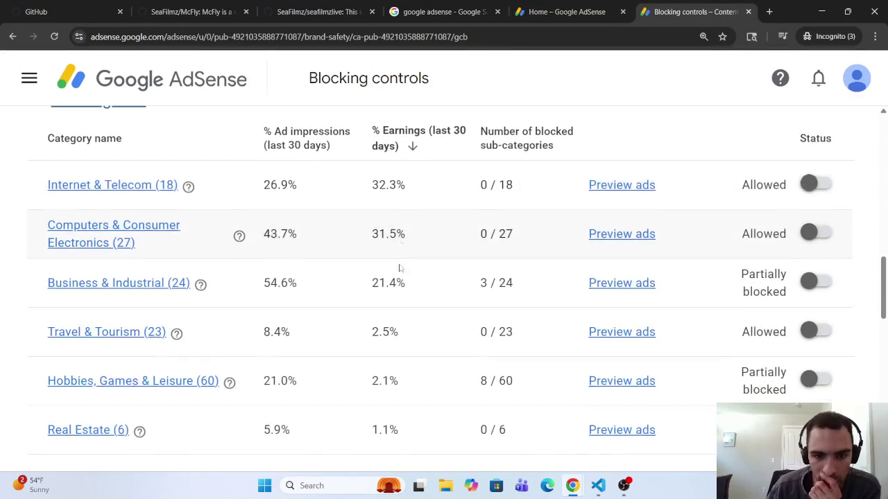
{"action": "scroll", "coordinate": [416, 325], "scroll_direction": "down", "scroll_amount": 1}
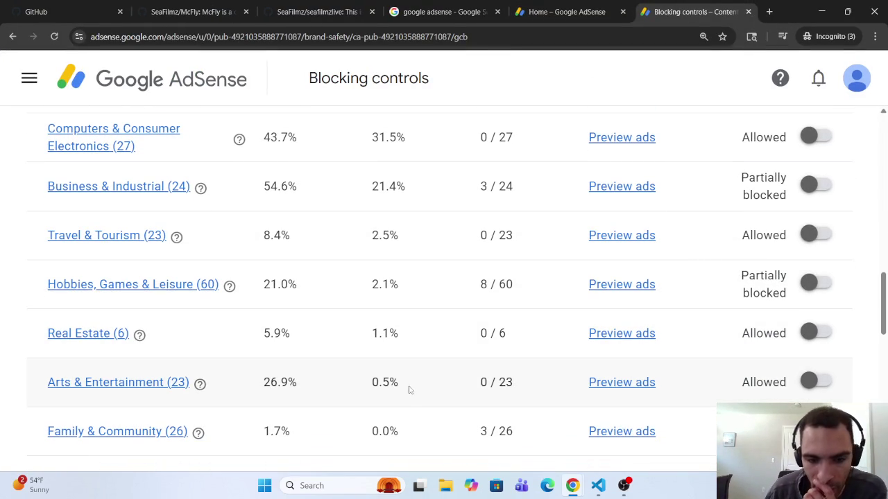
{"action": "scroll", "coordinate": [288, 312], "scroll_direction": "up", "scroll_amount": 4}
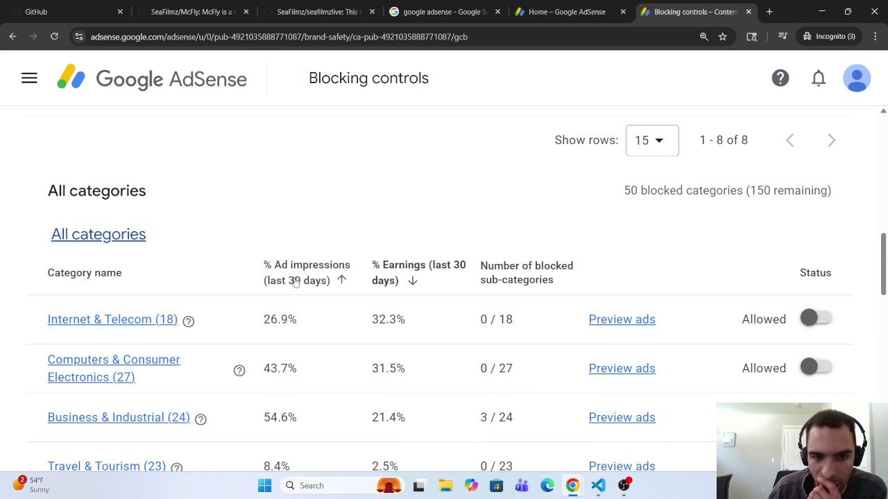
{"action": "scroll", "coordinate": [299, 311], "scroll_direction": "down", "scroll_amount": 5}
{"action": "scroll", "coordinate": [301, 344], "scroll_direction": "down", "scroll_amount": 6}
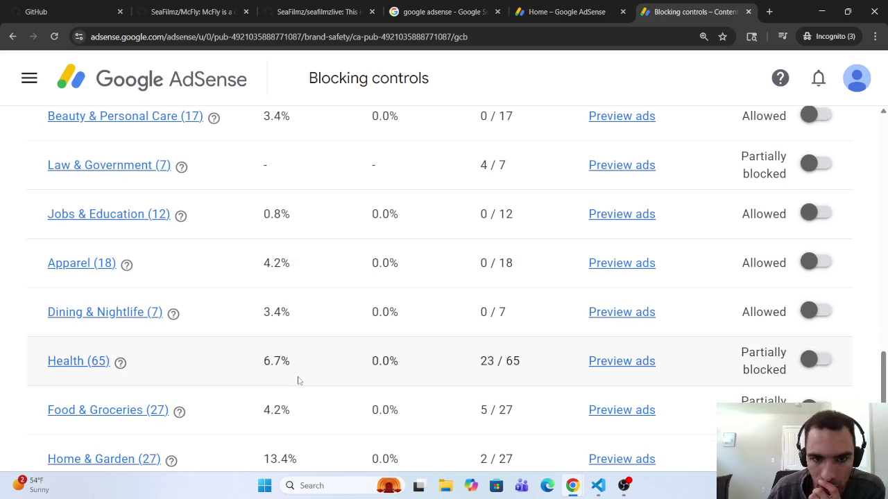
{"action": "scroll", "coordinate": [302, 364], "scroll_direction": "up", "scroll_amount": 10}
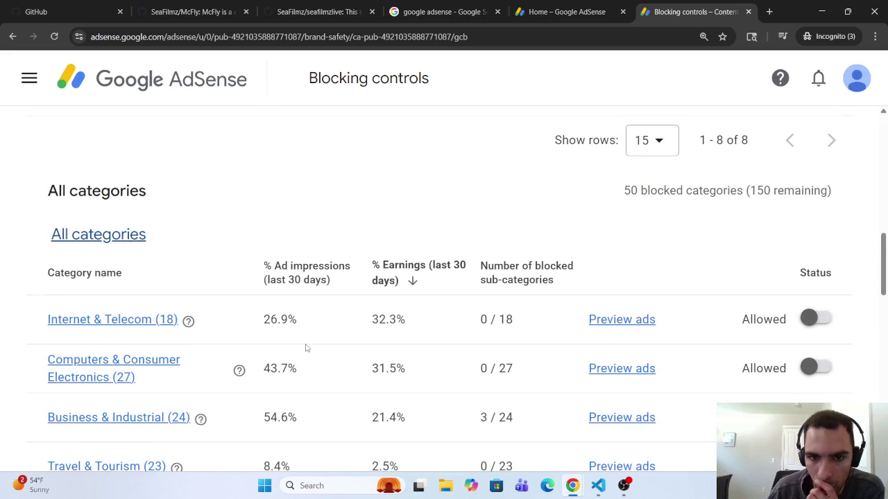
{"action": "scroll", "coordinate": [319, 343], "scroll_direction": "down", "scroll_amount": 1}
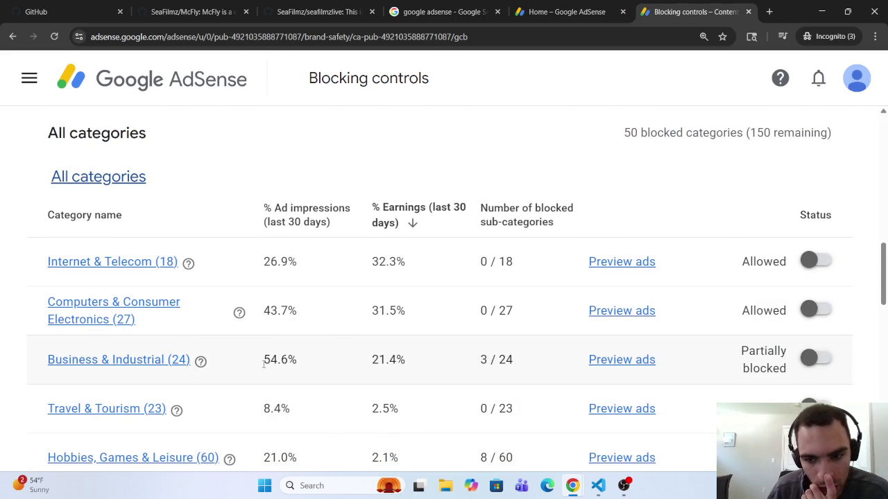
{"action": "right_click", "coordinate": [170, 367]}
{"action": "left_click", "coordinate": [157, 362]}
{"action": "left_click", "coordinate": [157, 361]}
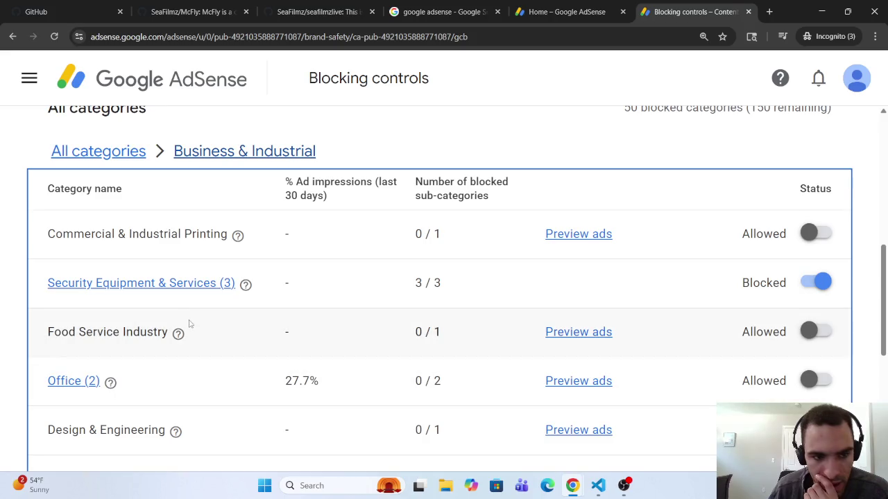
{"action": "left_click", "coordinate": [179, 283]}
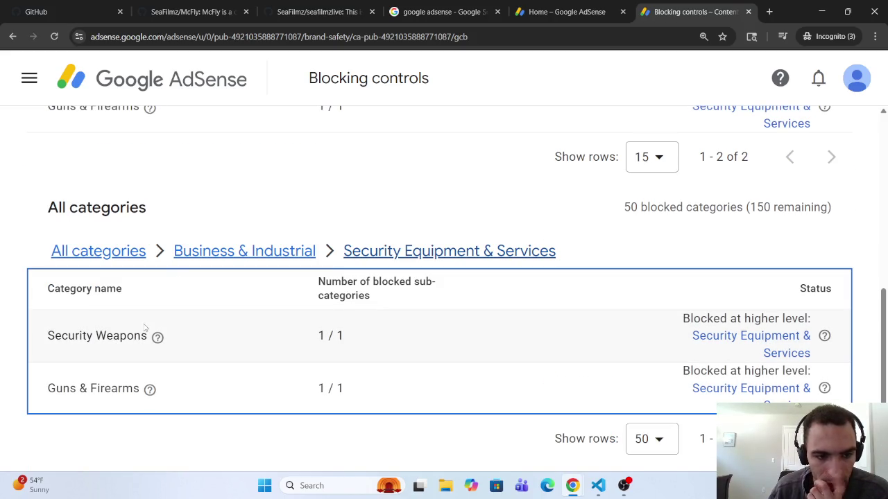
{"action": "mouse_move", "coordinate": [157, 340]}
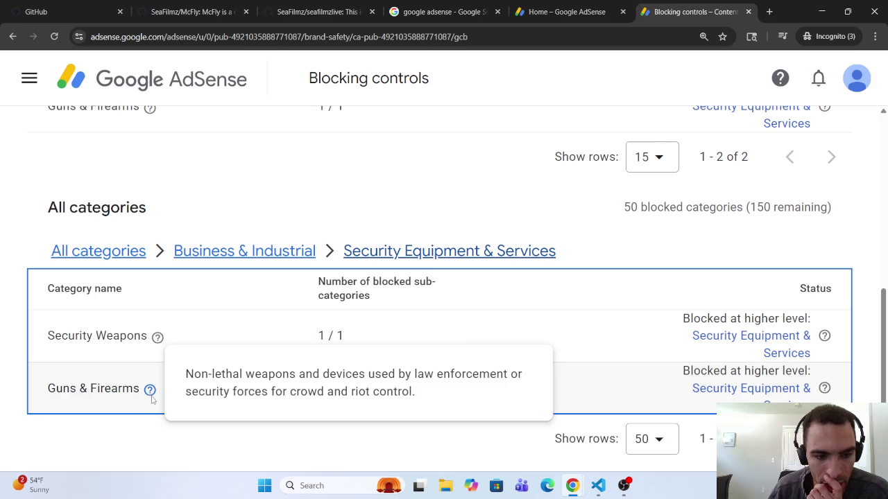
{"action": "mouse_move", "coordinate": [151, 393]}
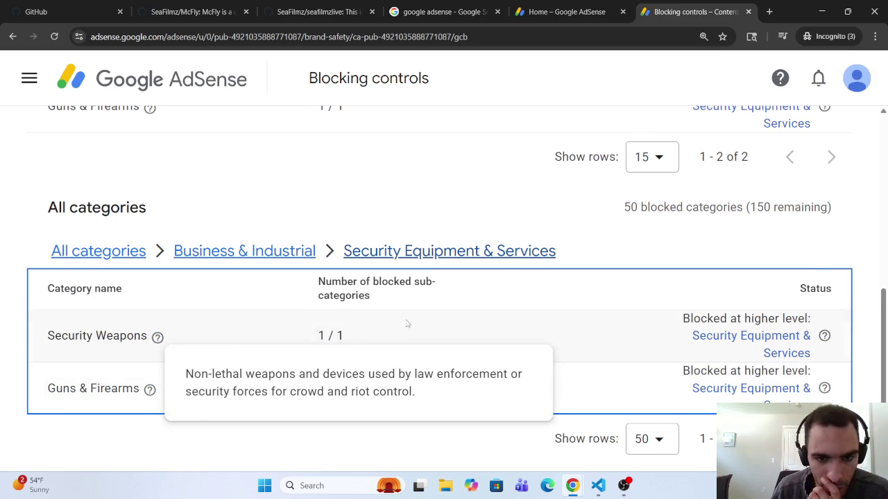
{"action": "left_click", "coordinate": [243, 251]}
{"action": "scroll", "coordinate": [95, 368], "scroll_direction": "down", "scroll_amount": 3}
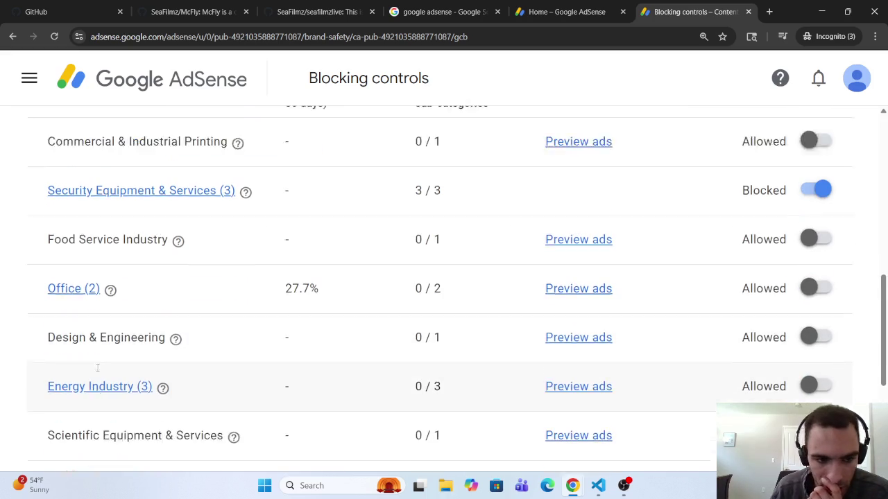
{"action": "scroll", "coordinate": [134, 366], "scroll_direction": "up", "scroll_amount": 2}
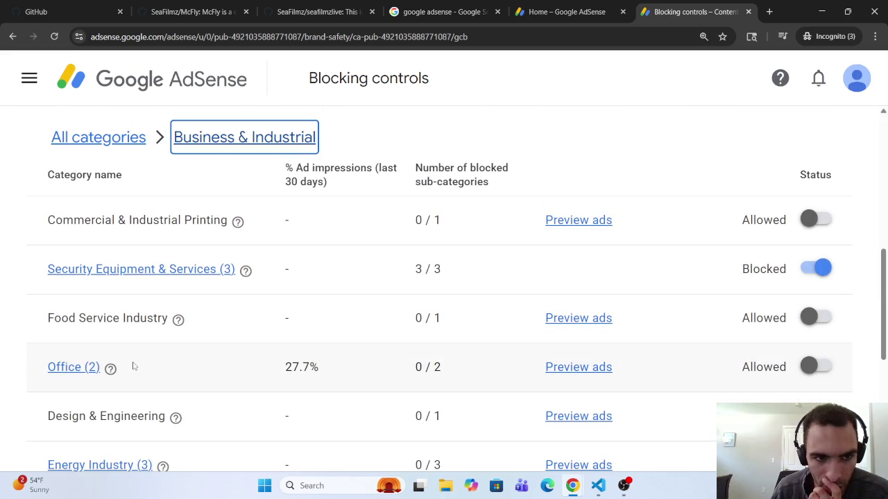
{"action": "left_click", "coordinate": [98, 137]}
Rank the All categories table by % Ad impressions, with Business & Industrial leading at 54.6%.
{"action": "scroll", "coordinate": [149, 284], "scroll_direction": "down", "scroll_amount": 10}
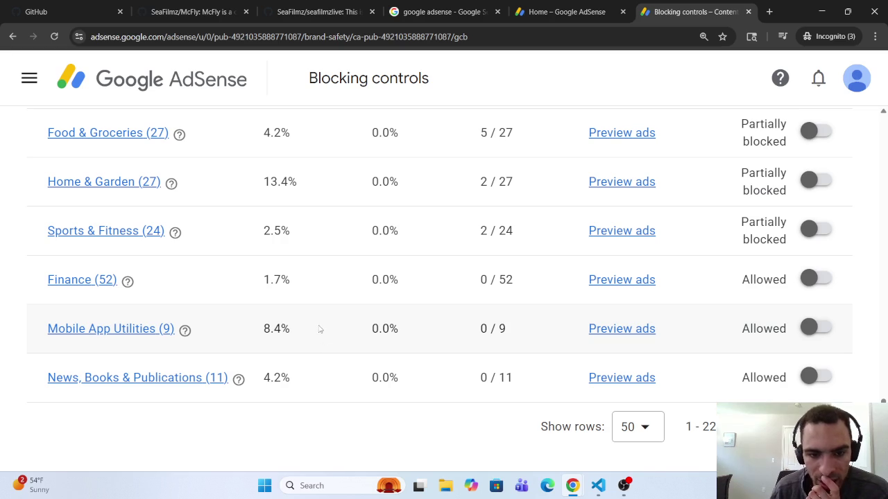
{"action": "scroll", "coordinate": [340, 361], "scroll_direction": "up", "scroll_amount": 2}
{"action": "scroll", "coordinate": [341, 360], "scroll_direction": "up", "scroll_amount": 15}
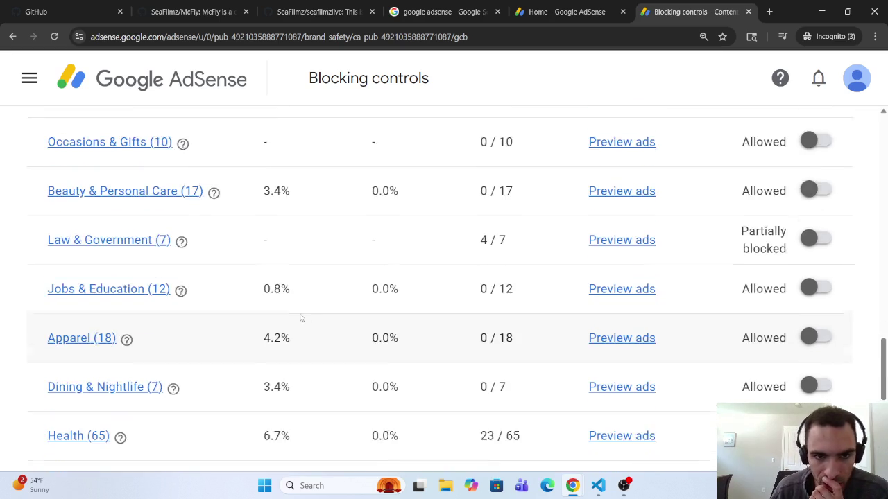
{"action": "left_click", "coordinate": [298, 229]}
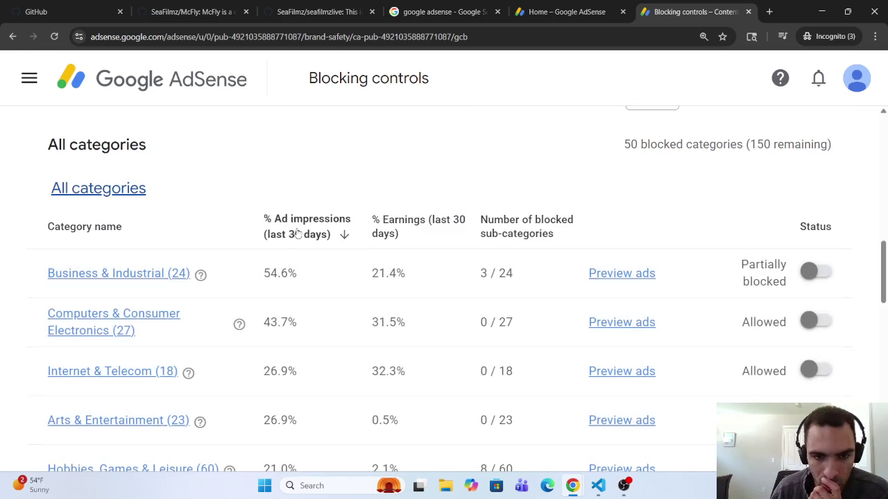
{"action": "scroll", "coordinate": [287, 333], "scroll_direction": "down", "scroll_amount": 10}
{"action": "scroll", "coordinate": [287, 353], "scroll_direction": "down", "scroll_amount": 1}
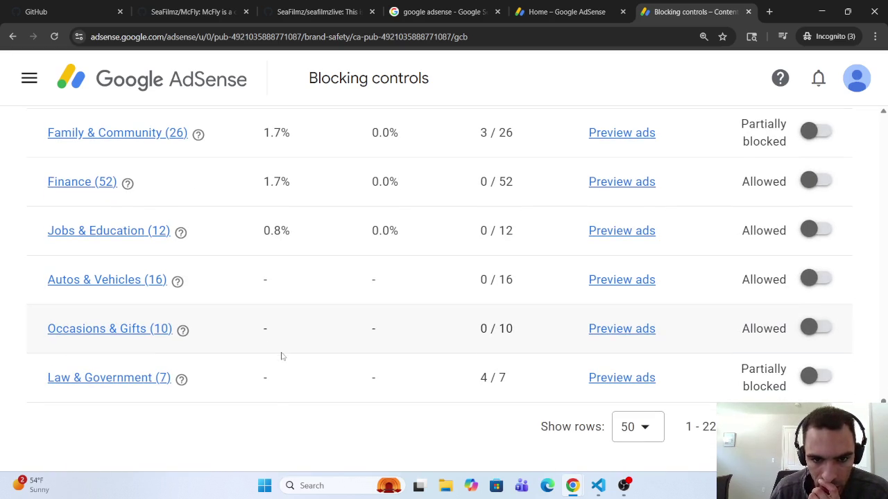
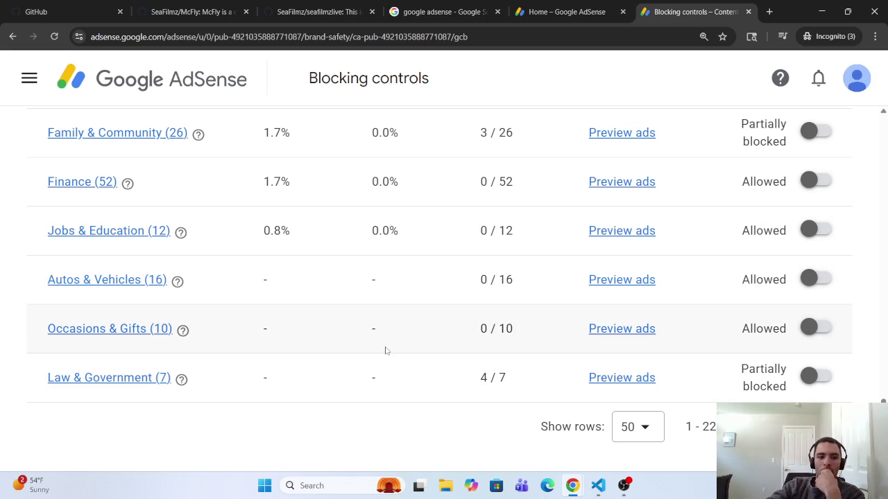
Open the Occasions & Gifts category and confirm every subcategory is allowed.
{"action": "right_click", "coordinate": [94, 329]}
{"action": "left_click", "coordinate": [75, 330]}
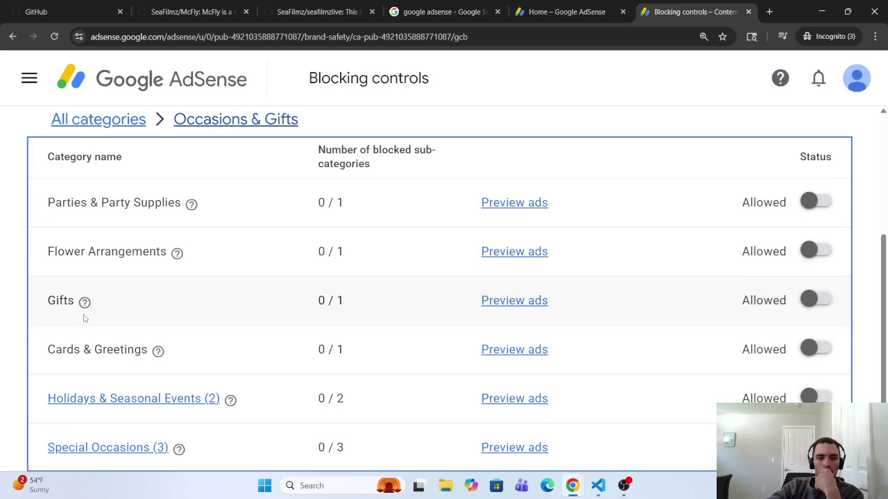
{"action": "scroll", "coordinate": [80, 257], "scroll_direction": "down", "scroll_amount": 2}
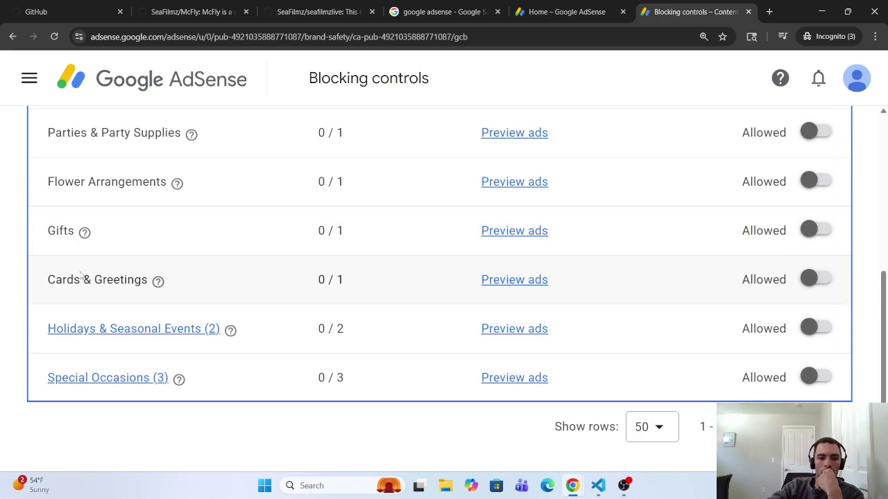
{"action": "scroll", "coordinate": [89, 267], "scroll_direction": "up", "scroll_amount": 3}
{"action": "scroll", "coordinate": [97, 253], "scroll_direction": "down", "scroll_amount": 1}
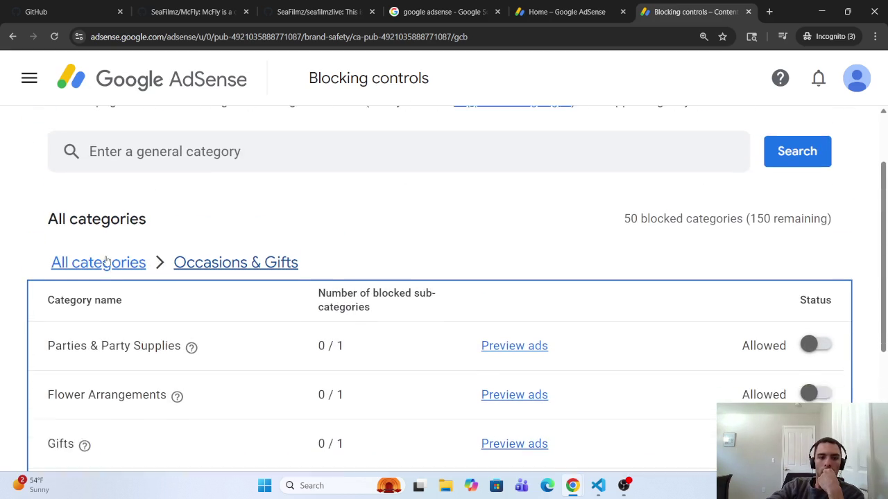
Return to all categories, sort by % Ad impressions highest first, then switch to Gemini.
{"action": "left_click", "coordinate": [132, 224]}
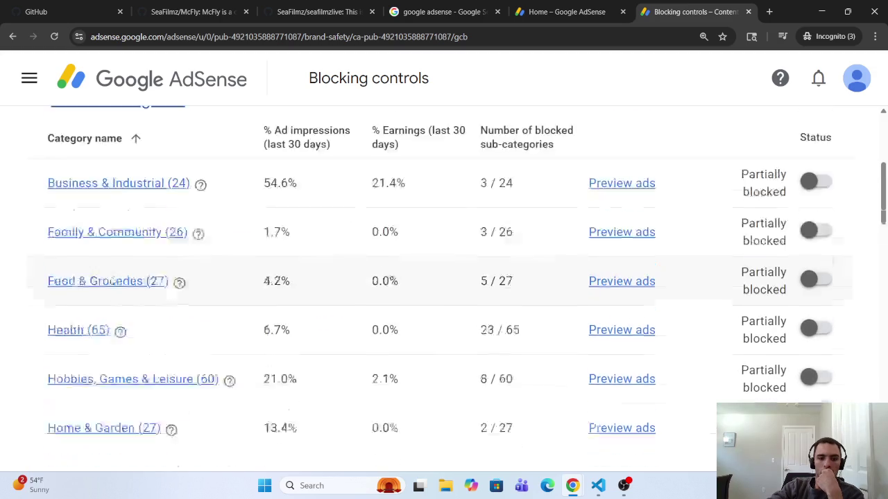
{"action": "scroll", "coordinate": [111, 291], "scroll_direction": "down", "scroll_amount": 15}
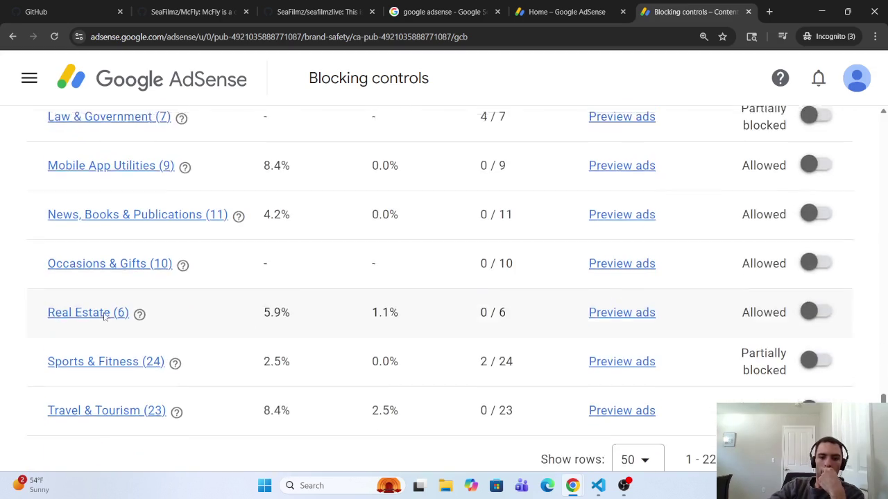
{"action": "scroll", "coordinate": [175, 331], "scroll_direction": "up", "scroll_amount": 15}
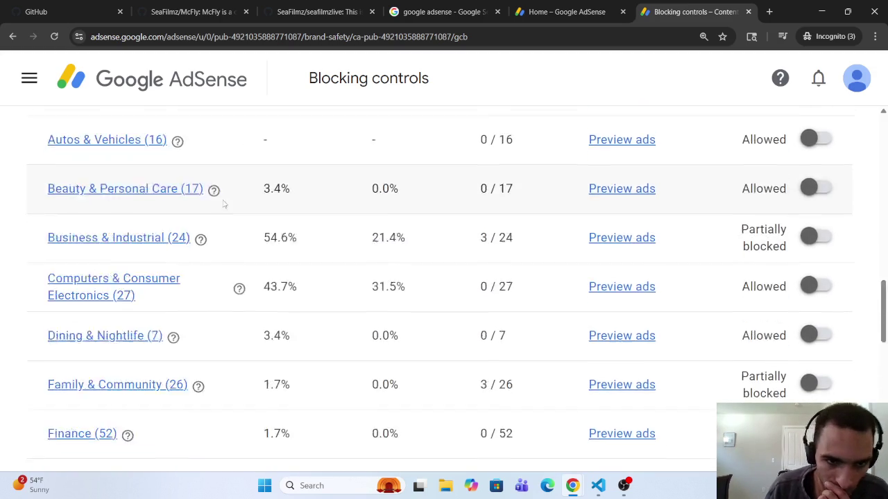
{"action": "left_click", "coordinate": [313, 394]}
{"action": "scroll", "coordinate": [291, 410], "scroll_direction": "down", "scroll_amount": 12}
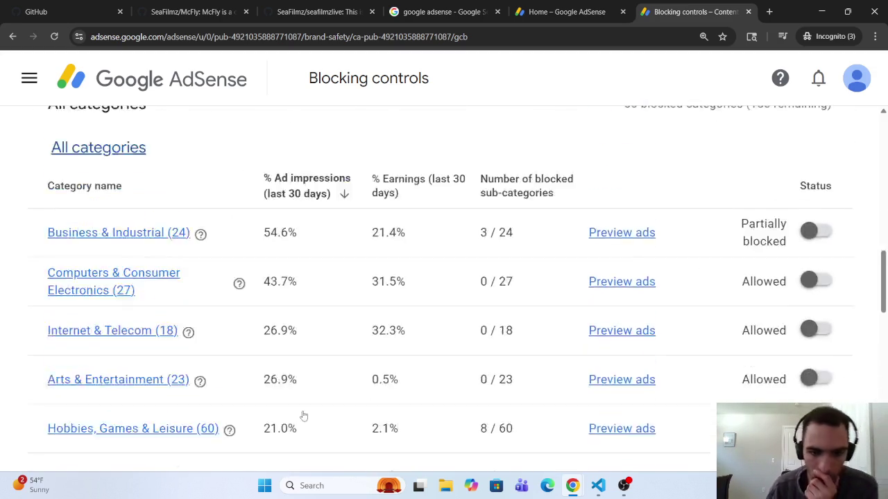
{"action": "scroll", "coordinate": [274, 418], "scroll_direction": "down", "scroll_amount": 2}
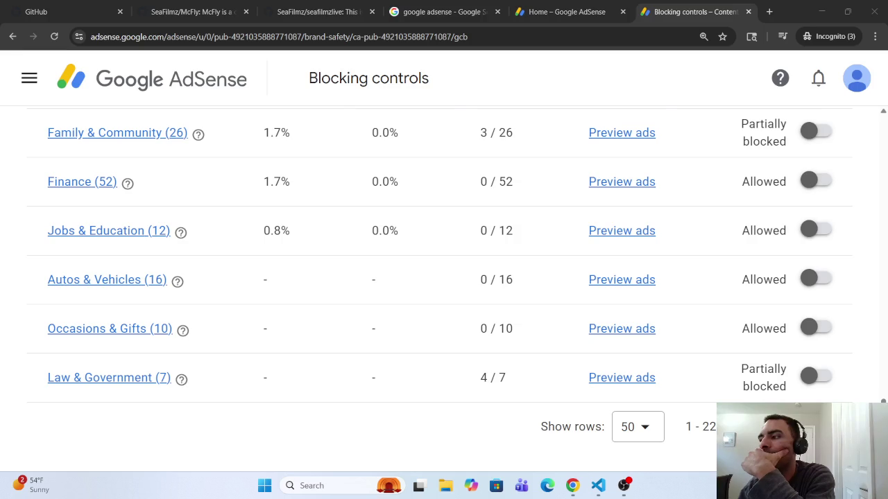
{"action": "key", "text": "alt+Tab"}
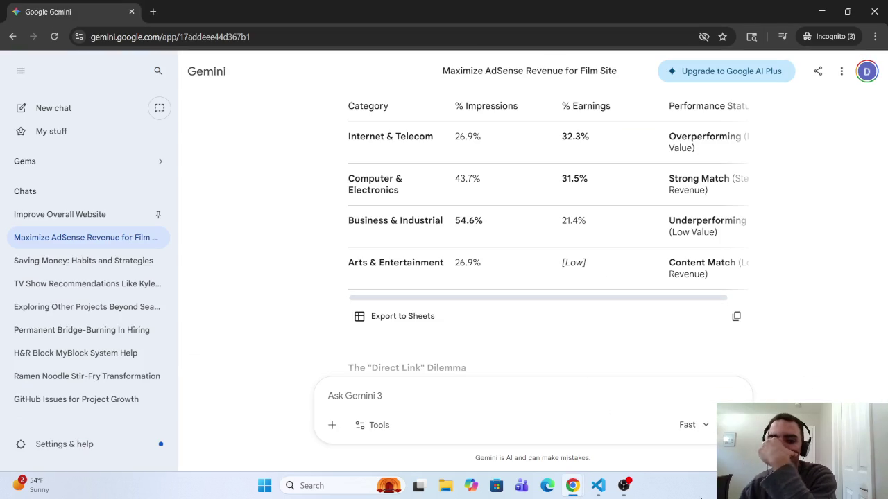
Copy the earlier category-data prompt and paste it into the Ask Gemini box.
{"action": "scroll", "coordinate": [693, 275], "scroll_direction": "up", "scroll_amount": 9}
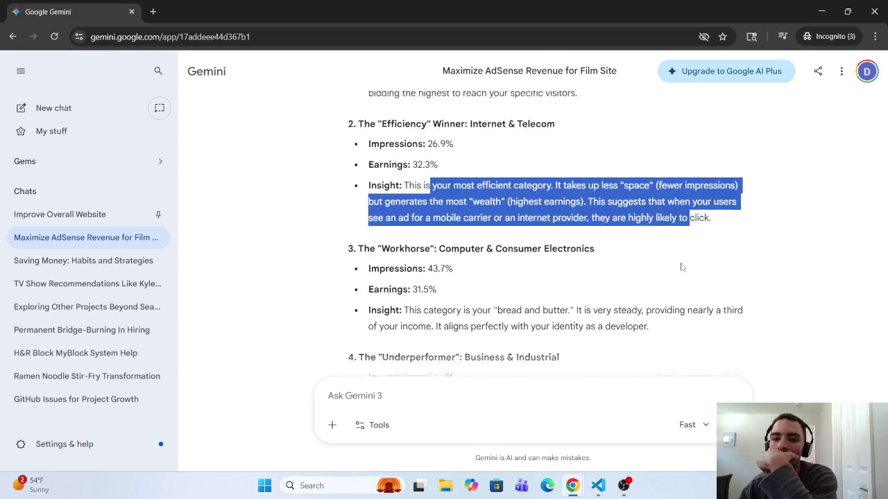
{"action": "scroll", "coordinate": [693, 275], "scroll_direction": "up", "scroll_amount": 6}
{"action": "scroll", "coordinate": [721, 208], "scroll_direction": "down", "scroll_amount": 2}
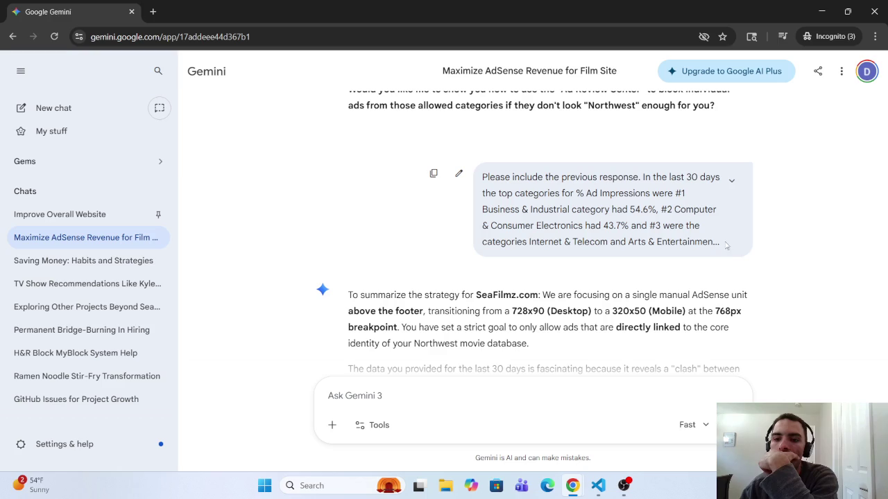
{"action": "left_click", "coordinate": [433, 173]}
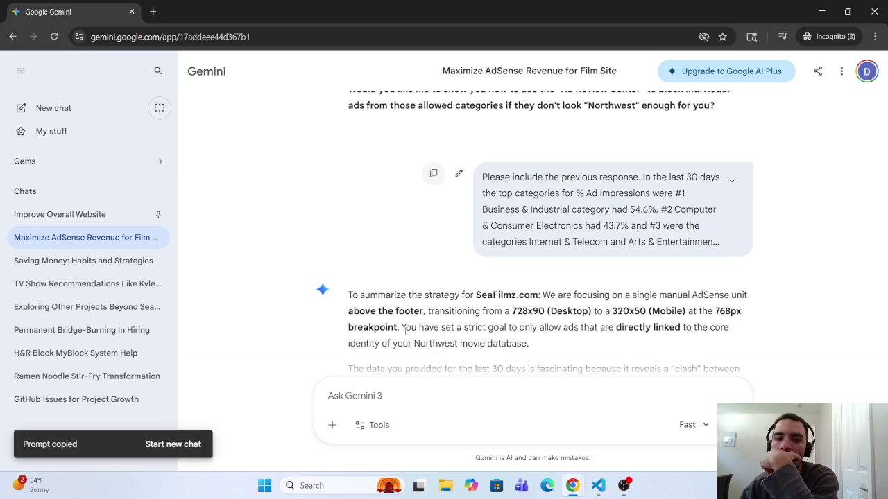
{"action": "right_click", "coordinate": [382, 397]}
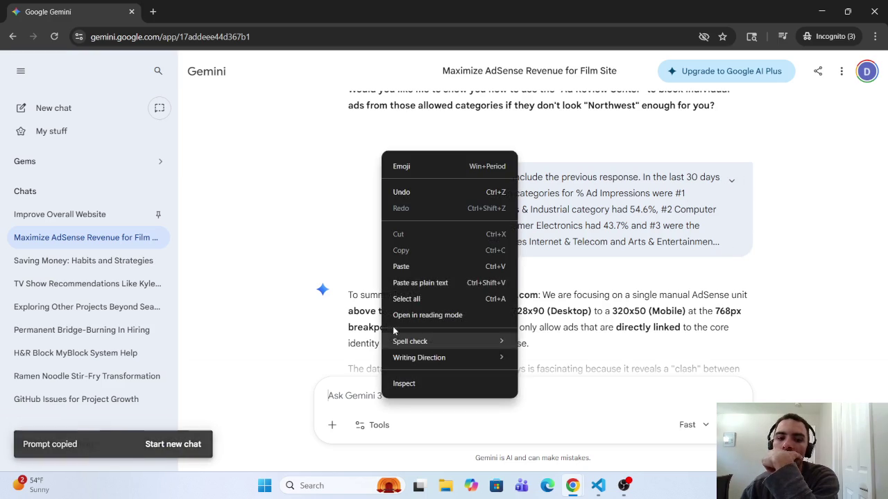
{"action": "left_click", "coordinate": [410, 266]}
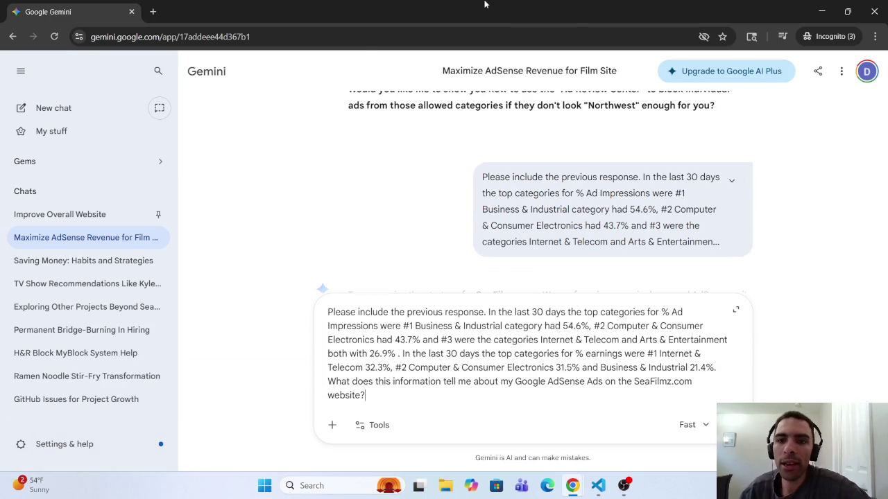
Maximize the Gemini window and send the pasted prompt about the last 30 days' top categories.
{"action": "double_click", "coordinate": [805, 16]}
{"action": "left_click", "coordinate": [821, 12]}
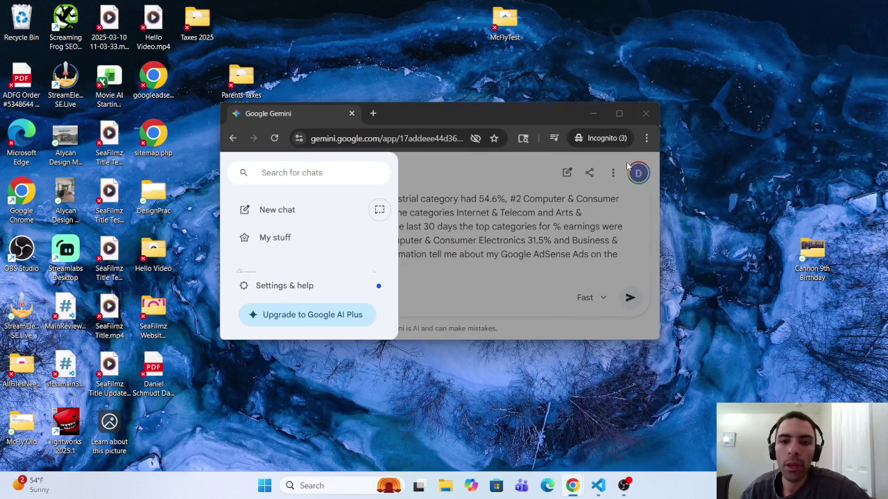
{"action": "left_click", "coordinate": [618, 114]}
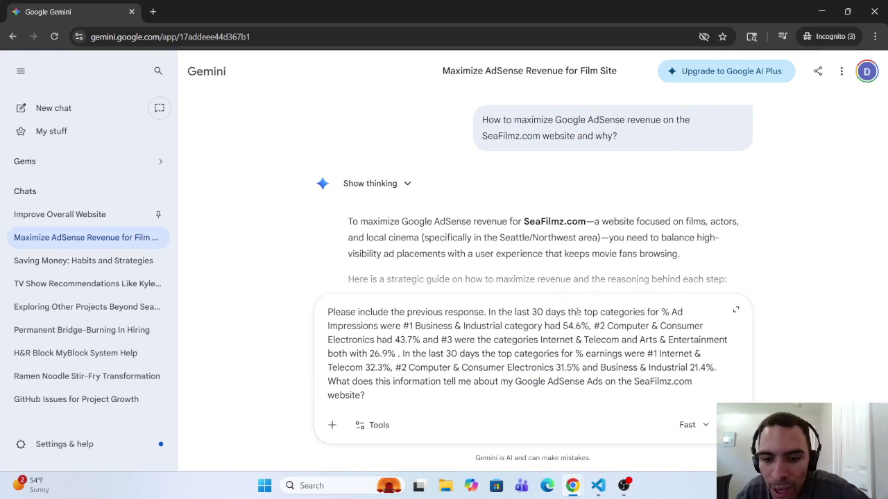
{"action": "double_click", "coordinate": [593, 312]}
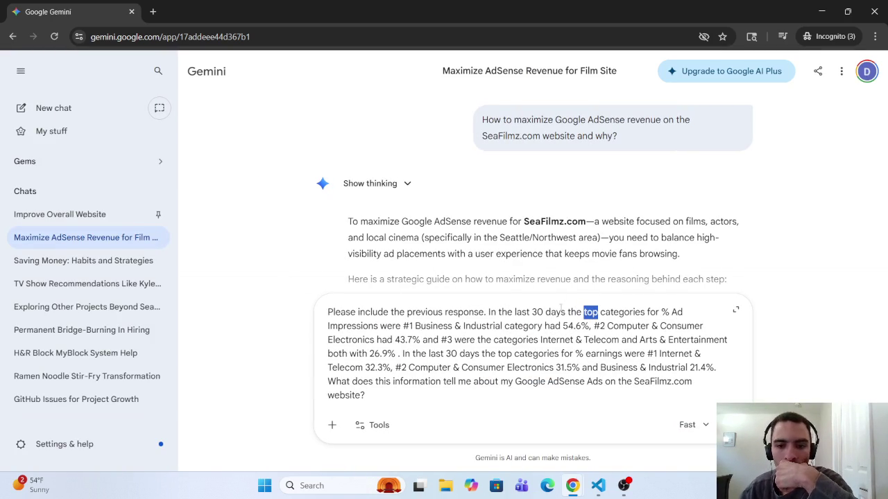
{"action": "left_click", "coordinate": [566, 312]}
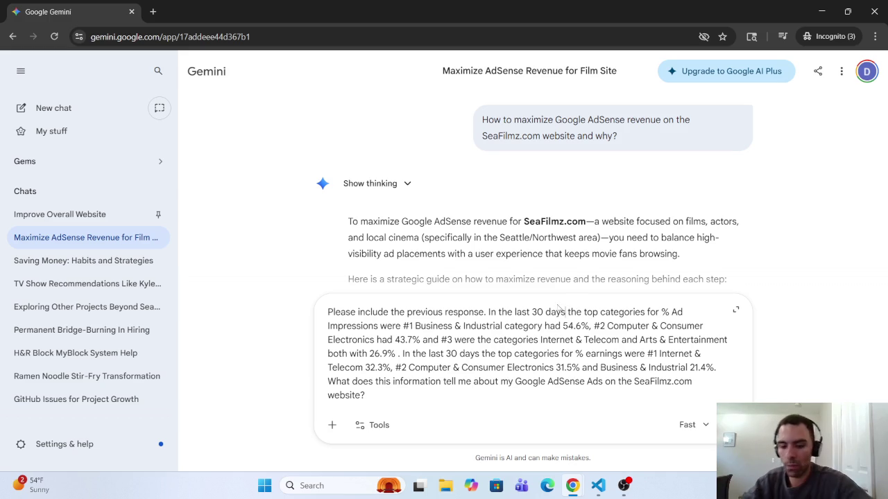
{"action": "key", "text": "Return"}
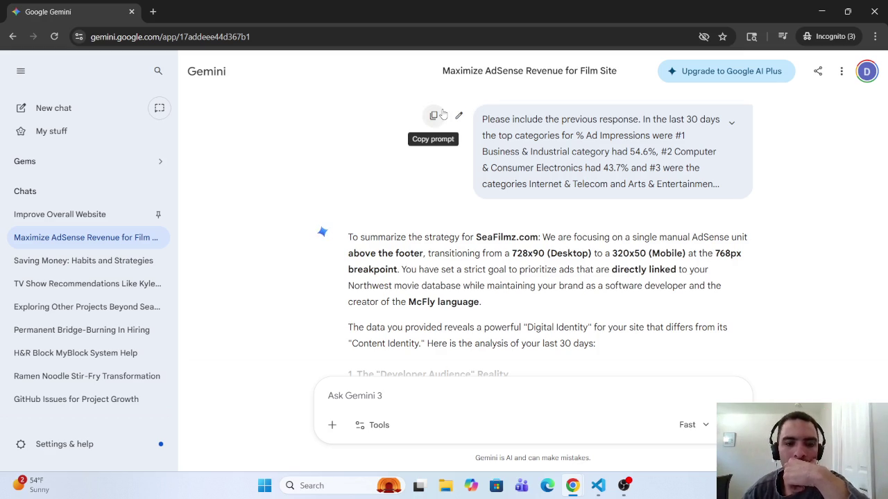
Edit the earlier prompt to end 'In the last 30 days there were 3 categories', deleting the old figures.
{"action": "left_click", "coordinate": [459, 115]}
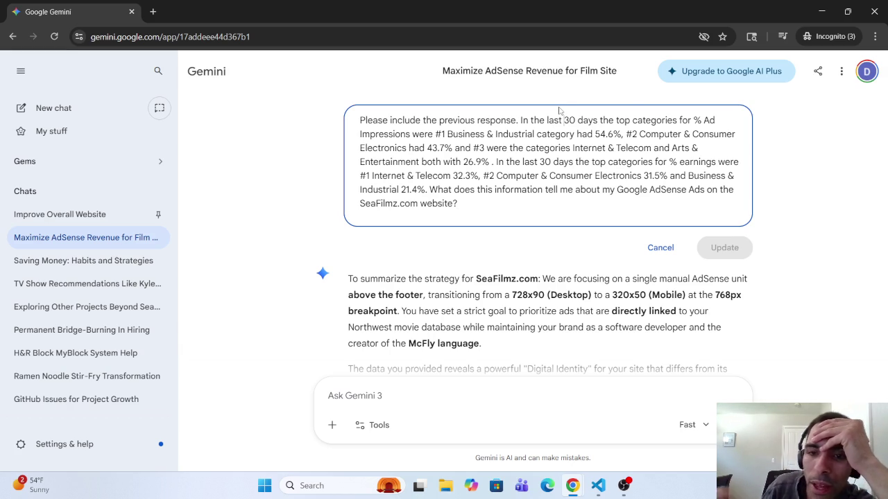
{"action": "left_click", "coordinate": [599, 120]}
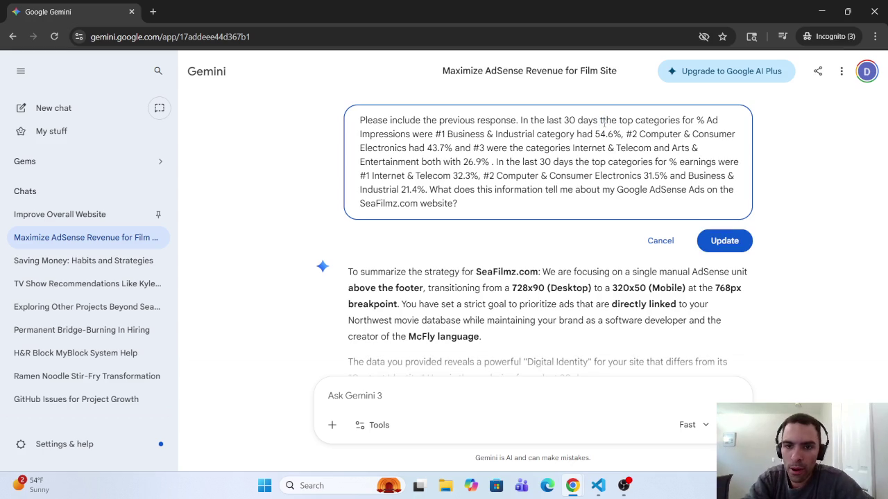
{"action": "key", "text": "BackSpace"}
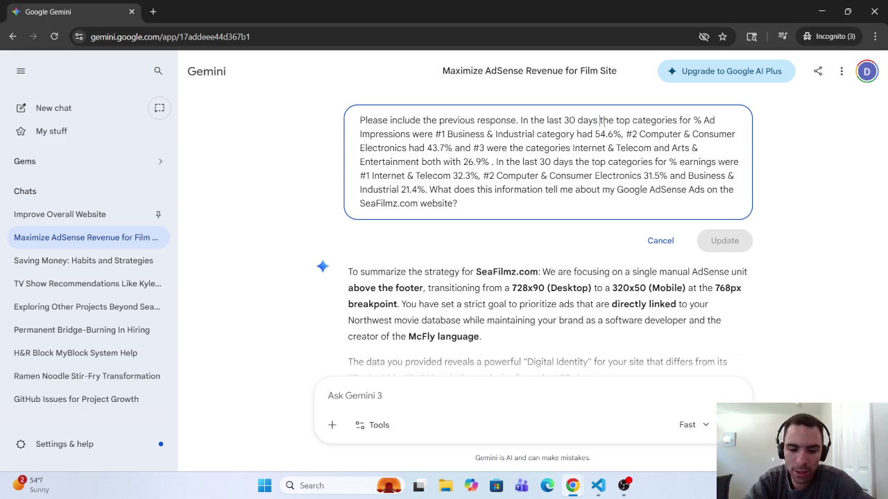
{"action": "type", "text": "there w"}
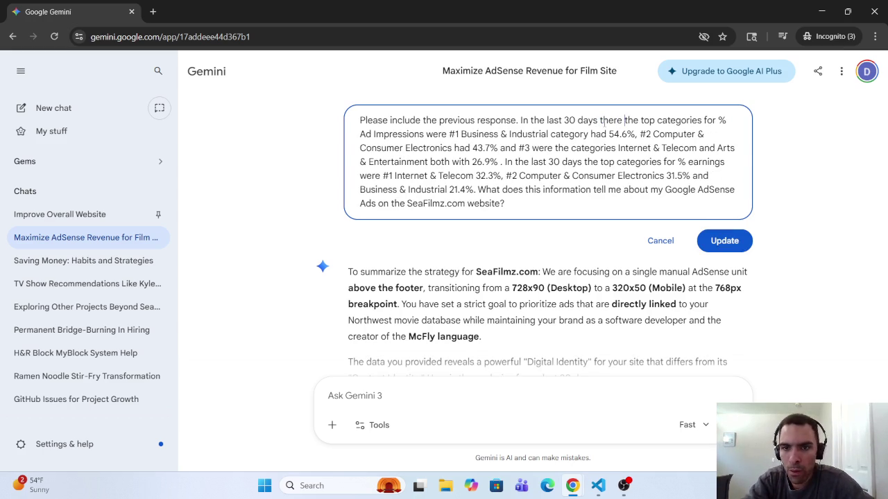
{"action": "type", "text": "eee"}
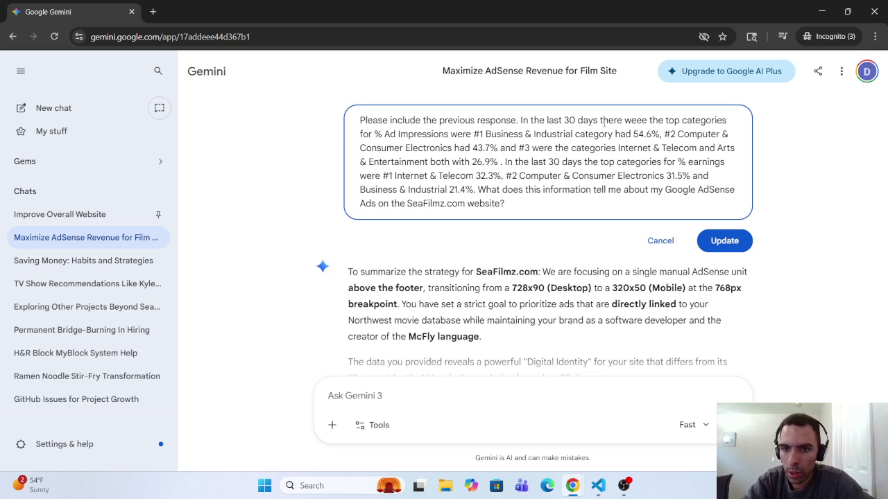
{"action": "key", "text": "BackSpace"}
{"action": "key", "text": "BackSpace"}
{"action": "key", "text": "BackSpace"}
{"action": "type", "text": "re "}
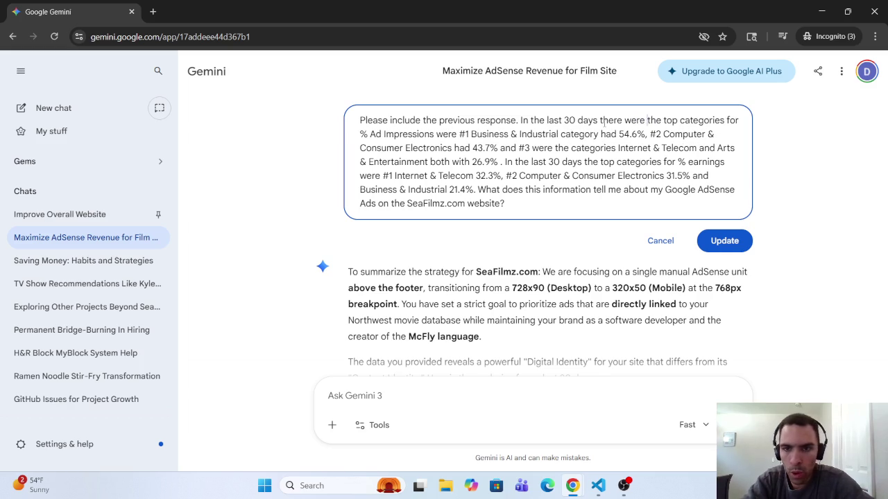
{"action": "type", "text": "3 "}
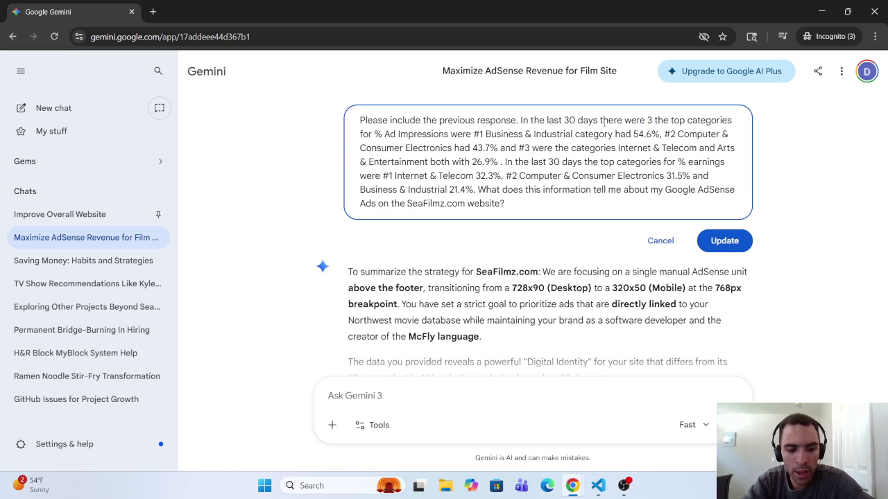
{"action": "type", "text": "cat"}
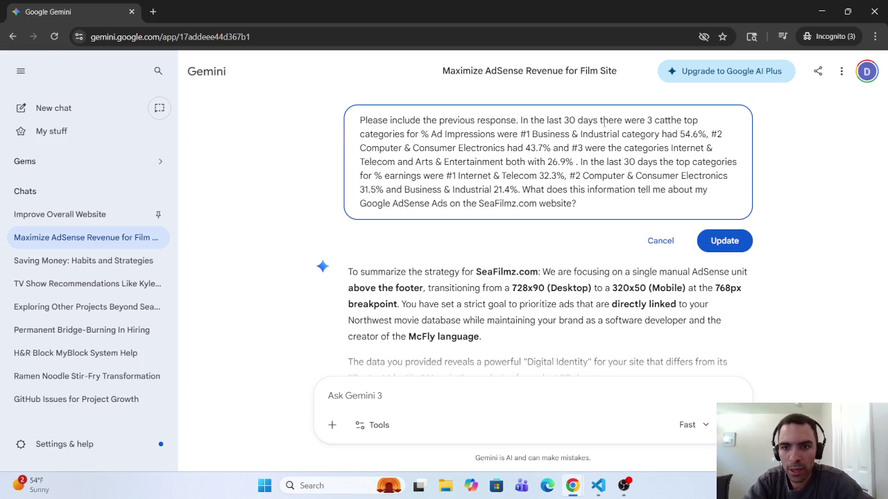
{"action": "type", "text": "egories"}
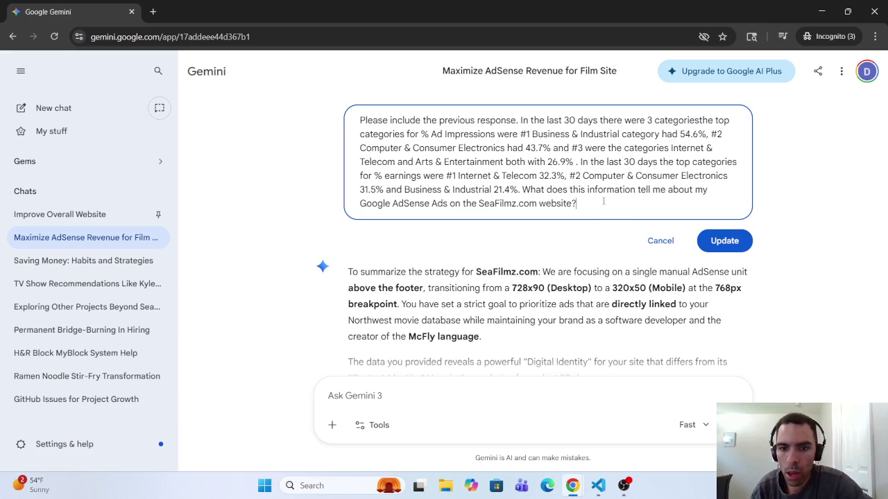
{"action": "mouse_move", "coordinate": [603, 201]}
{"action": "left_mouse_down"}
{"action": "mouse_move", "coordinate": [531, 189]}
{"action": "mouse_move", "coordinate": [662, 273]}
{"action": "mouse_move", "coordinate": [699, 272]}
{"action": "left_mouse_up"}
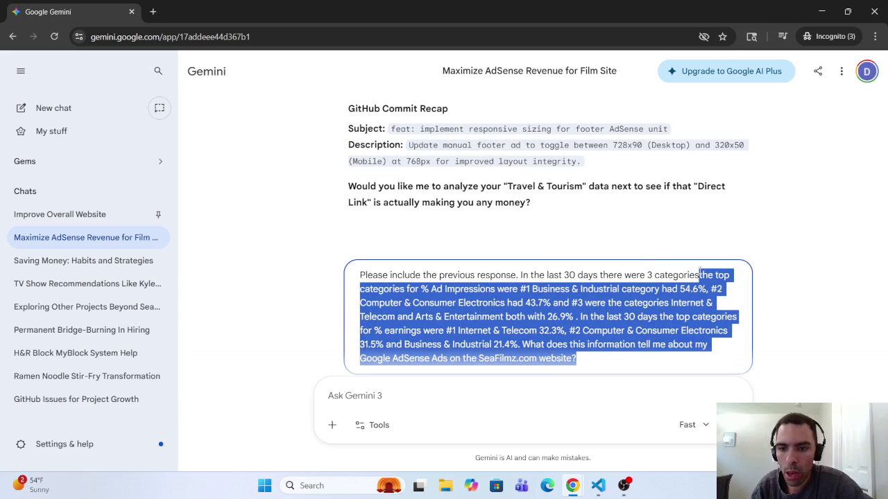
{"action": "key", "text": "Delete"}
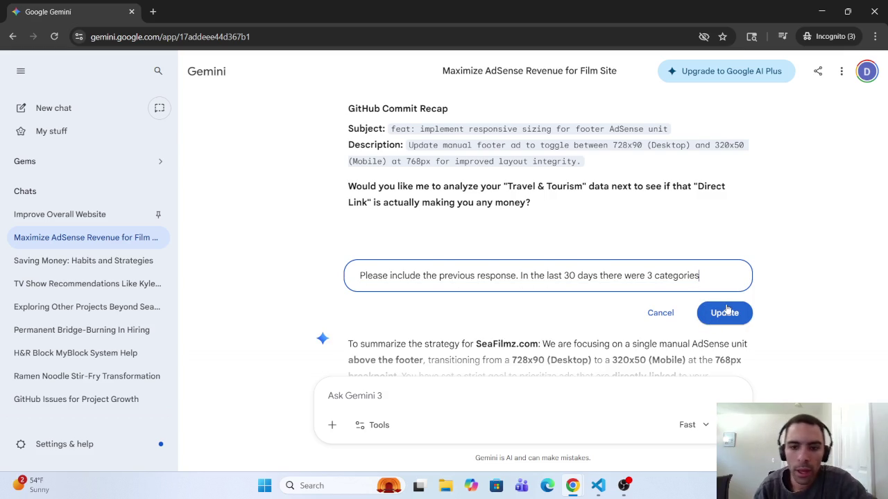
Submit the shortened prompt, reopen it, and begin appending 'with both' after categories.
{"action": "left_click", "coordinate": [725, 312]}
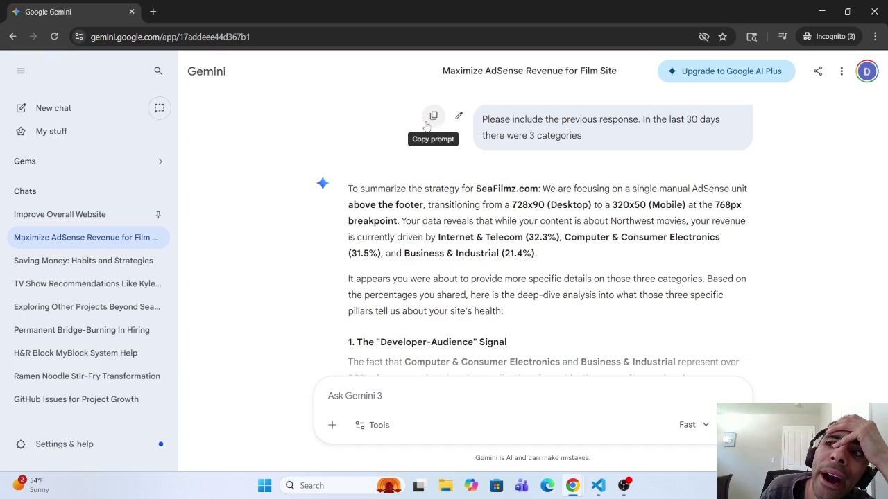
{"action": "left_click", "coordinate": [459, 116]}
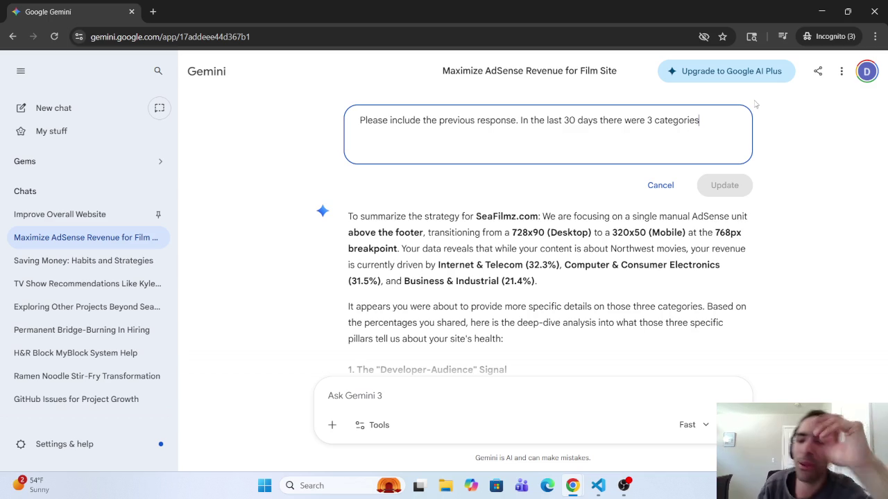
{"action": "type", "text": " wi"}
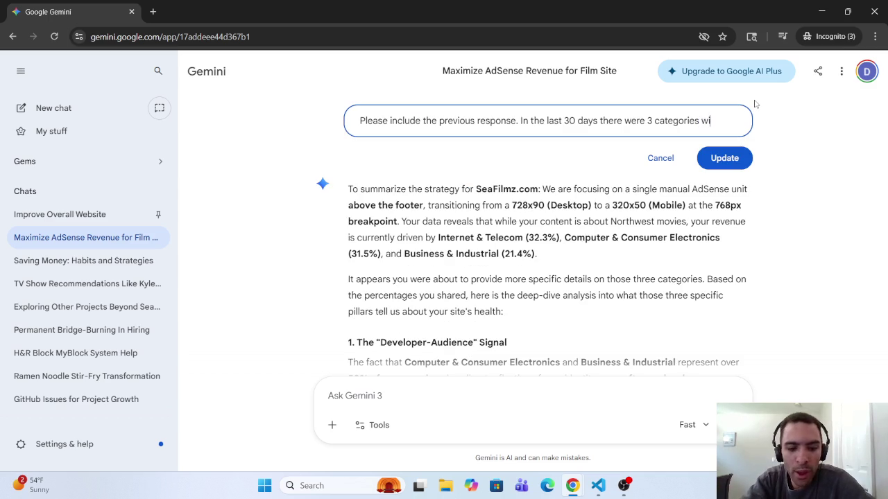
{"action": "type", "text": "th no"}
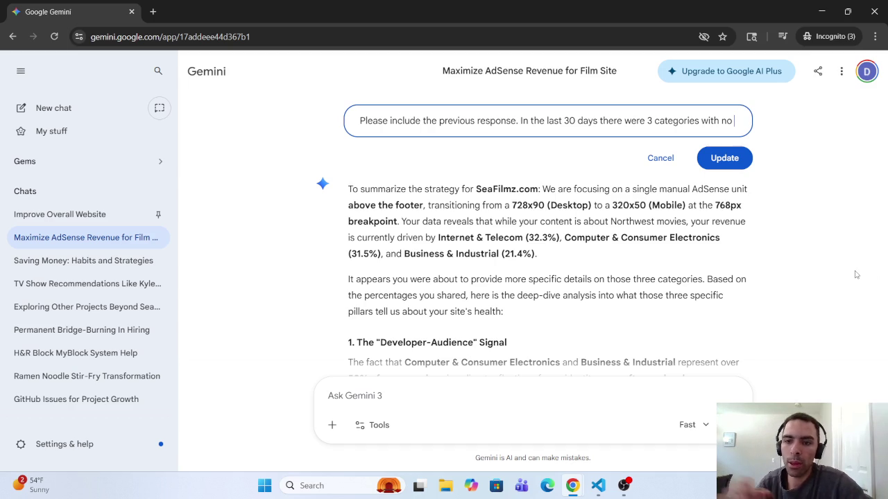
{"action": "key", "text": "BackSpace"}
{"action": "key", "text": "BackSpace"}
{"action": "type", "text": "b"}
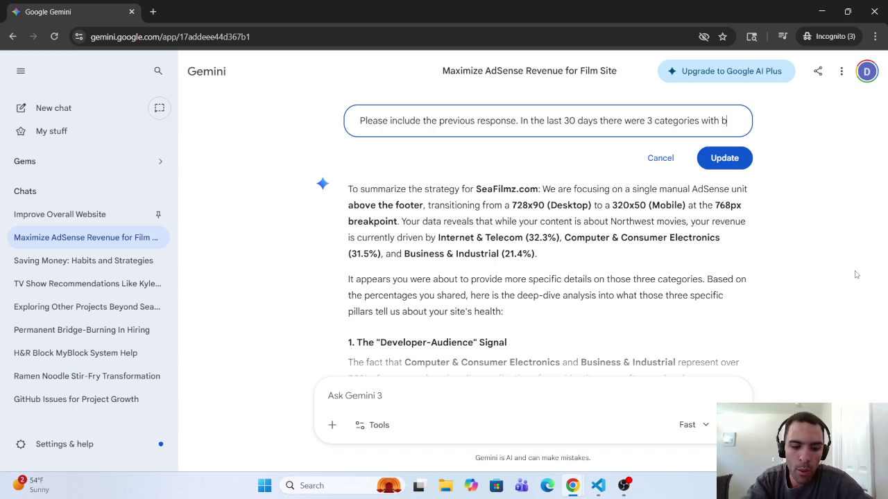
{"action": "type", "text": "oth on "}
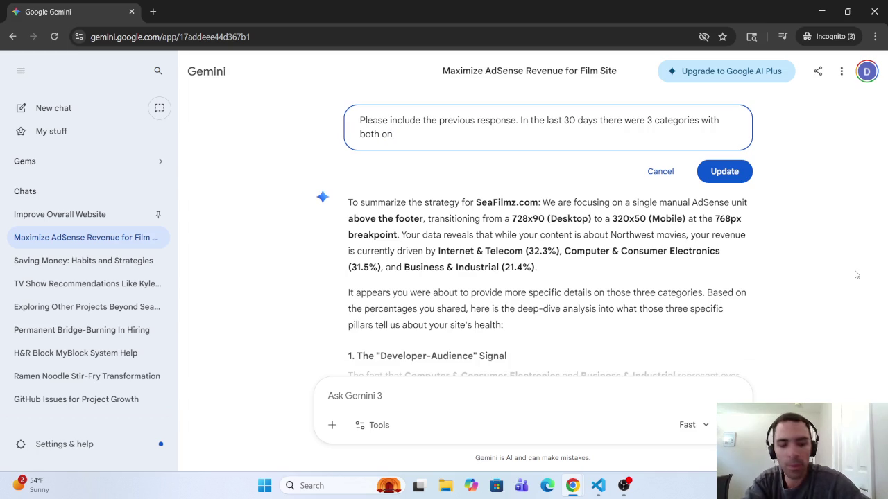
{"action": "type", "text": "%"}
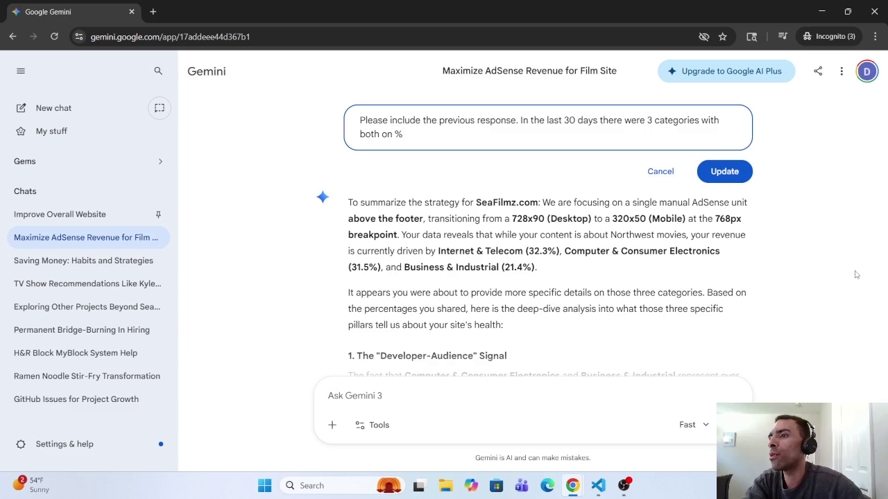
{"action": "type", "text": " AD"}
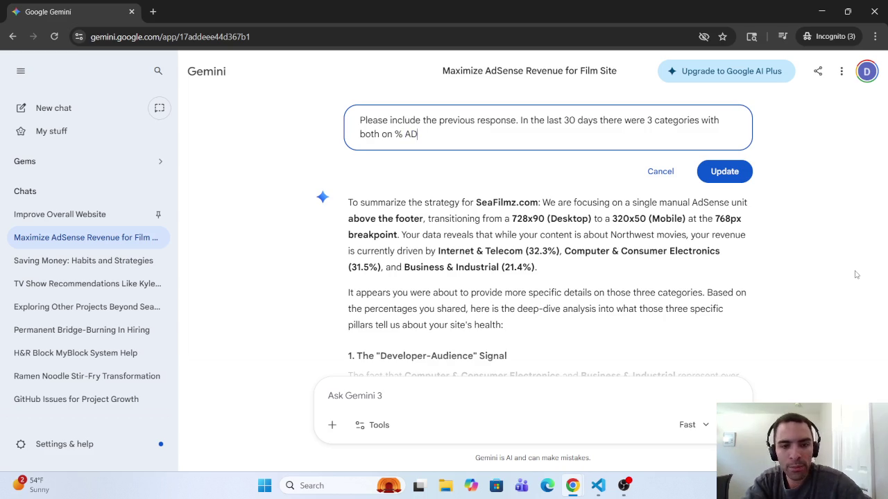
{"action": "key", "text": "BackSpace"}
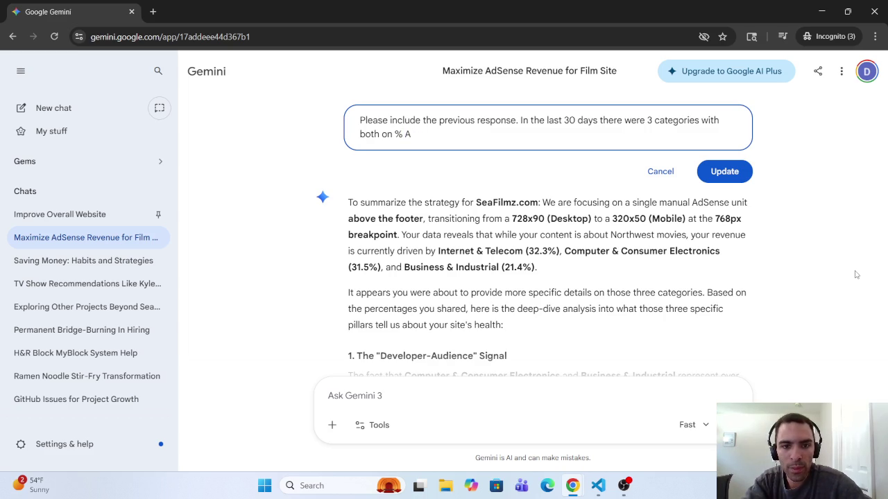
{"action": "key", "text": "BackSpace"}
{"action": "key", "text": "BackSpace"}
{"action": "key", "text": "BackSpace"}
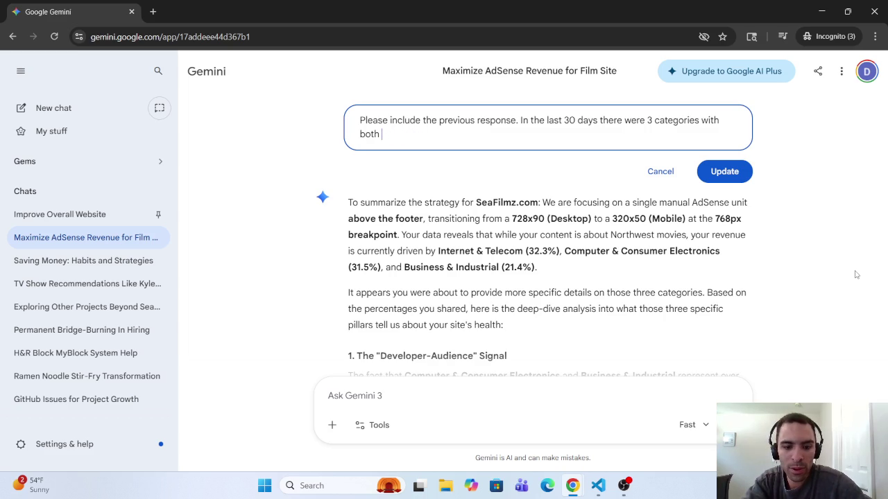
{"action": "type", "text": "% "}
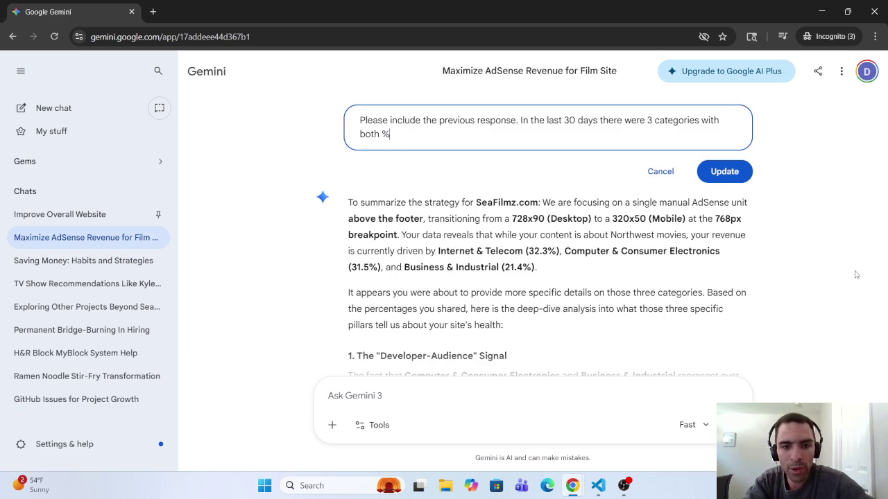
{"action": "type", "text": "of"}
Add 'blank % of AD Impressions and % of Earnings' to the prompt.
{"action": "key", "text": "BackSpace"}
{"action": "key", "text": "BackSpace"}
{"action": "key", "text": "BackSpace"}
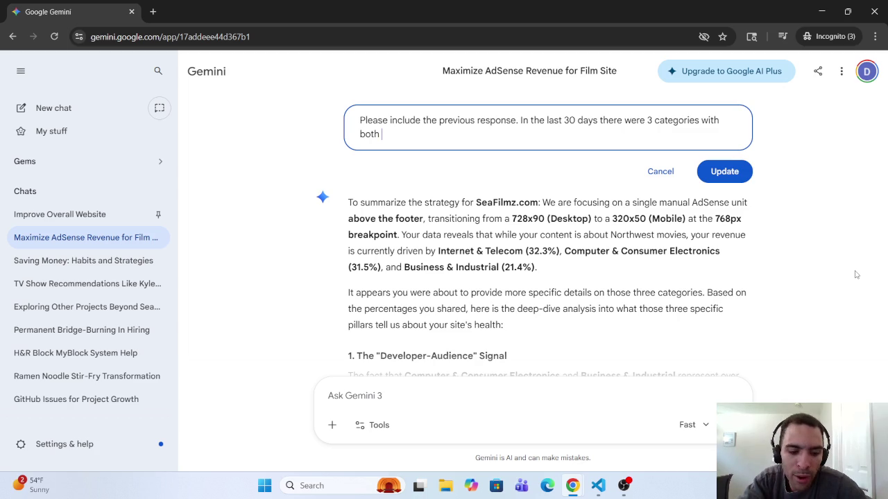
{"action": "type", "text": "bla"}
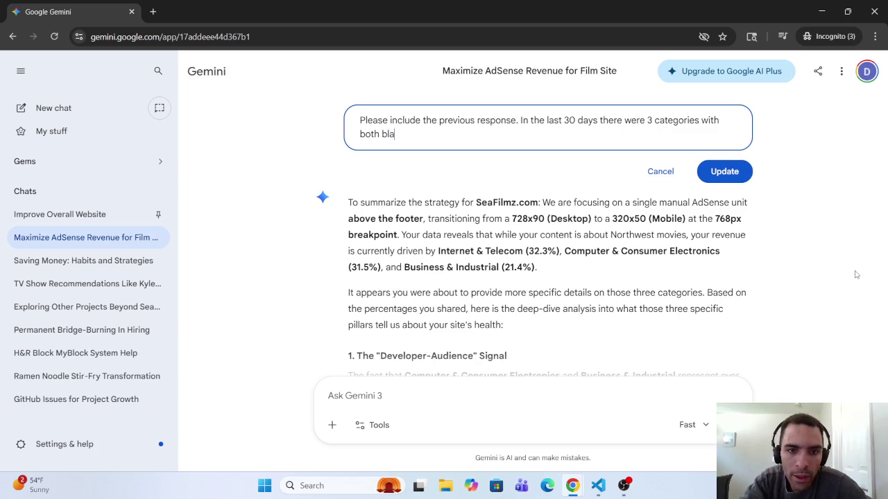
{"action": "type", "text": "nk %"}
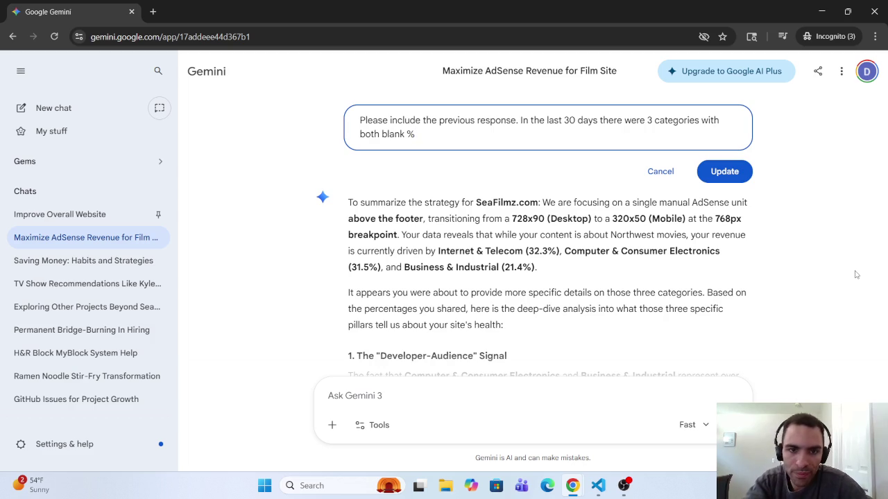
{"action": "type", "text": "of"}
{"action": "key", "text": "BackSpace"}
{"action": "key", "text": "BackSpace"}
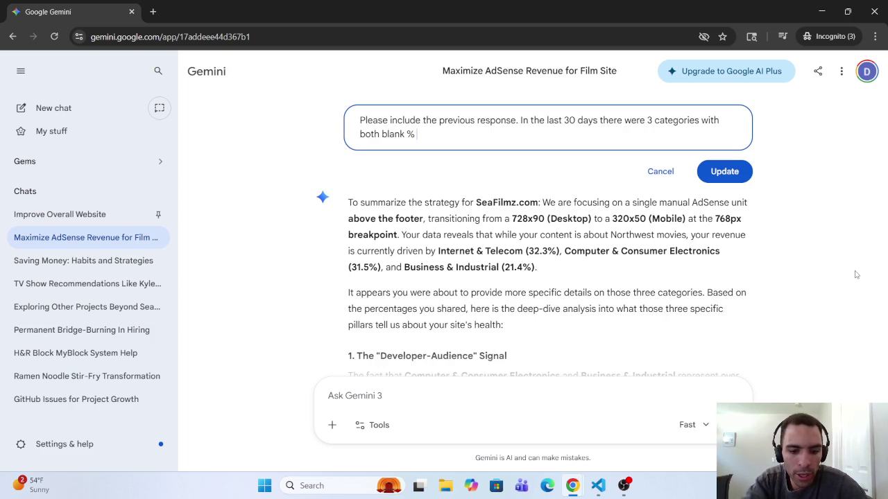
{"action": "type", "text": "of A"}
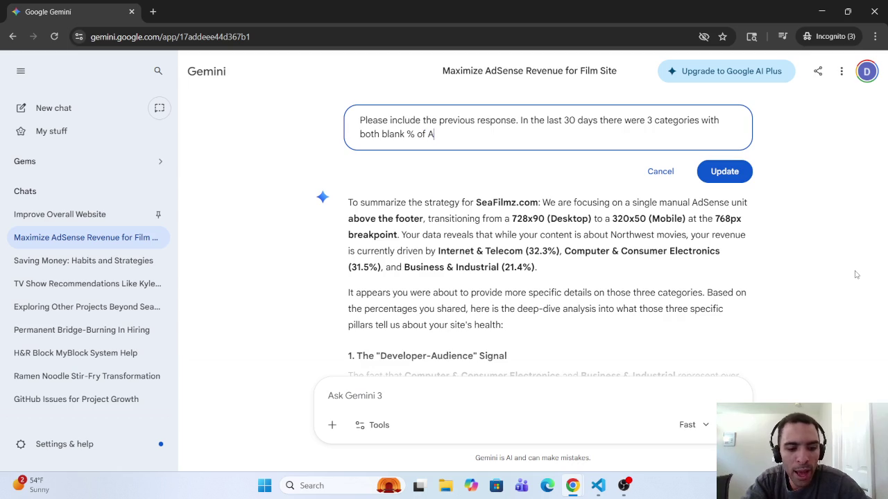
{"action": "type", "text": "D "}
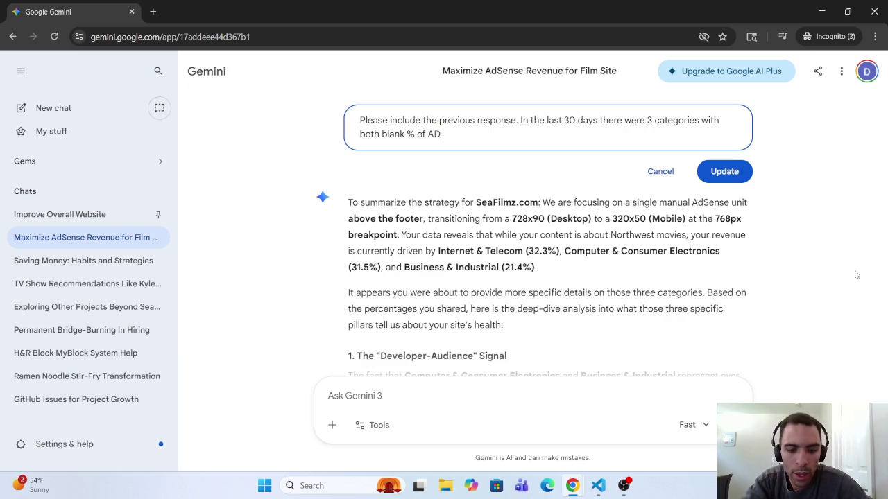
{"action": "type", "text": "Impr"}
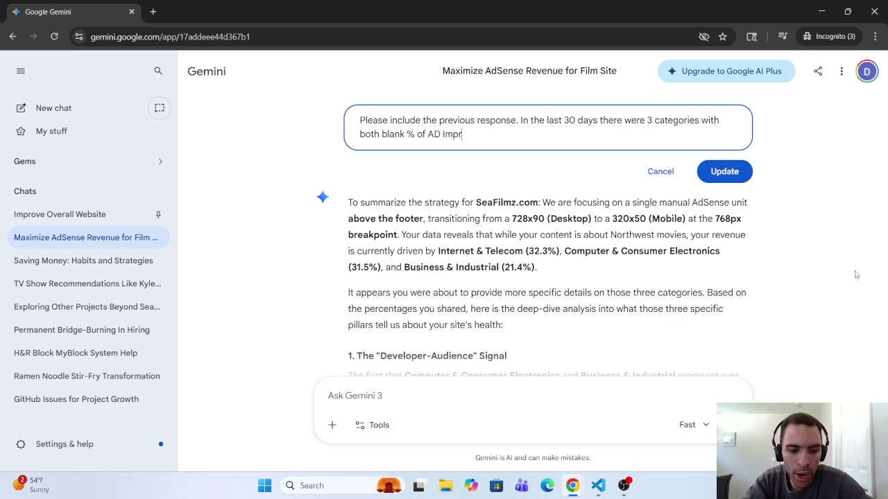
{"action": "type", "text": "ession"}
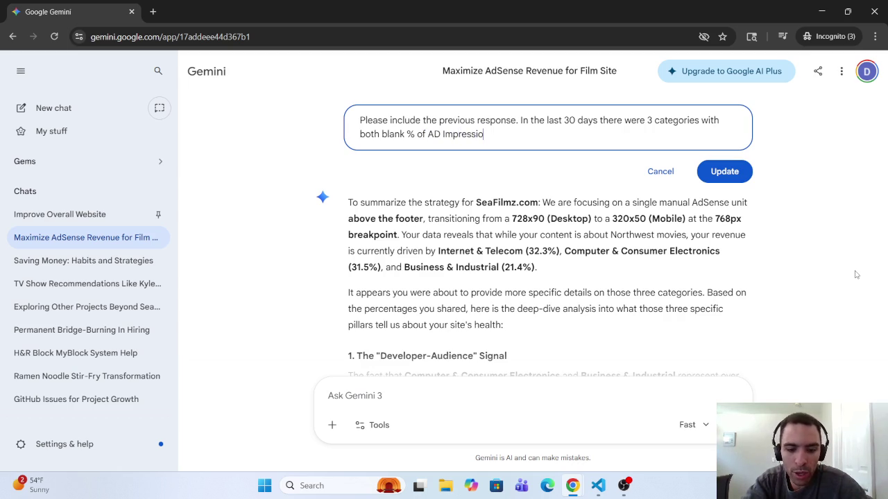
{"action": "key", "text": "BackSpace"}
{"action": "type", "text": "s and"}
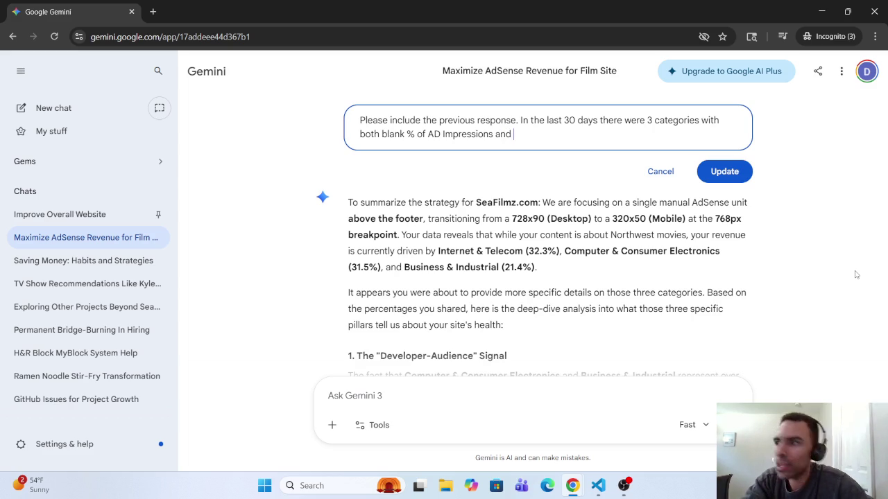
{"action": "type", "text": "% of"}
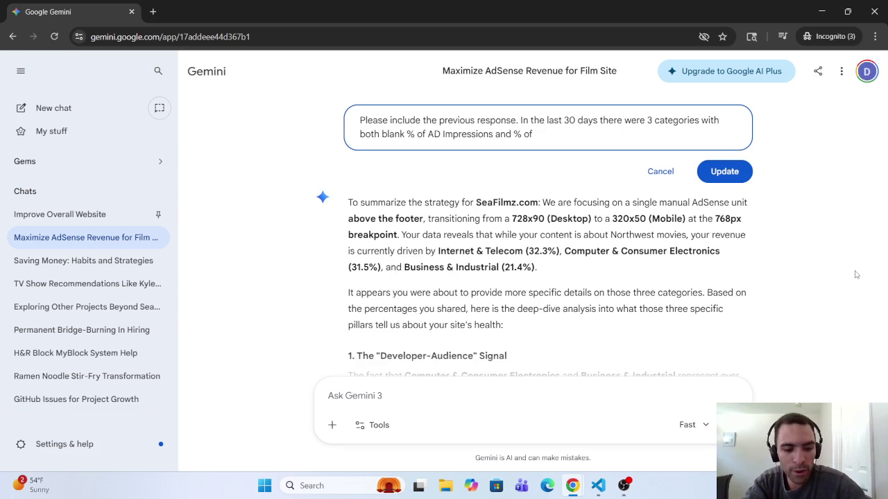
{"action": "type", "text": " Earnings"}
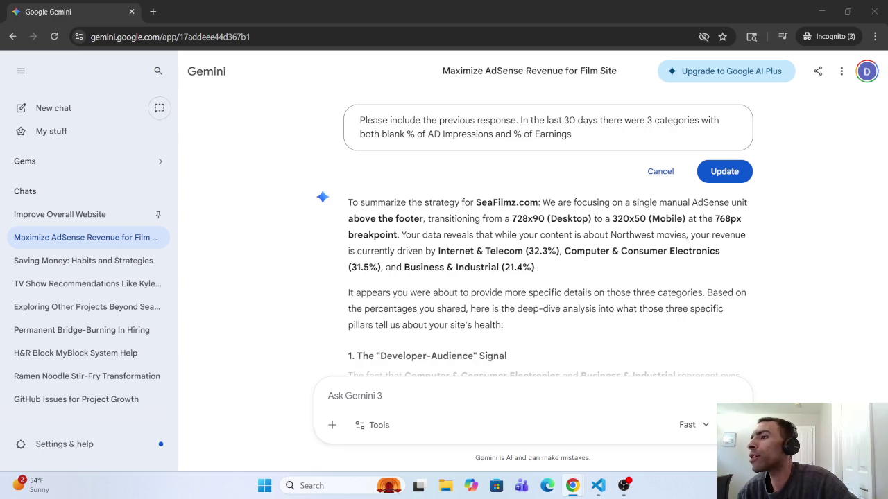
Continue the prompt with 'which were Autos & Vechicles,' naming the first blank category.
{"action": "left_click", "coordinate": [631, 137]}
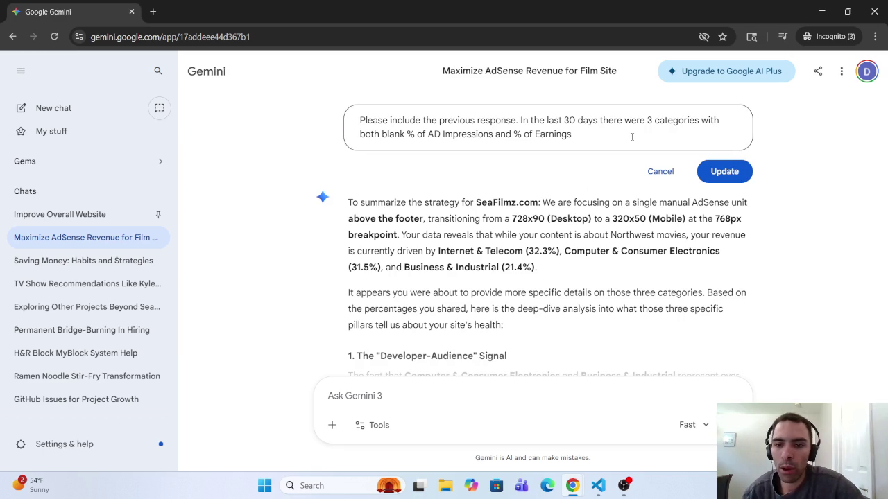
{"action": "left_click", "coordinate": [632, 136]}
{"action": "type", "text": "whi"}
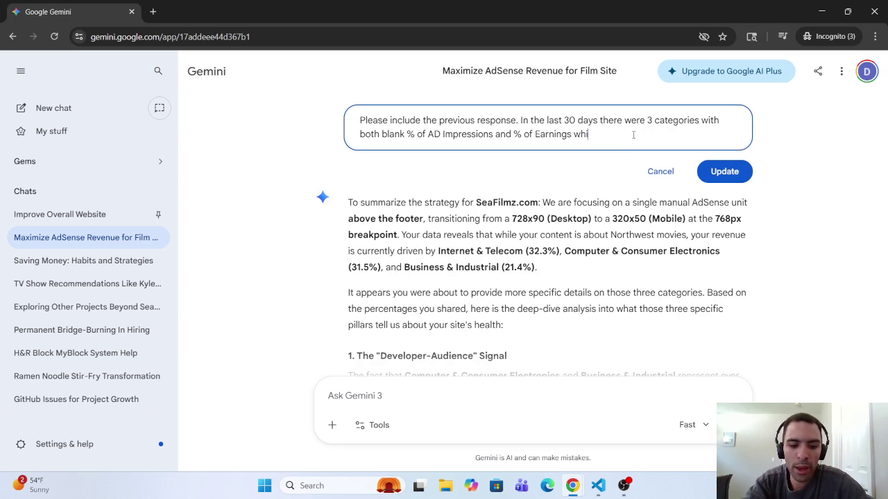
{"action": "type", "text": "ch were"}
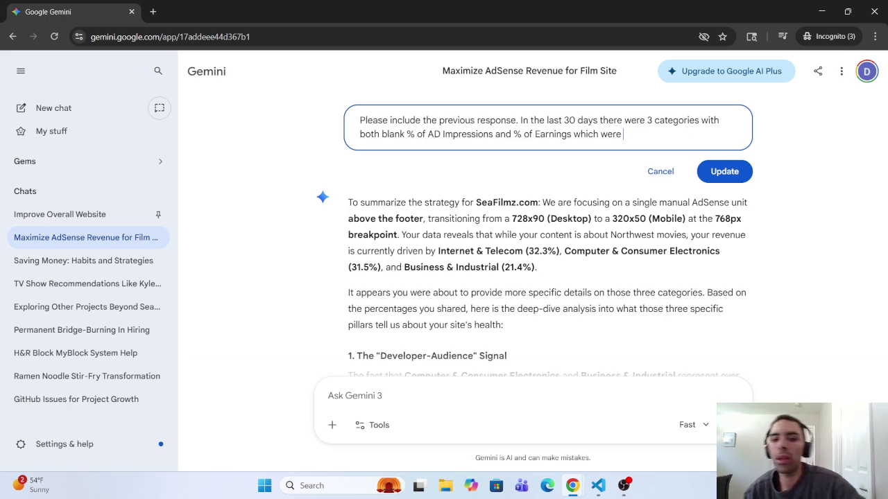
{"action": "type", "text": "Auto"}
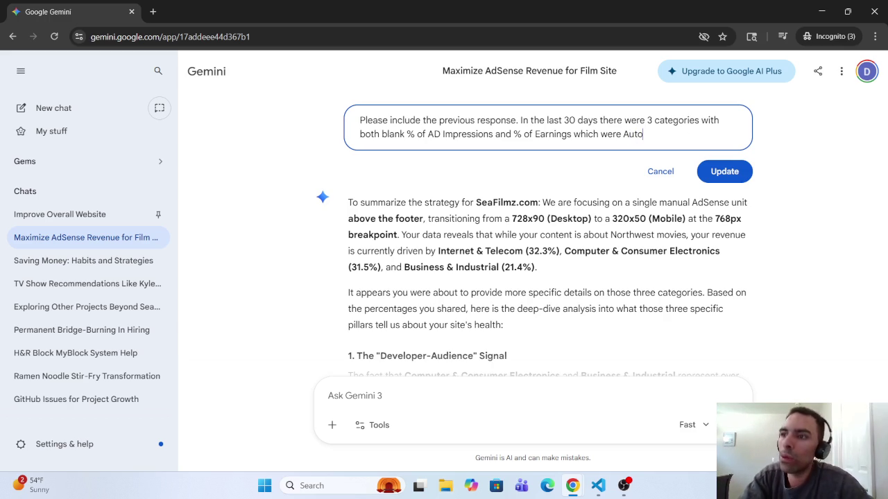
{"action": "type", "text": "s as"}
{"action": "key", "text": "BackSpace"}
{"action": "key", "text": "BackSpace"}
{"action": "key", "text": "BackSpace"}
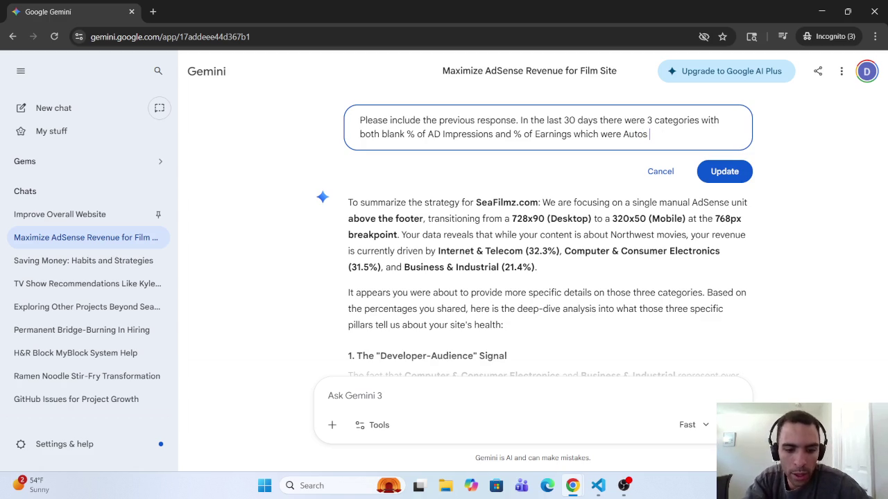
{"action": "type", "text": "&"}
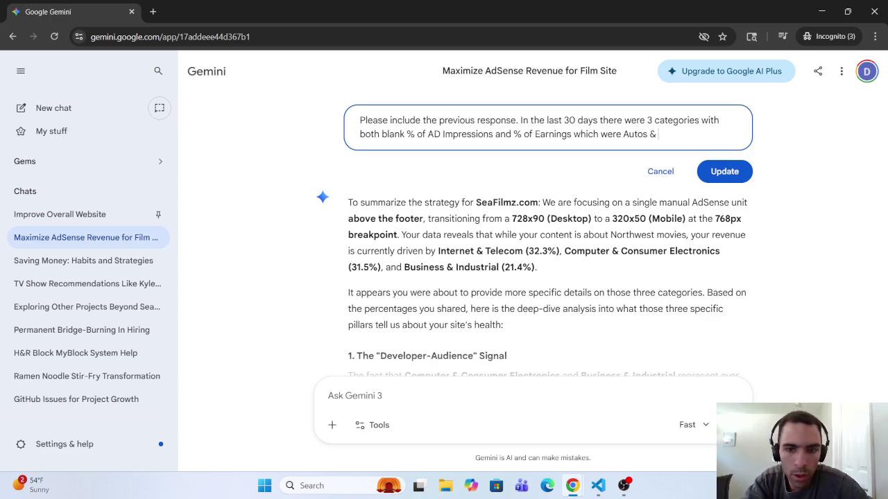
{"action": "type", "text": "Vech"}
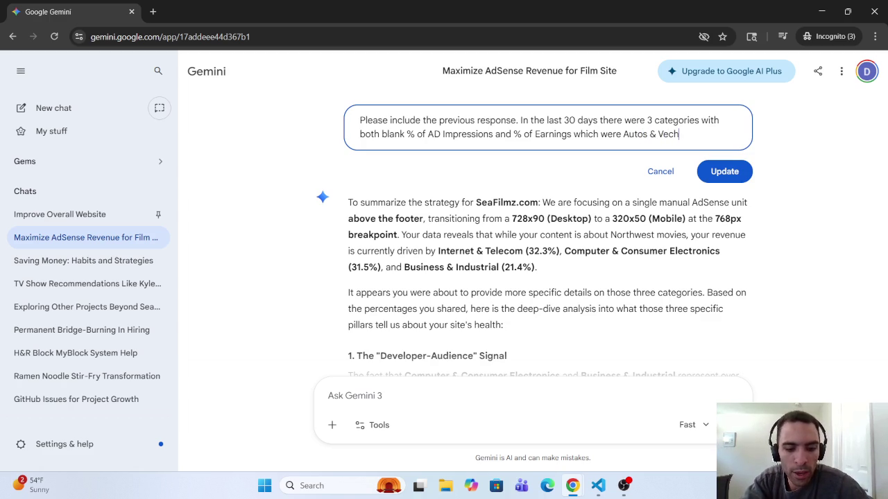
{"action": "type", "text": "icles "}
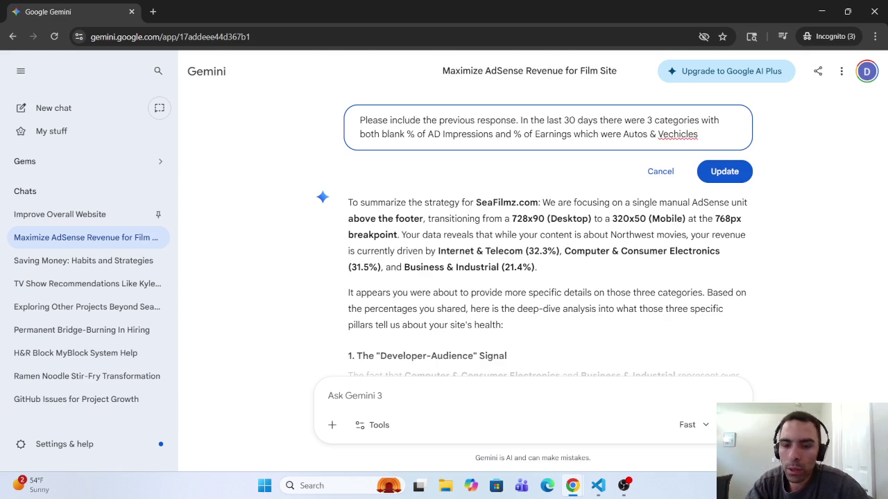
{"action": "type", "text": ","}
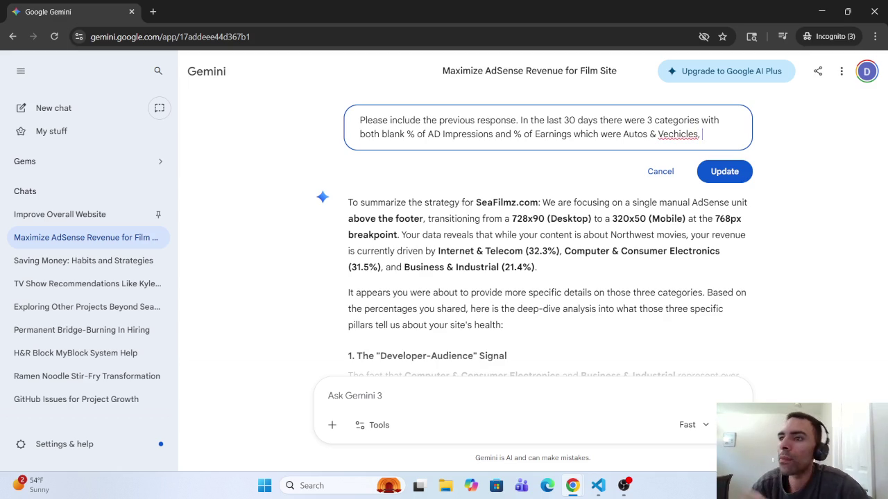
Correct Vechicles to Vehicles, then add 'Occasions & Gifts and Law & Government.' with spelling fixed.
{"action": "right_click", "coordinate": [676, 134]}
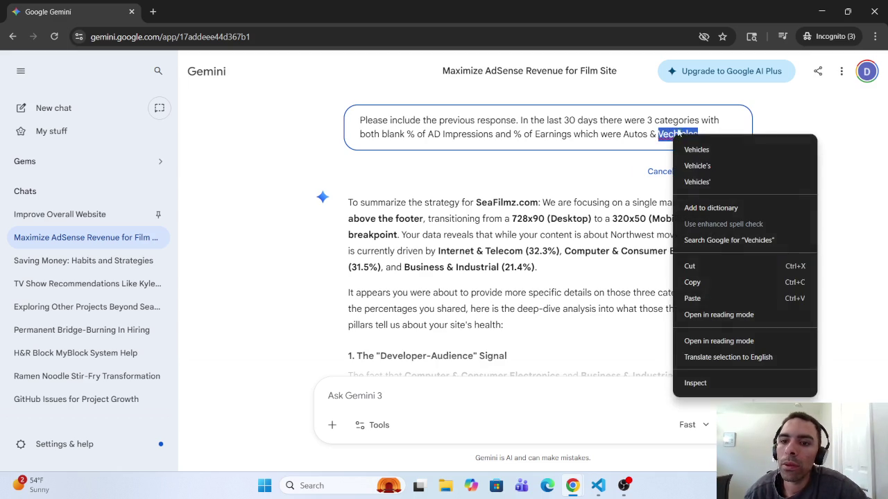
{"action": "left_click", "coordinate": [712, 149]}
{"action": "type", "text": ","}
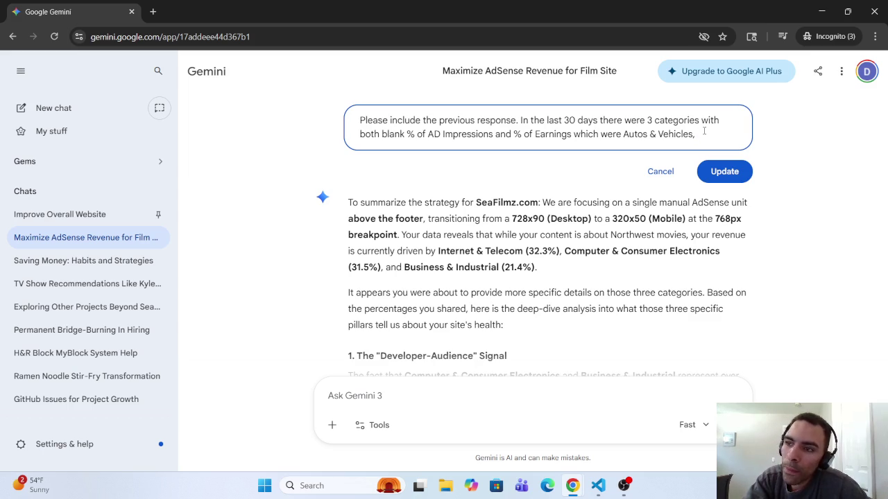
{"action": "type", "text": "Ocaa"}
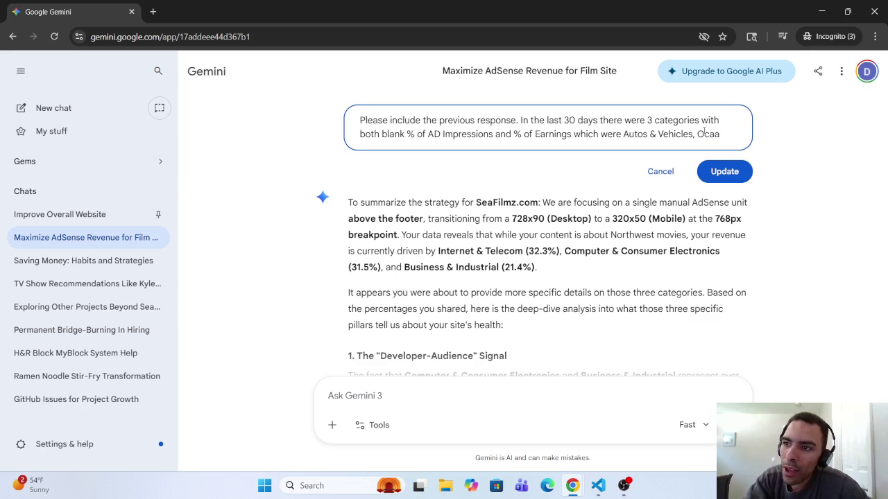
{"action": "key", "text": "BackSpace"}
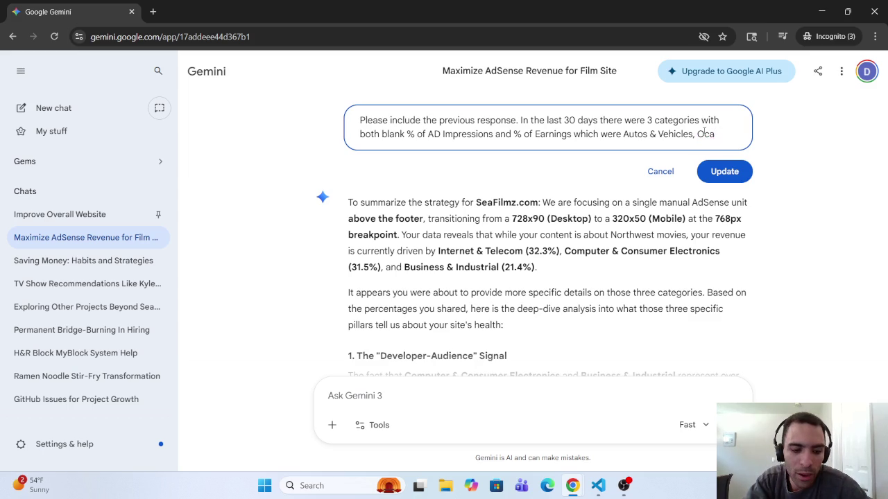
{"action": "type", "text": "ssions"}
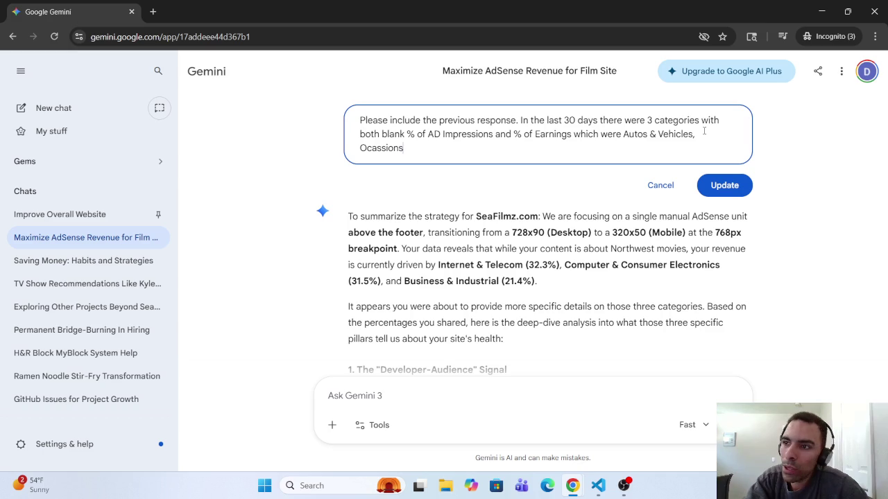
{"action": "type", "text": " & "}
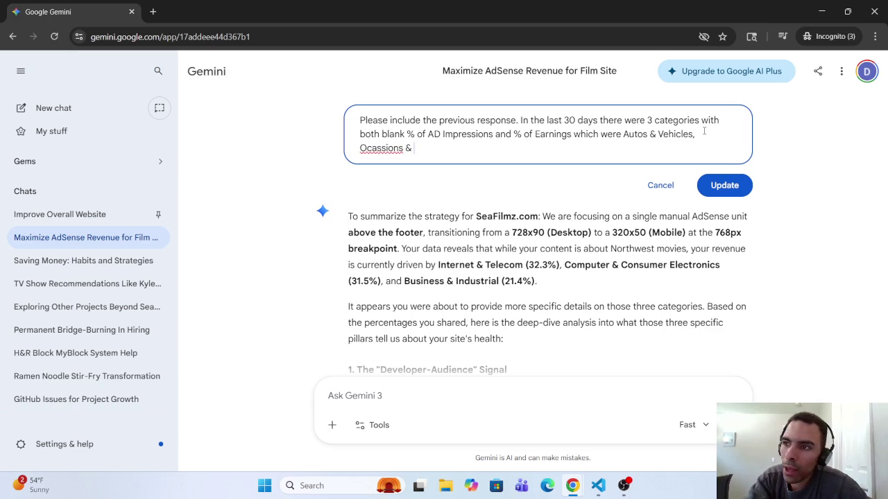
{"action": "type", "text": "Gifts"}
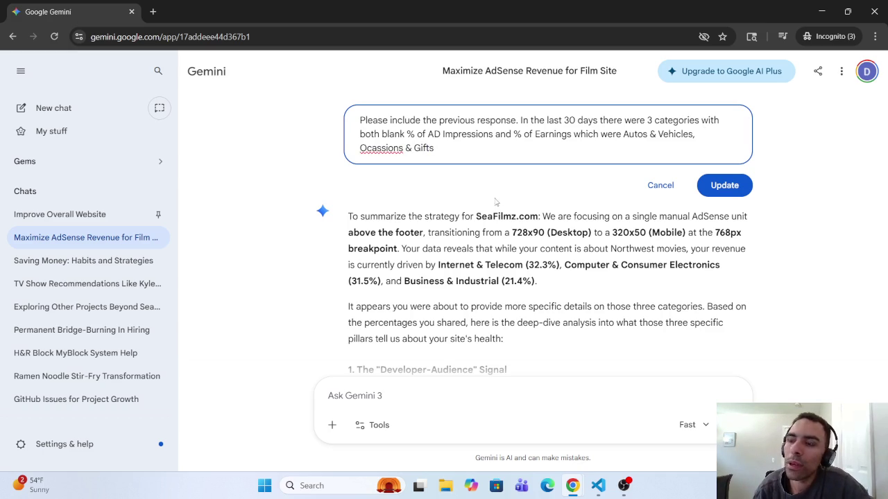
{"action": "right_click", "coordinate": [382, 148]}
{"action": "left_click", "coordinate": [409, 166]}
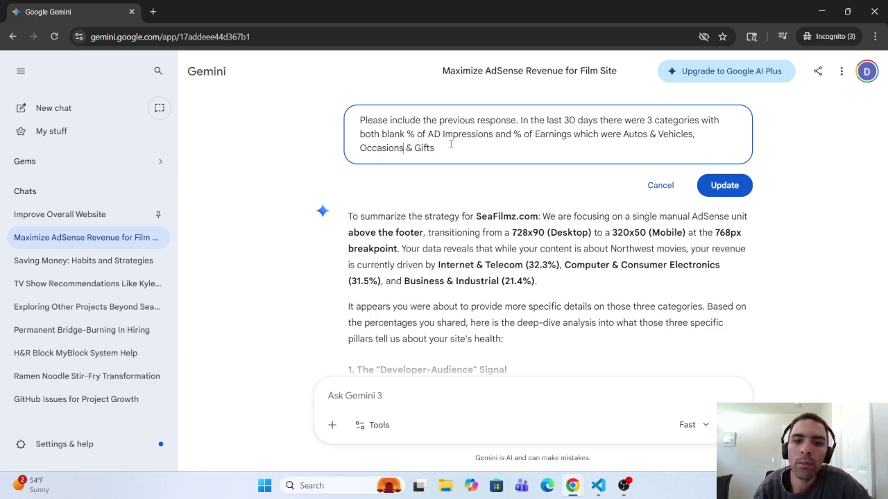
{"action": "type", "text": " and"}
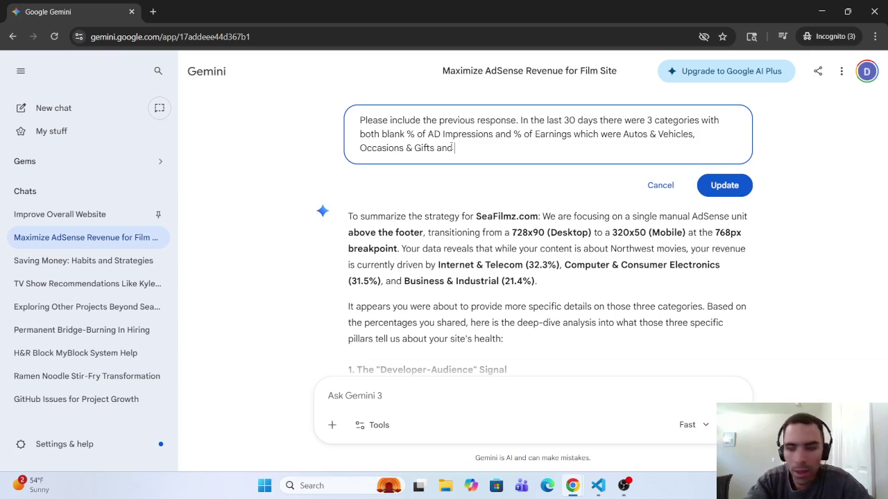
{"action": "type", "text": " Law"}
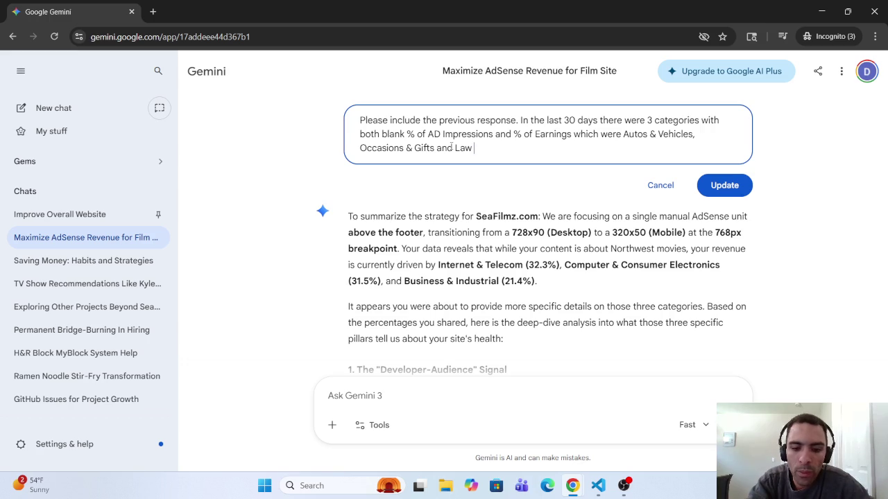
{"action": "type", "text": "& "}
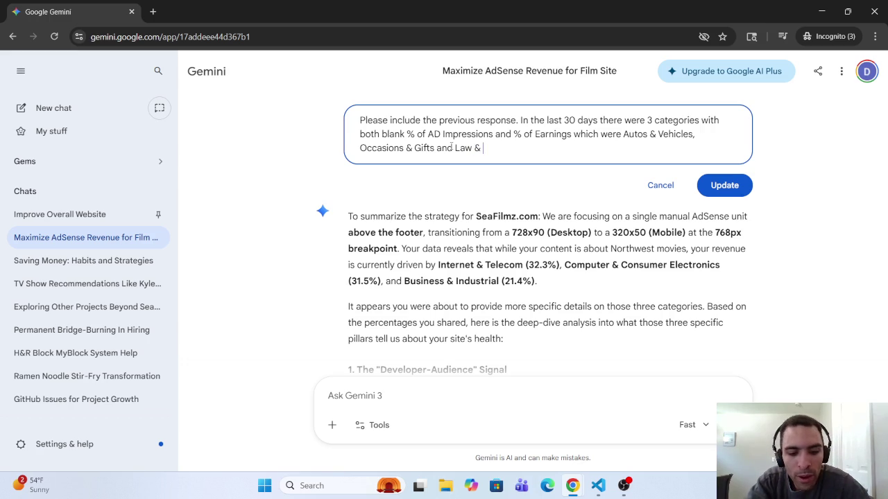
{"action": "type", "text": "Go"}
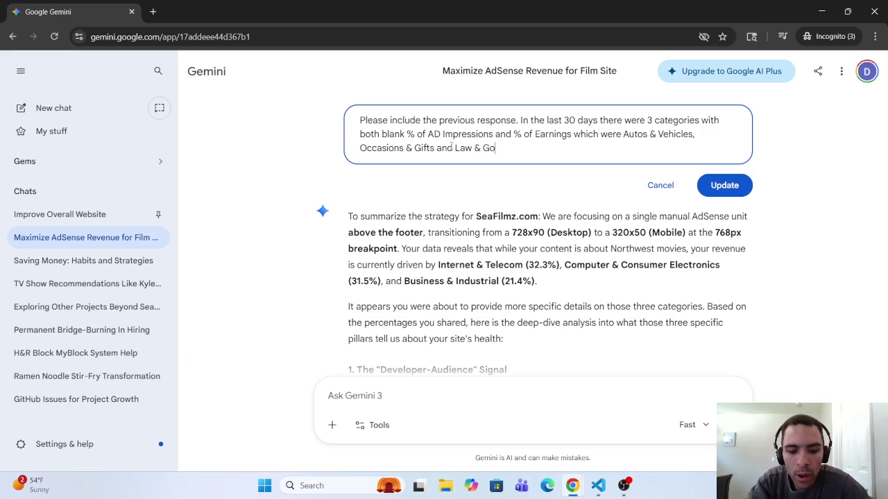
{"action": "type", "text": "vvernemt"}
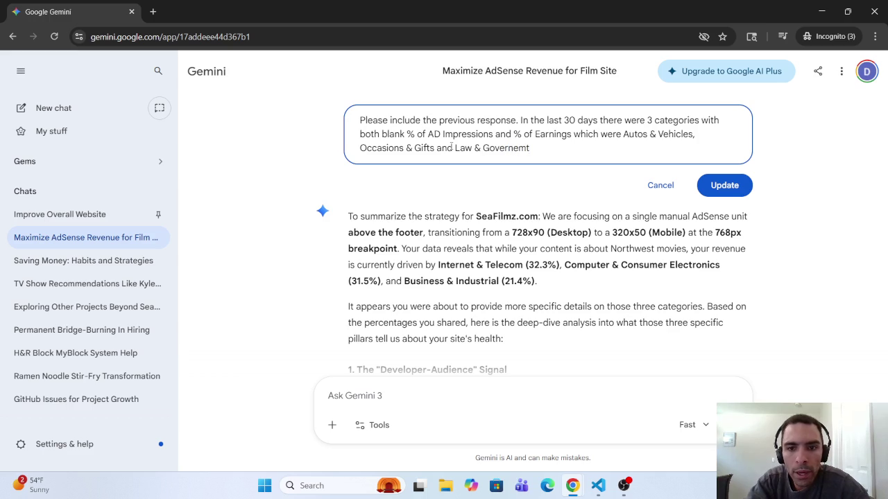
{"action": "key", "text": "BackSpace"}
{"action": "key", "text": "BackSpace"}
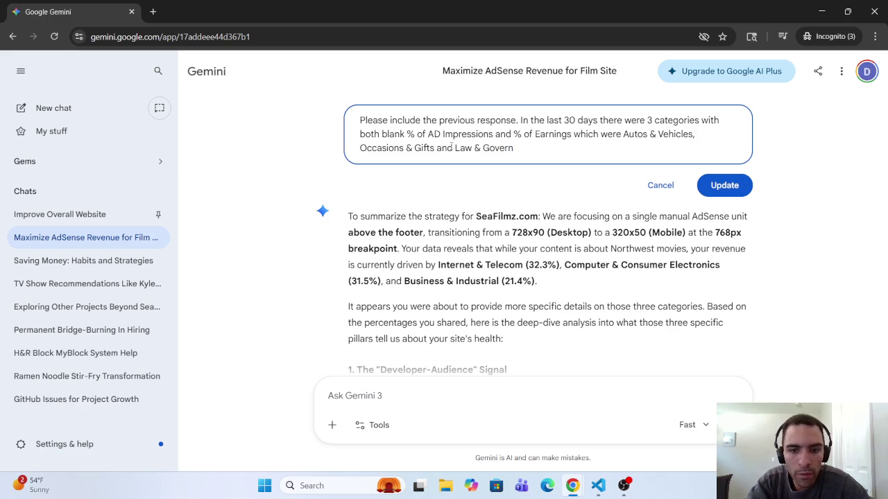
{"action": "type", "text": "ment"}
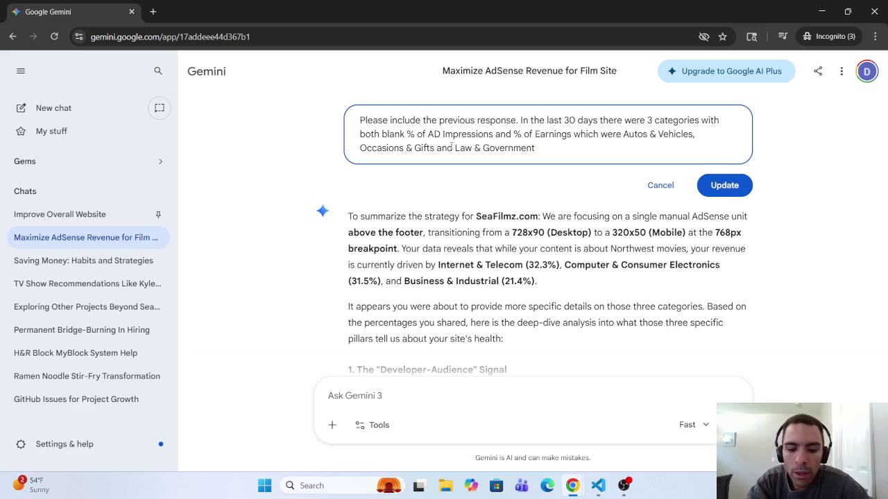
{"action": "type", "text": "."}
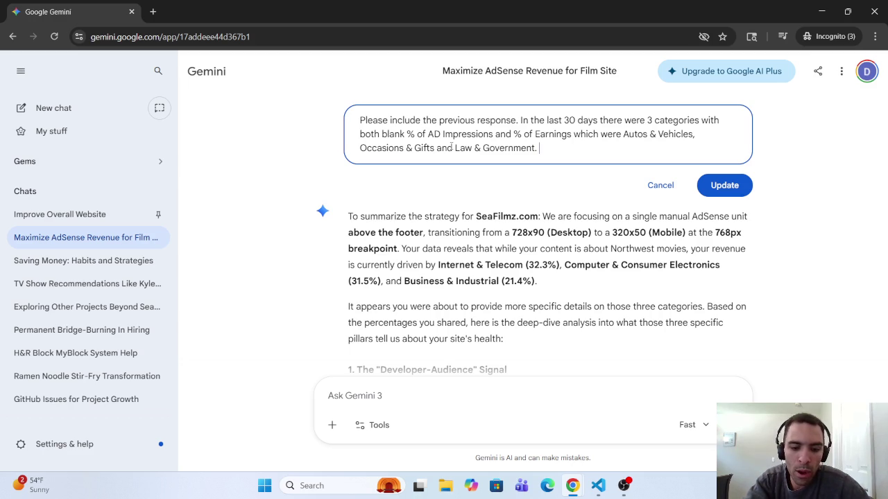
Append 'Of those 3 categories … Law & Government has partially blocked.' and resubmit the prompt.
{"action": "type", "text": "Of tiose 3"}
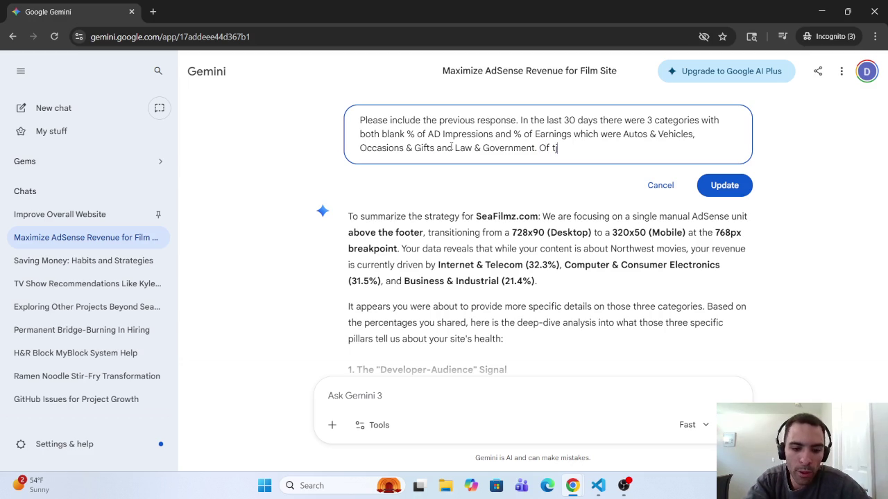
{"action": "key", "text": "BackSpace"}
{"action": "key", "text": "BackSpace"}
{"action": "key", "text": "BackSpace"}
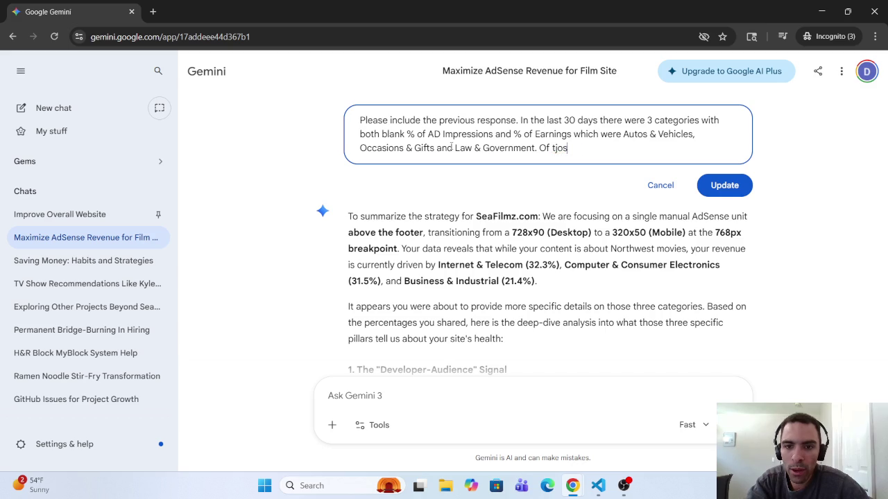
{"action": "type", "text": "hose"}
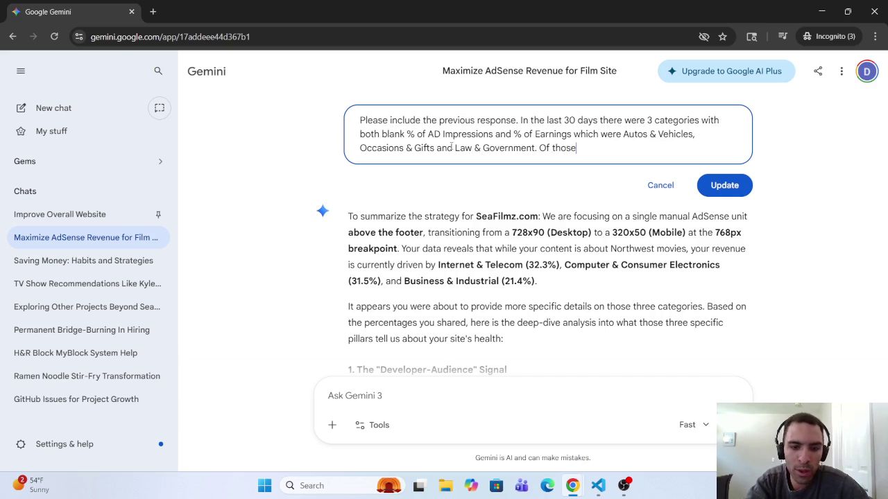
{"action": "type", "text": " 3 cat"}
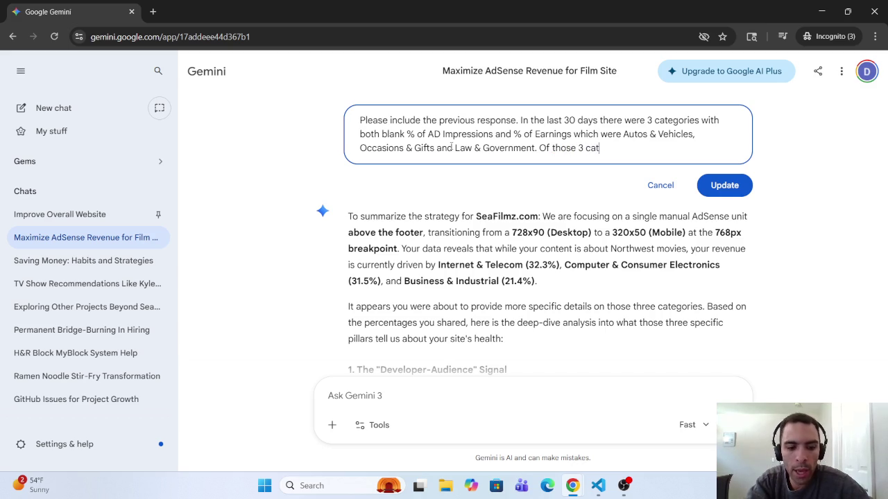
{"action": "type", "text": "egorie"}
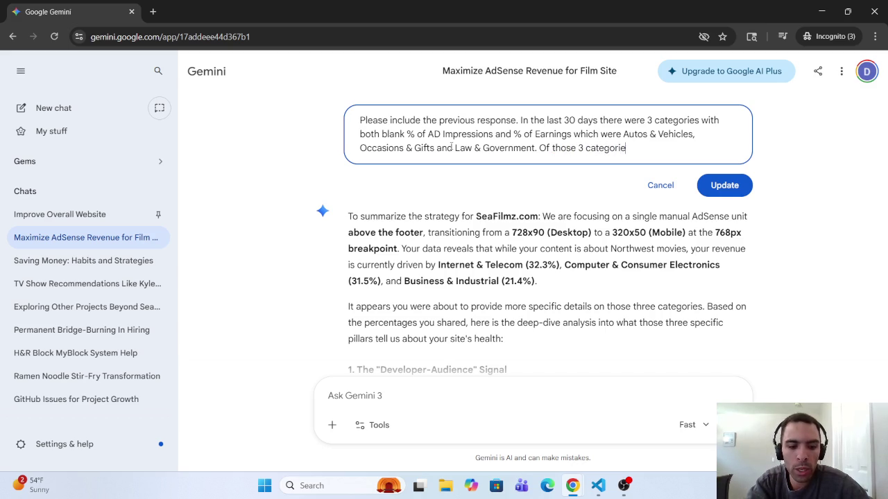
{"action": "type", "text": "s on "}
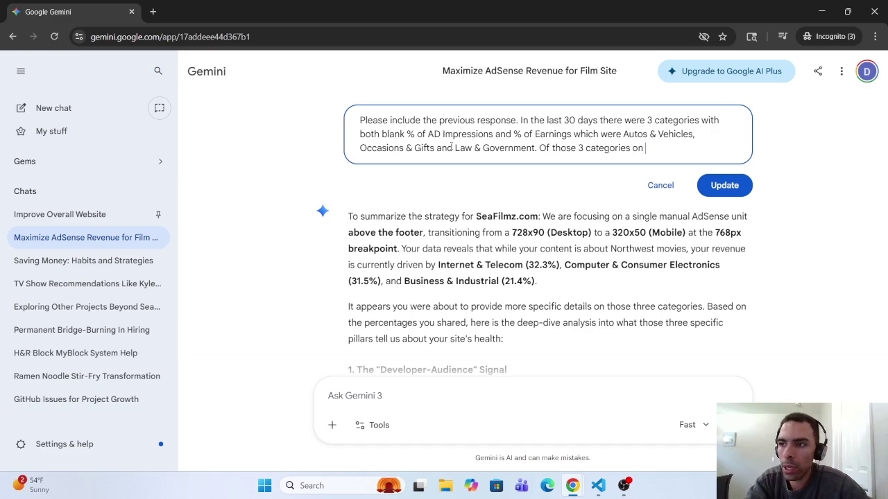
{"action": "type", "text": "Law and"}
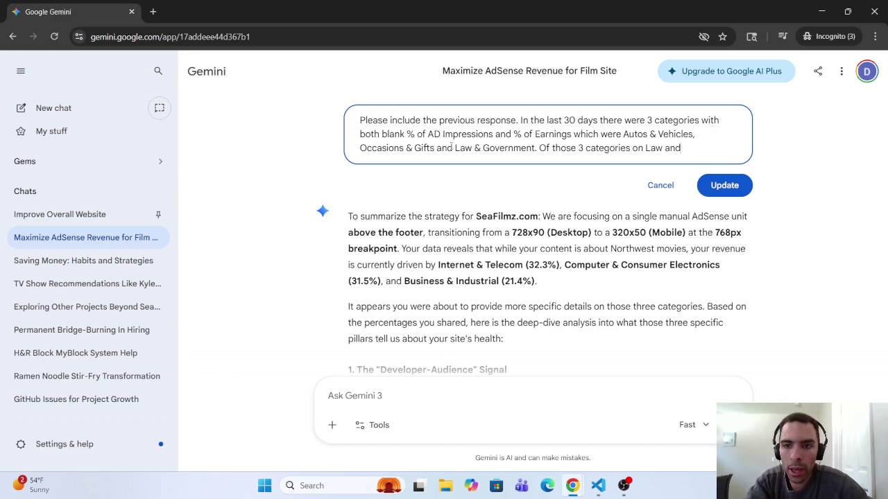
{"action": "key", "text": "BackSpace"}
{"action": "key", "text": "BackSpace"}
{"action": "key", "text": "BackSpace"}
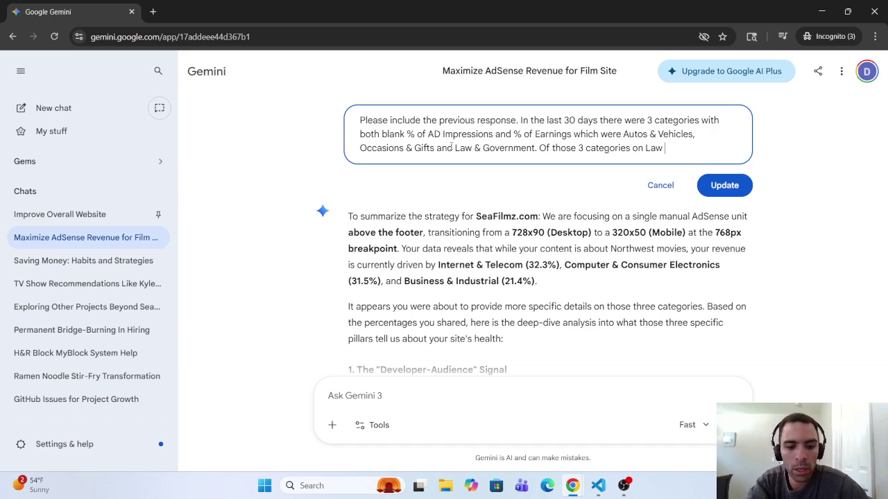
{"action": "type", "text": "& Gover"}
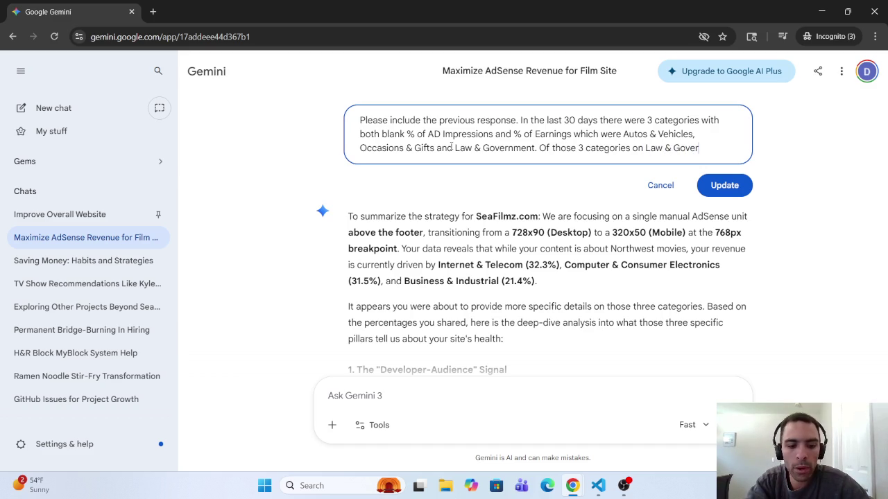
{"action": "type", "text": "nment "}
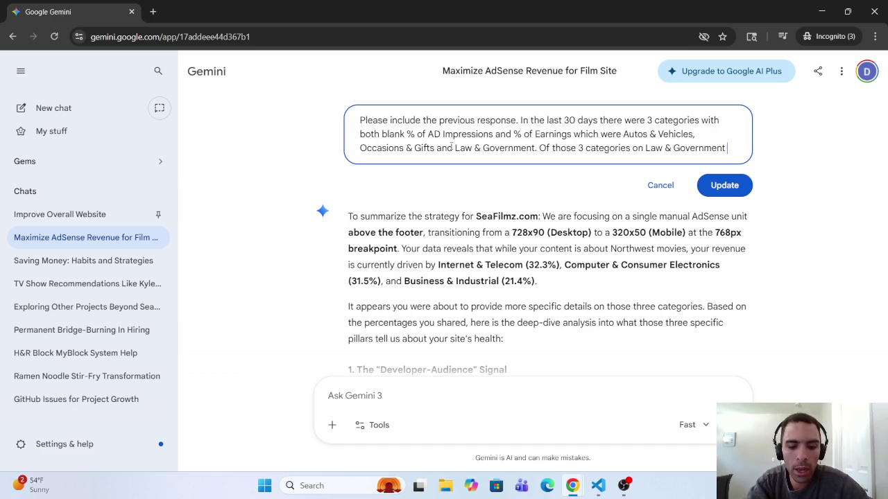
{"action": "type", "text": "has"}
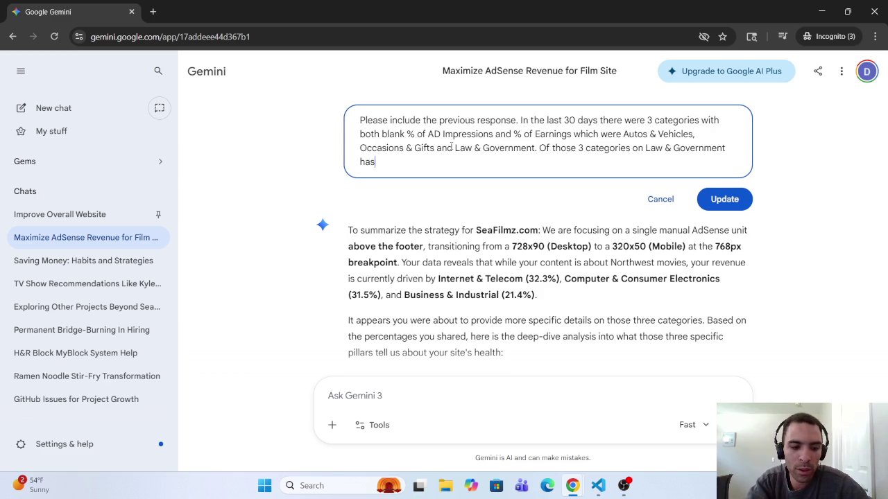
{"action": "type", "text": " part"}
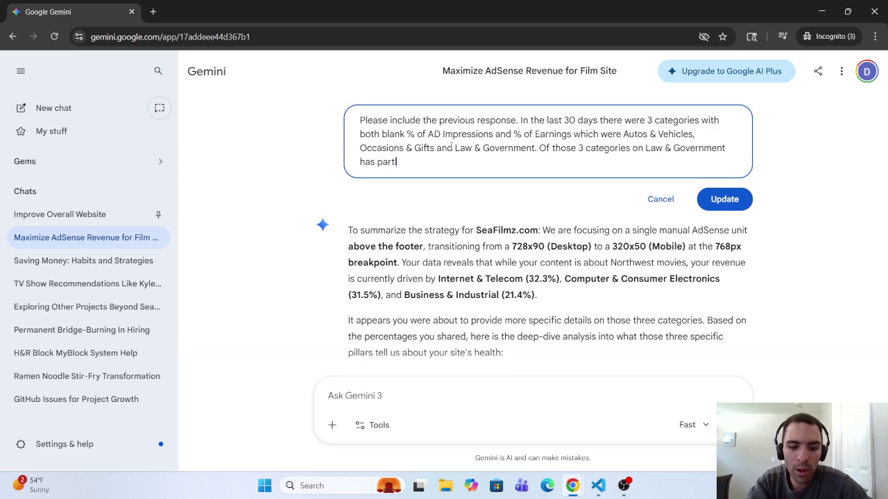
{"action": "type", "text": "ly"}
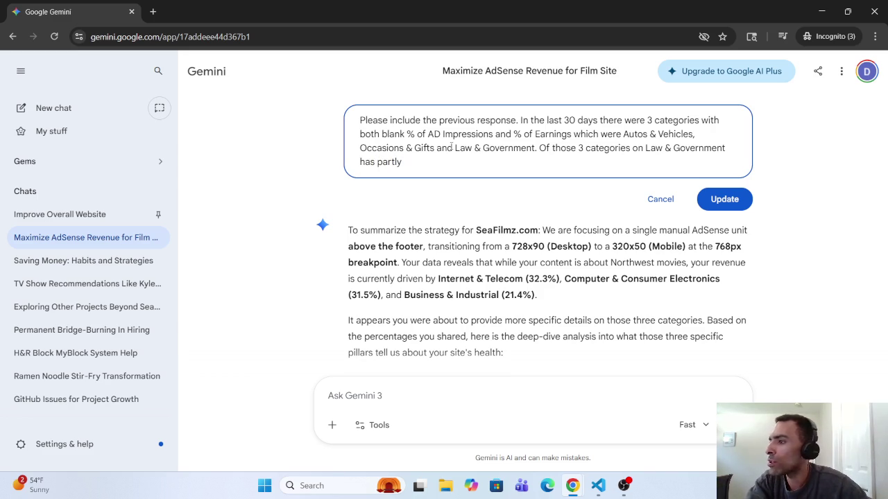
{"action": "key", "text": "BackSpace"}
{"action": "key", "text": "BackSpace"}
{"action": "key", "text": "BackSpace"}
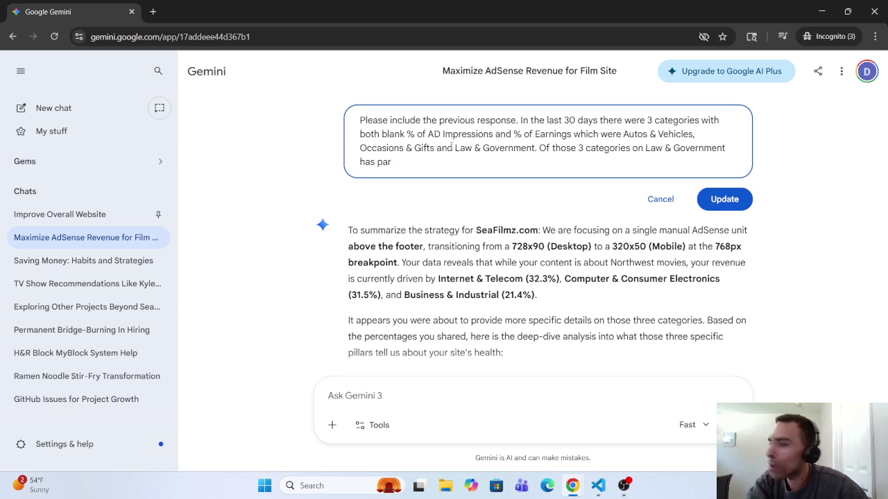
{"action": "type", "text": "tiall"}
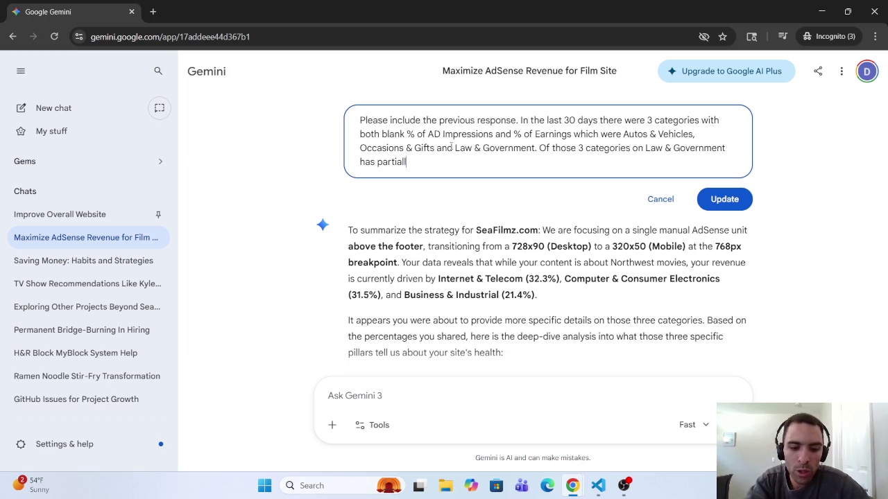
{"action": "type", "text": "y bl"}
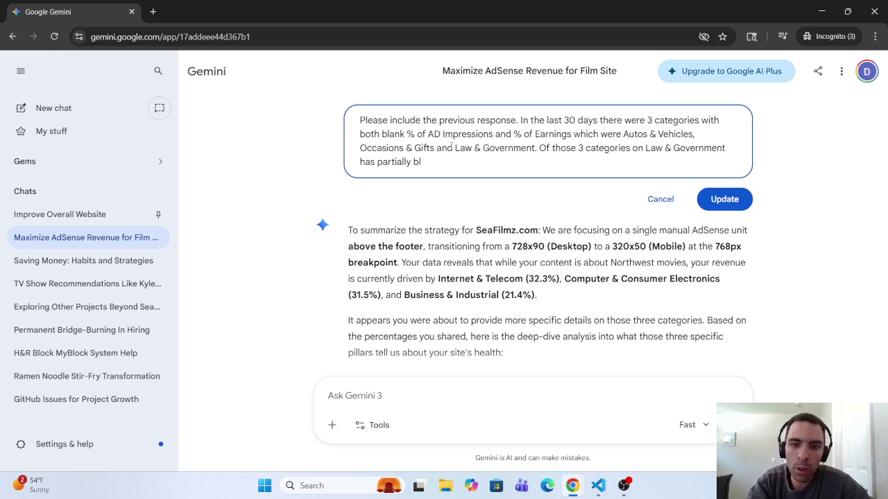
{"action": "type", "text": "lock"}
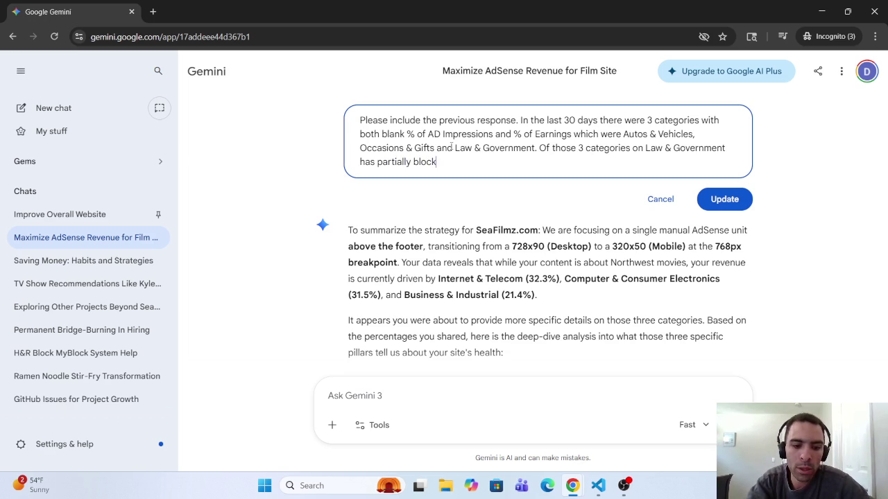
{"action": "type", "text": "ed."}
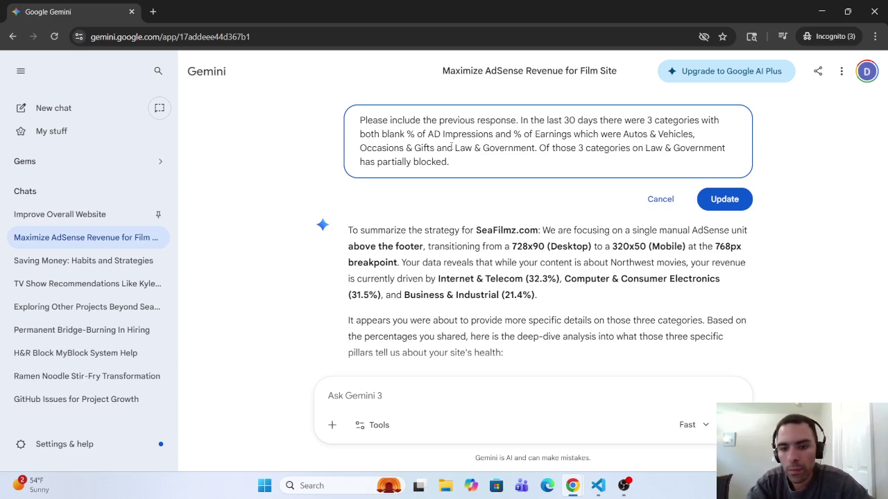
{"action": "key", "text": "Return"}
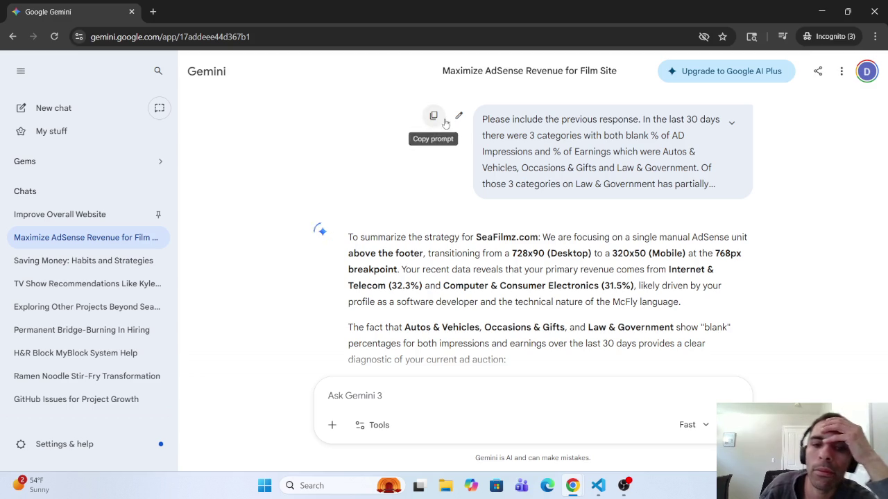
Append 'What does this tell us? Should I block more of these categories? Why or Why Not?' and resend.
{"action": "left_click", "coordinate": [459, 117]}
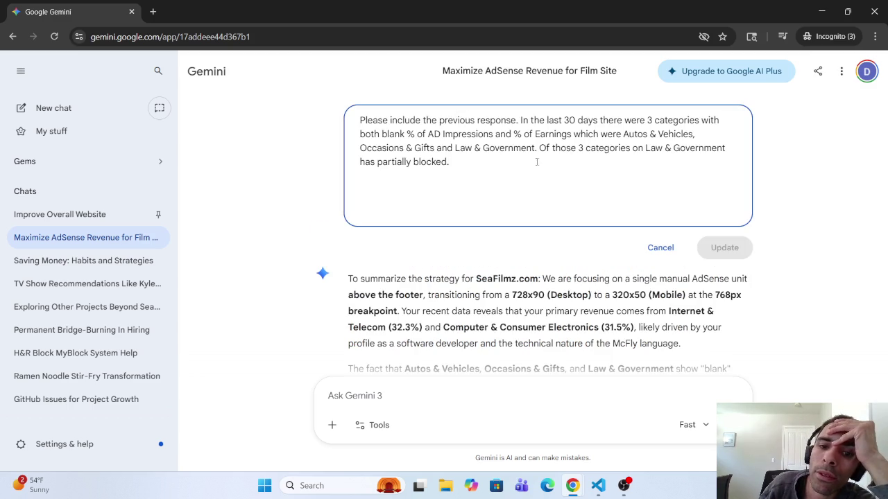
{"action": "type", "text": " Wha"}
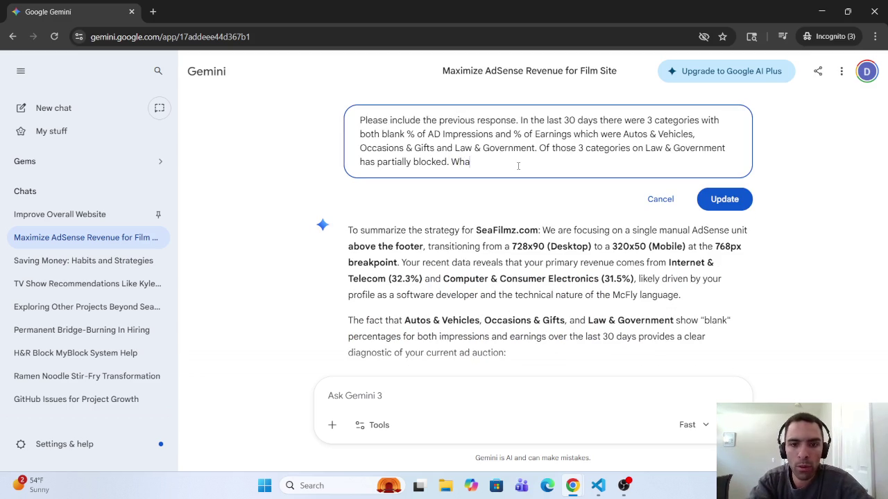
{"action": "type", "text": "t does "}
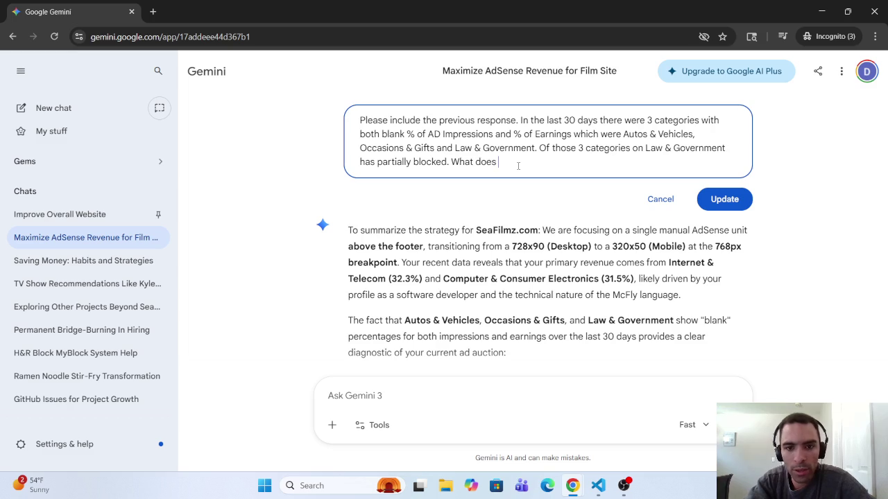
{"action": "type", "text": "this tell "}
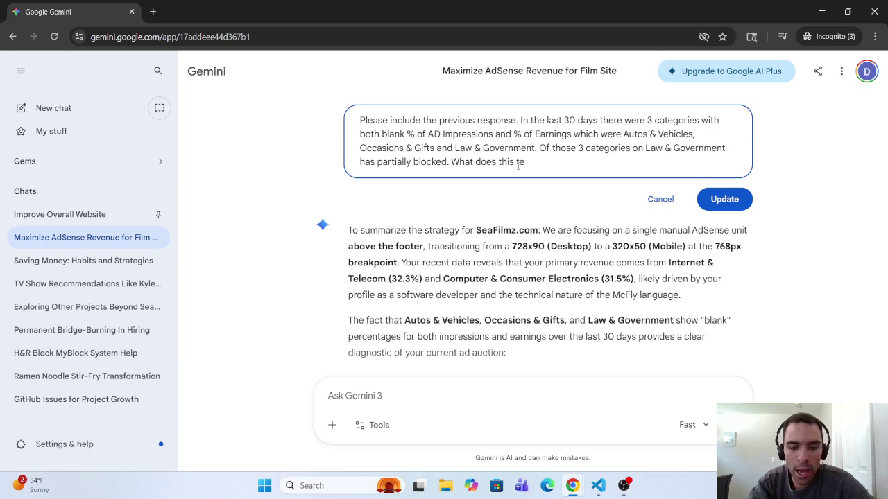
{"action": "type", "text": "us"}
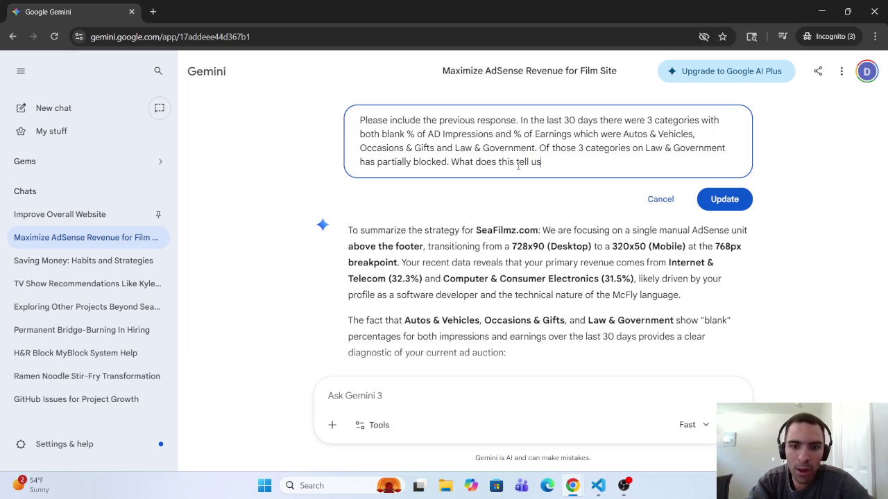
{"action": "type", "text": "? "}
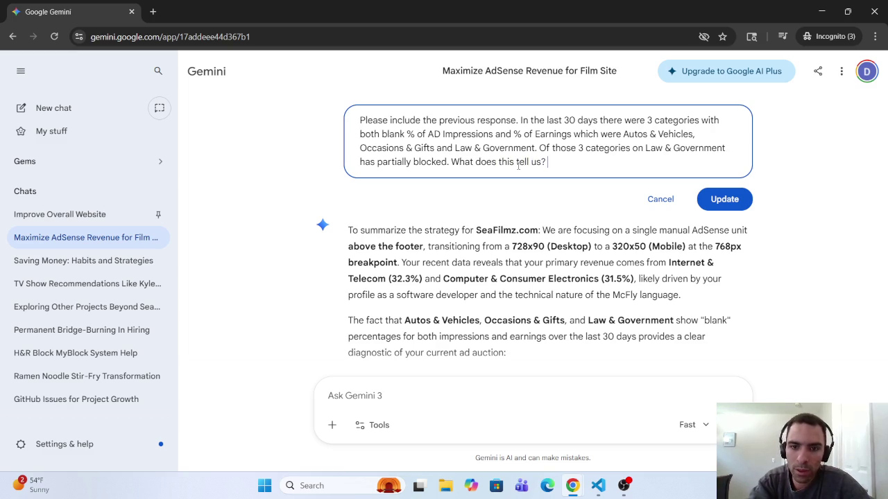
{"action": "type", "text": "Should"}
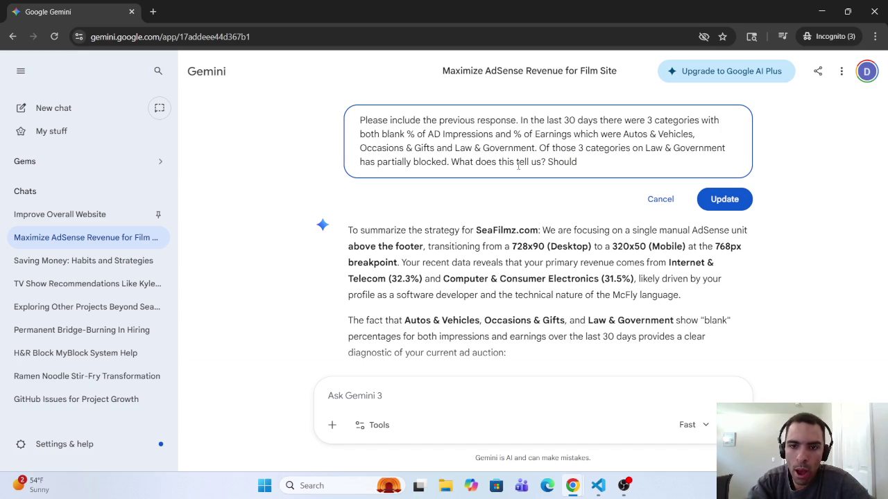
{"action": "type", "text": " I ban"}
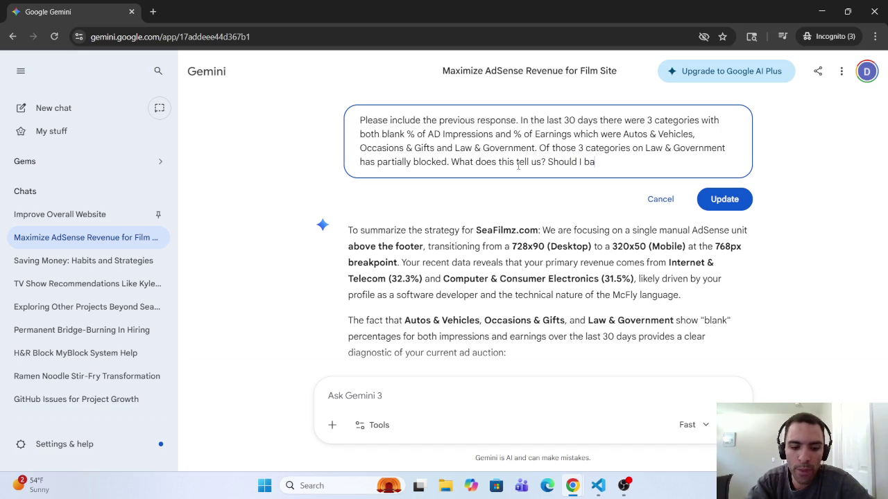
{"action": "key", "text": "BackSpace"}
{"action": "key", "text": "BackSpace"}
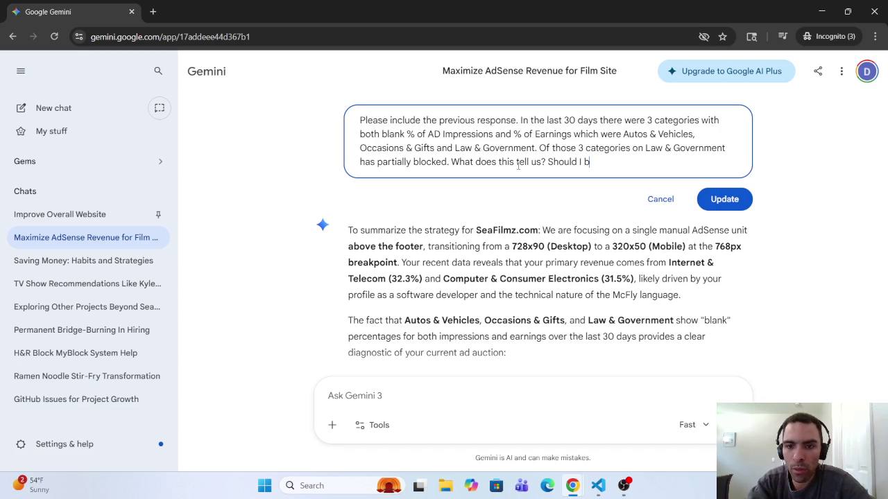
{"action": "type", "text": "lock "}
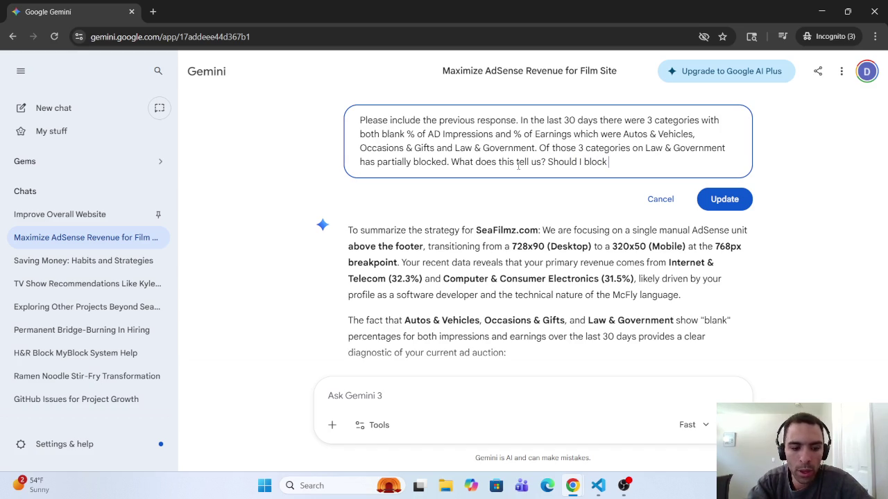
{"action": "type", "text": "more"}
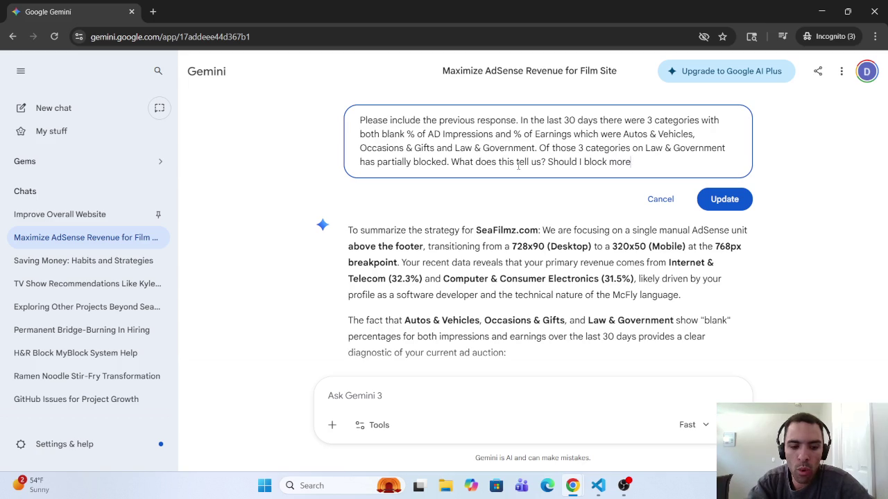
{"action": "type", "text": "of these "}
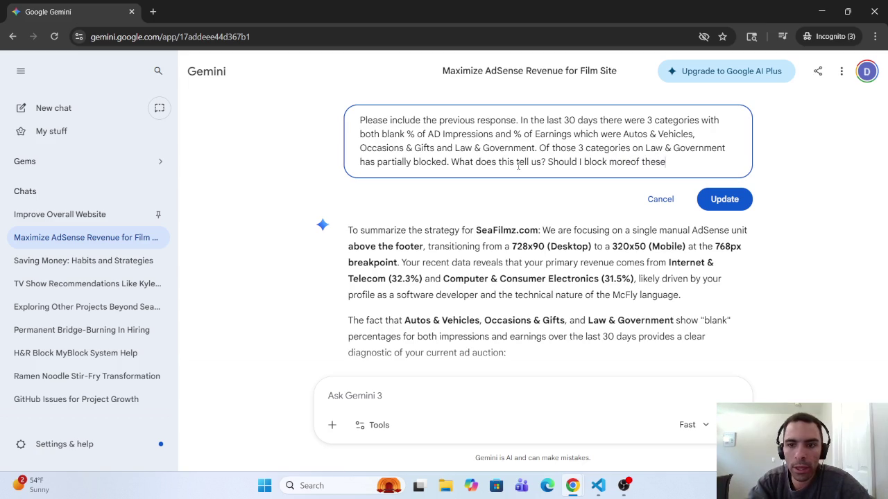
{"action": "type", "text": "categ"}
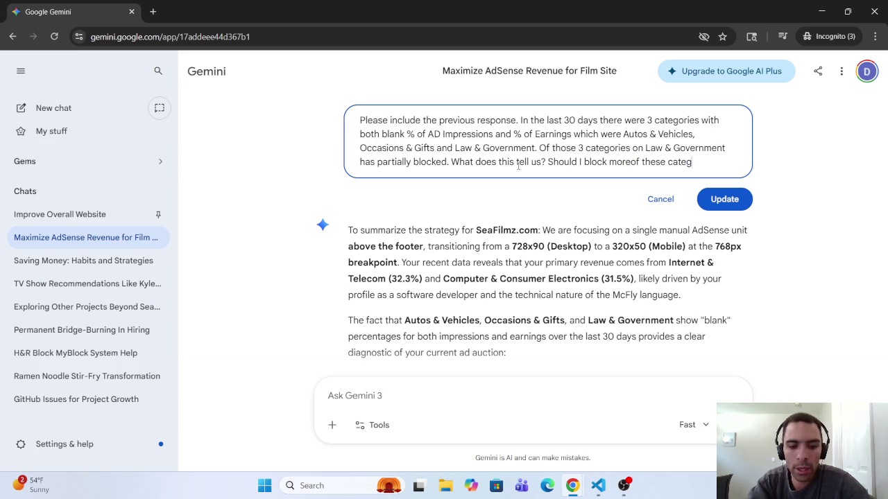
{"action": "type", "text": "ories"}
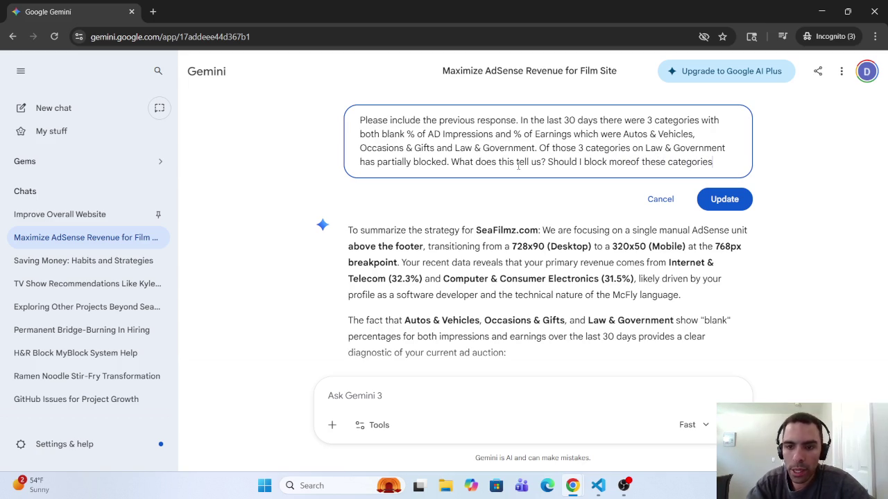
{"action": "type", "text": "? Why"}
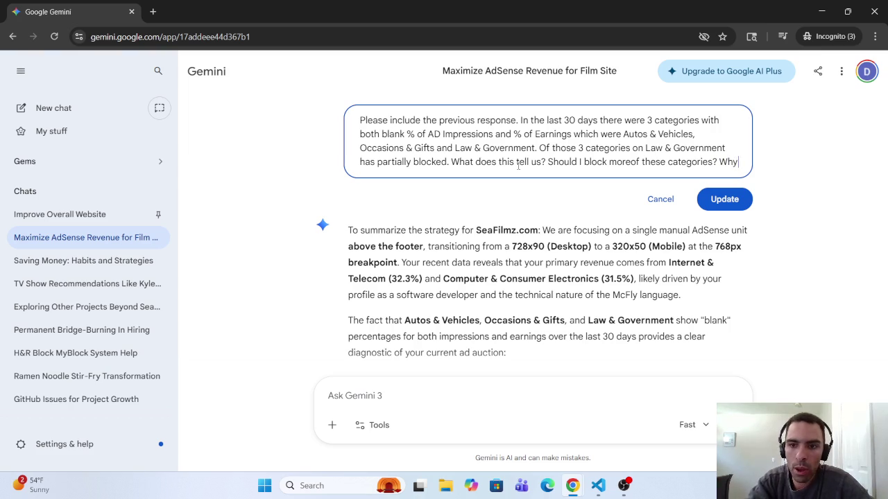
{"action": "type", "text": " or WhyNi"}
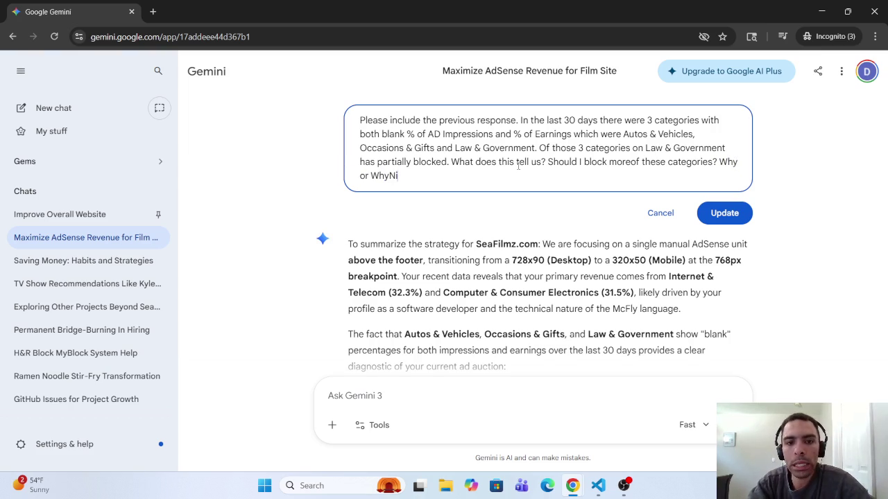
{"action": "key", "text": "BackSpace"}
{"action": "key", "text": "BackSpace"}
{"action": "type", "text": "Not"}
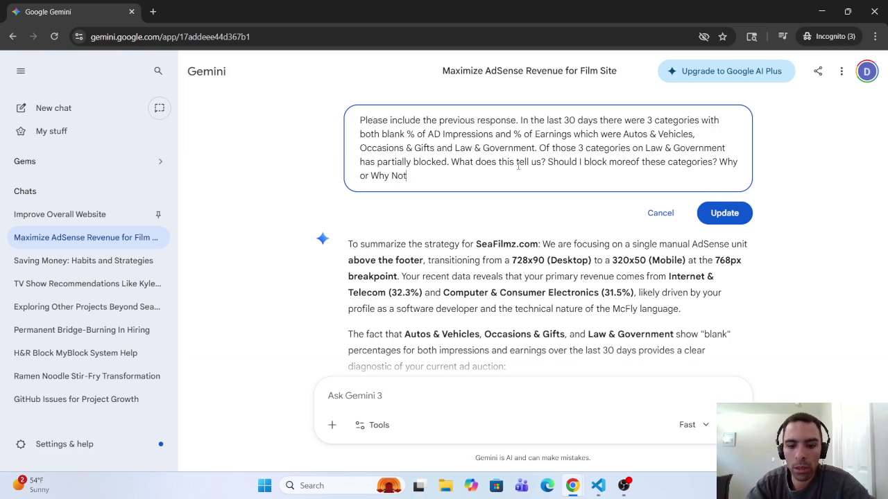
{"action": "type", "text": "?"}
{"action": "key", "text": "Return"}
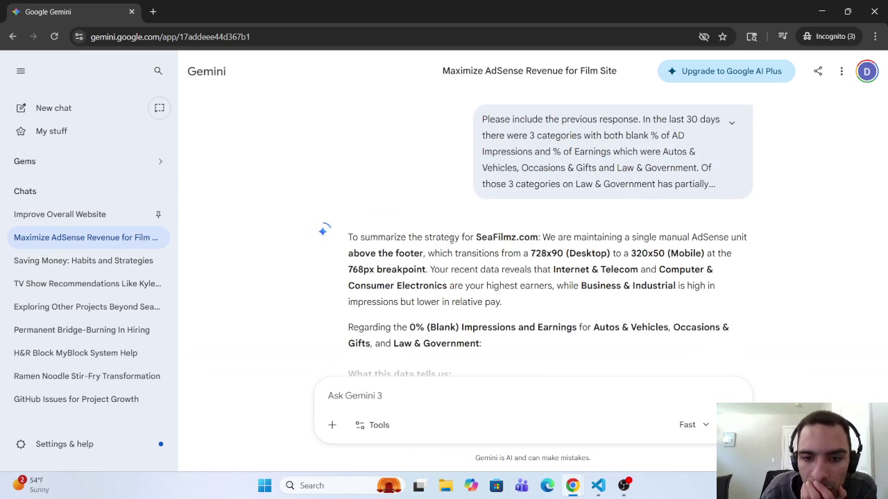
{"action": "mouse_move", "coordinate": [348, 237]}
{"action": "left_mouse_down"}
{"action": "mouse_move", "coordinate": [558, 238]}
{"action": "mouse_move", "coordinate": [631, 254]}
{"action": "mouse_move", "coordinate": [383, 340]}
{"action": "mouse_move", "coordinate": [349, 328]}
{"action": "mouse_move", "coordinate": [627, 340]}
{"action": "mouse_move", "coordinate": [636, 329]}
{"action": "mouse_move", "coordinate": [721, 329]}
{"action": "mouse_move", "coordinate": [383, 343]}
{"action": "mouse_move", "coordinate": [481, 342]}
{"action": "left_mouse_up"}
{"action": "left_click", "coordinate": [477, 329]}
{"action": "scroll", "coordinate": [481, 343], "scroll_direction": "down", "scroll_amount": 2}
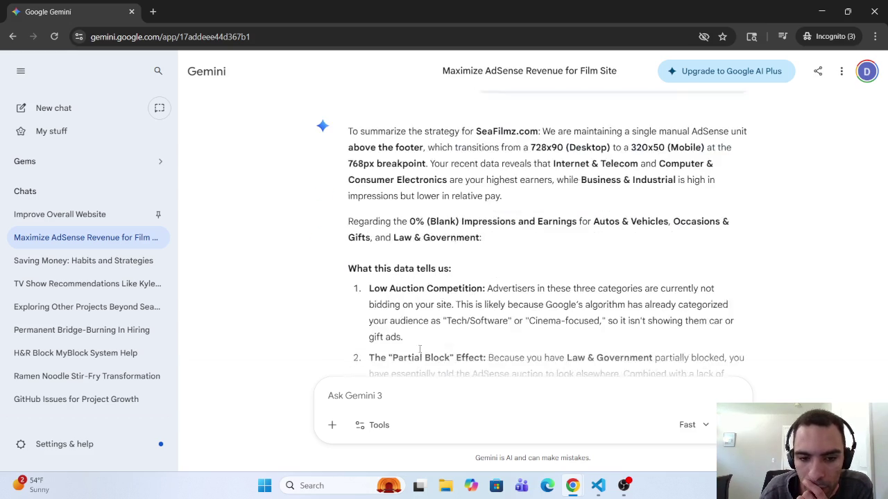
{"action": "left_click_drag", "start_coordinate": [349, 259], "coordinate": [443, 262]}
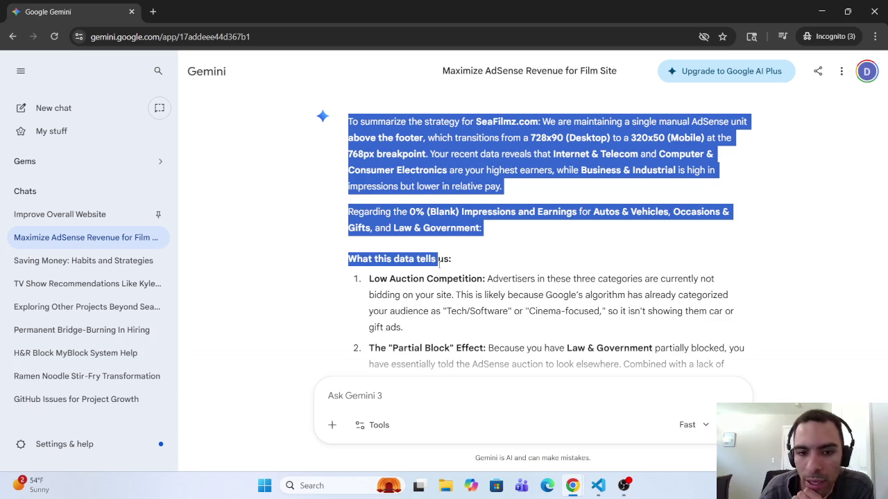
{"action": "left_click", "coordinate": [367, 281]}
{"action": "left_click_drag", "start_coordinate": [368, 281], "coordinate": [488, 283]}
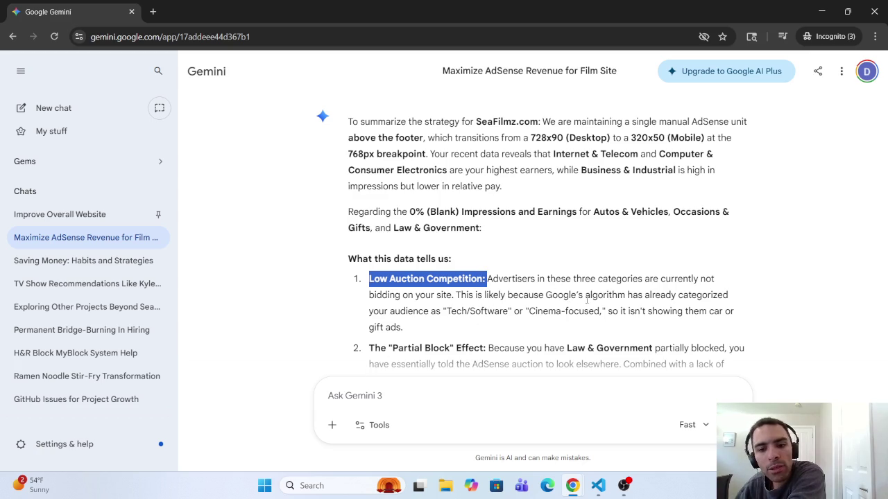
{"action": "mouse_move", "coordinate": [632, 296]}
{"action": "left_mouse_down"}
{"action": "mouse_move", "coordinate": [711, 297]}
{"action": "mouse_move", "coordinate": [456, 310]}
{"action": "mouse_move", "coordinate": [534, 311]}
{"action": "left_mouse_up"}
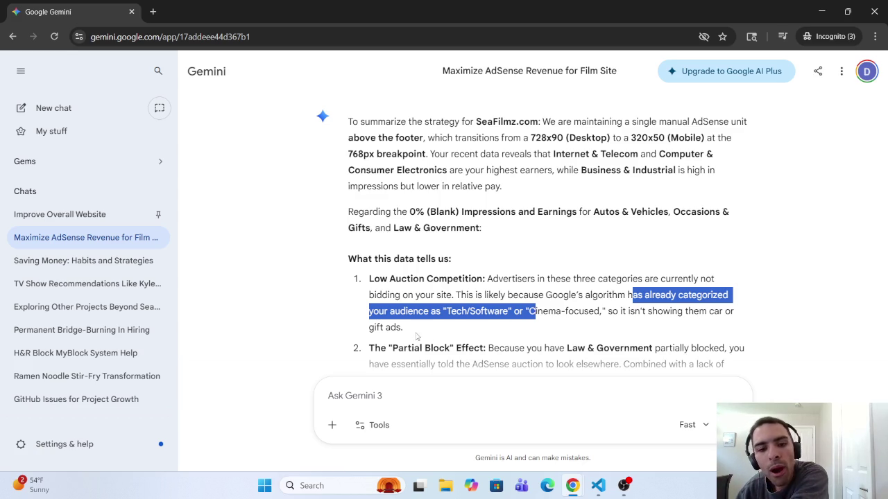
{"action": "scroll", "coordinate": [376, 343], "scroll_direction": "down", "scroll_amount": 1}
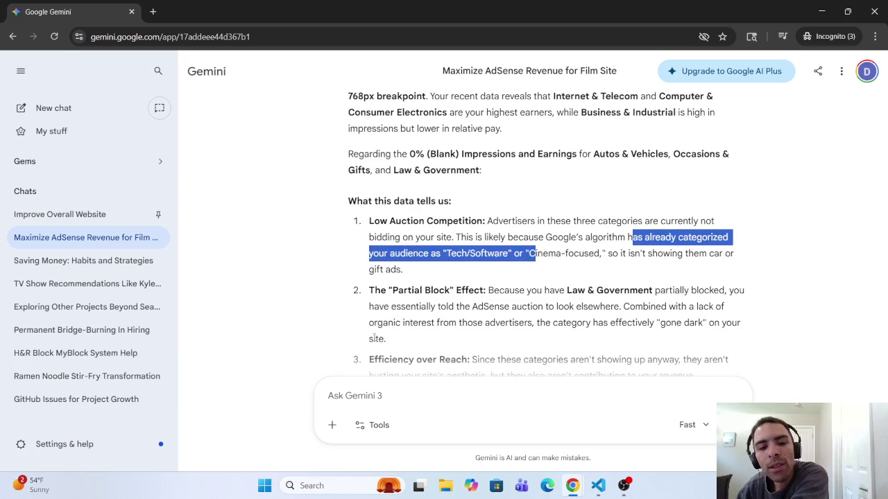
{"action": "scroll", "coordinate": [523, 290], "scroll_direction": "down", "scroll_amount": 10}
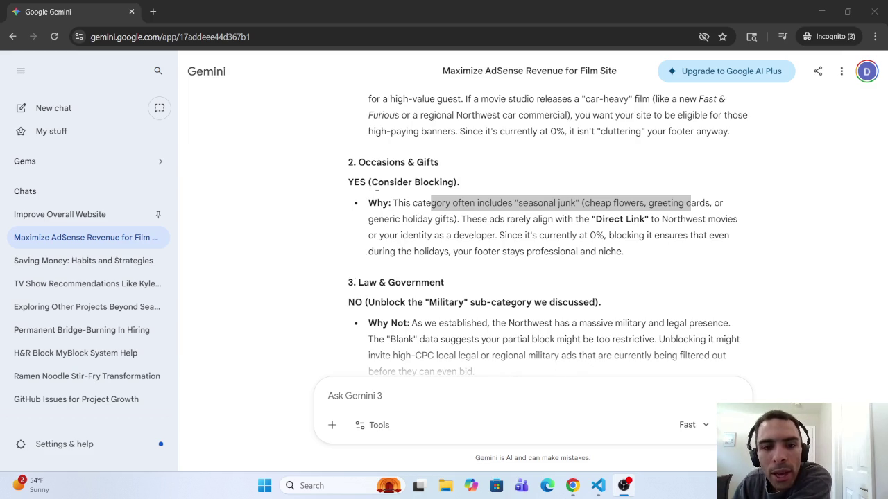
{"action": "left_click", "coordinate": [393, 204]}
{"action": "mouse_move", "coordinate": [485, 212]}
{"action": "left_mouse_down"}
{"action": "mouse_move", "coordinate": [729, 204]}
{"action": "mouse_move", "coordinate": [340, 224]}
{"action": "mouse_move", "coordinate": [655, 220]}
{"action": "left_mouse_up"}
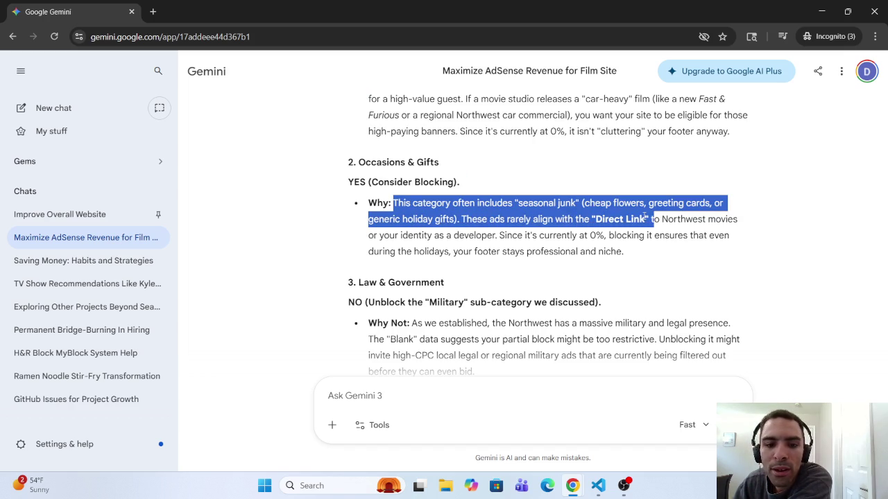
{"action": "triple_click", "coordinate": [353, 306]}
{"action": "left_click", "coordinate": [467, 296]}
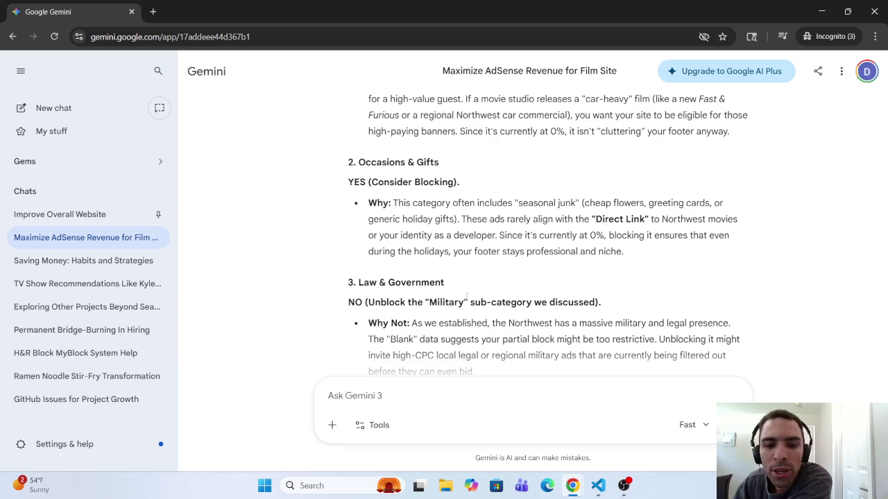
{"action": "mouse_move", "coordinate": [470, 302]}
{"action": "left_mouse_down"}
{"action": "mouse_move", "coordinate": [587, 302]}
{"action": "mouse_move", "coordinate": [432, 323]}
{"action": "mouse_move", "coordinate": [588, 322]}
{"action": "left_mouse_up"}
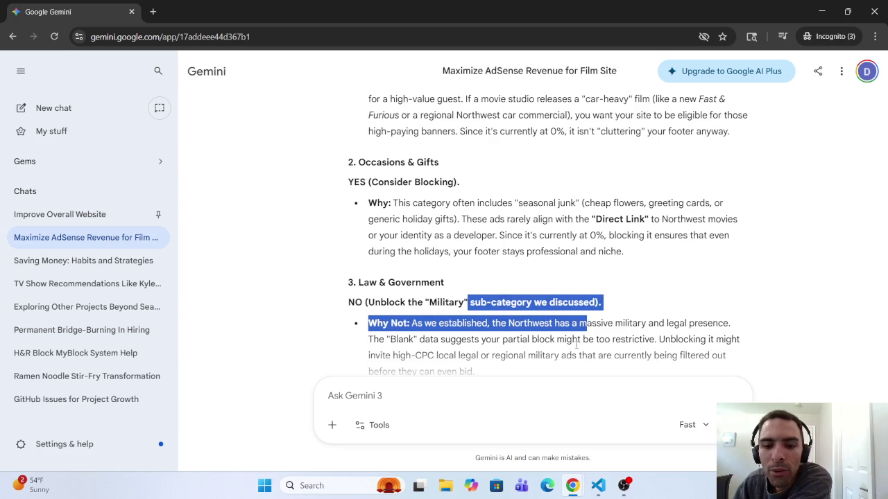
{"action": "scroll", "coordinate": [653, 323], "scroll_direction": "down", "scroll_amount": 3}
{"action": "scroll", "coordinate": [656, 326], "scroll_direction": "down", "scroll_amount": 3}
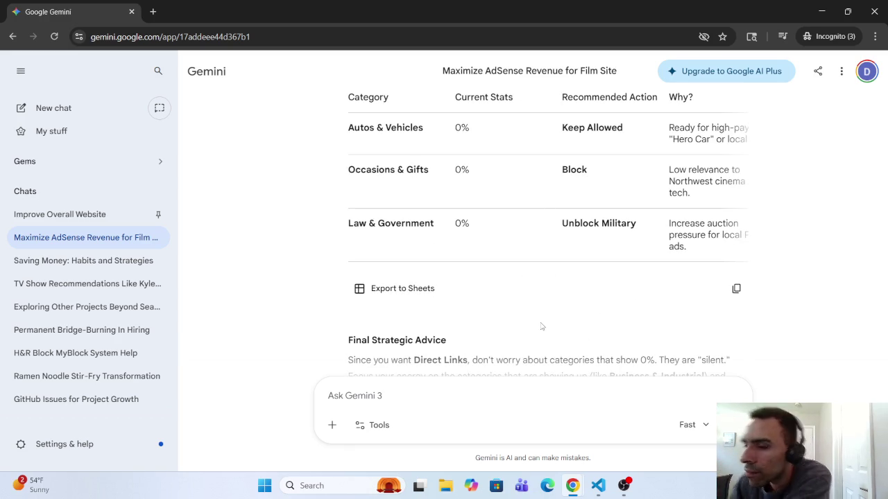
{"action": "left_click", "coordinate": [508, 394]}
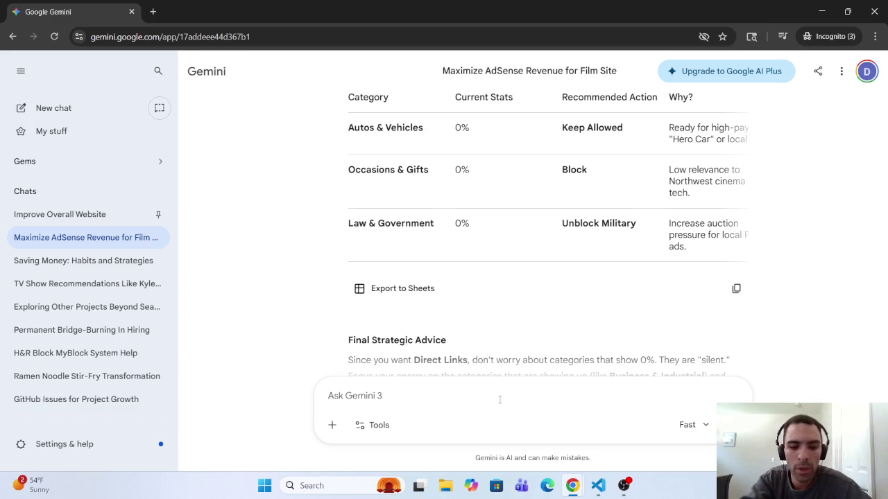
Send 'Please include the previous response. I do not want alcohol ads and gun ads.' with alcohol spelled correctly.
{"action": "type", "text": "I"}
{"action": "key", "text": "BackSpace"}
{"action": "type", "text": "I"}
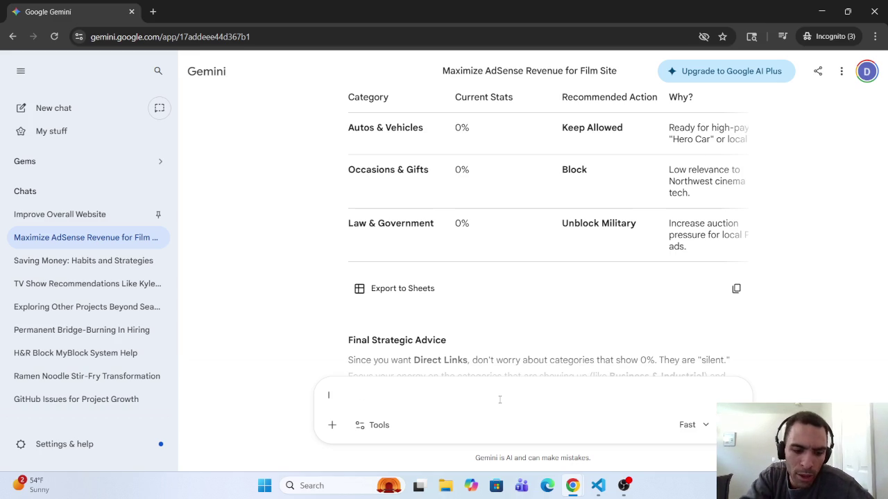
{"action": "type", "text": " don"}
{"action": "key", "text": "BackSpace"}
{"action": "key", "text": "BackSpace"}
{"action": "key", "text": "BackSpace"}
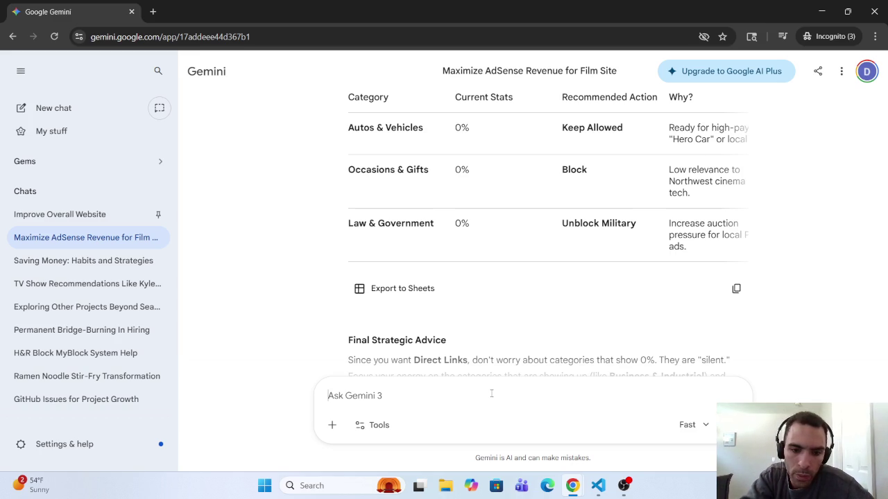
{"action": "type", "text": "Please"}
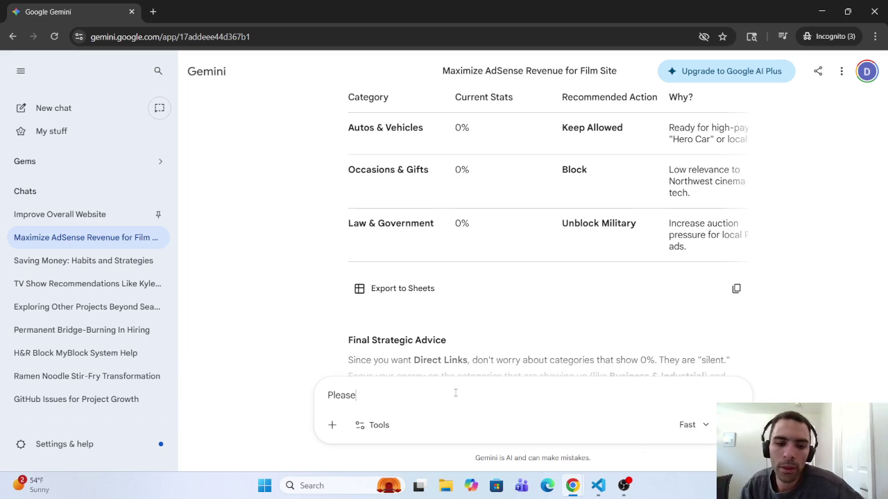
{"action": "type", "text": " include the "}
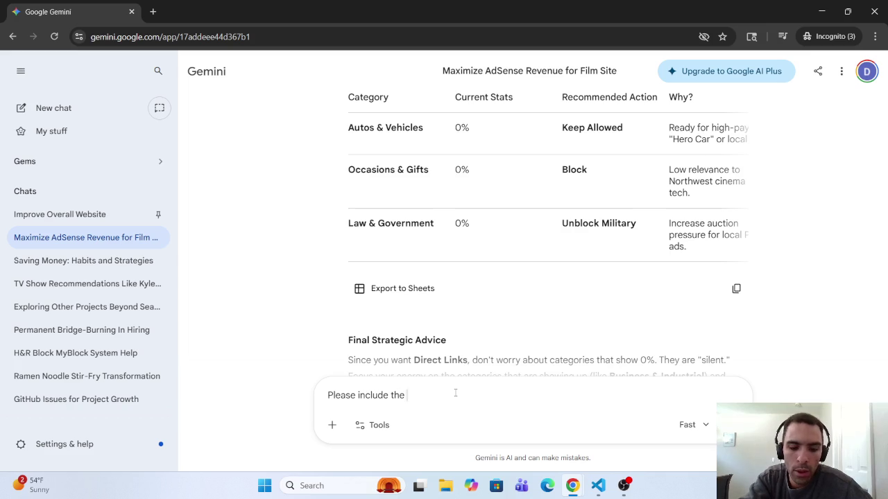
{"action": "type", "text": "previous "}
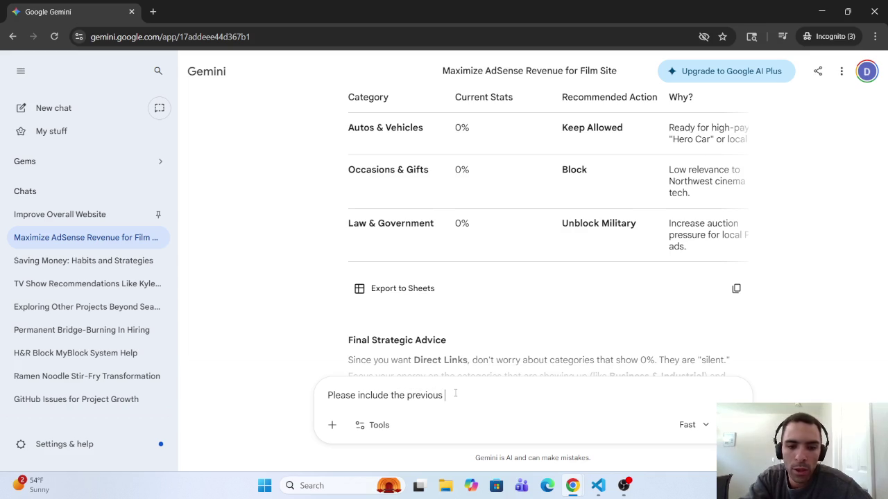
{"action": "type", "text": "respose"}
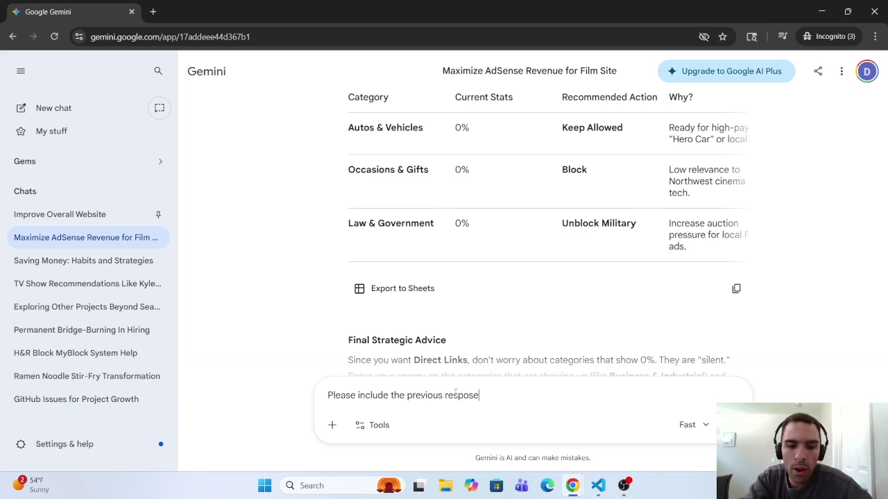
{"action": "type", "text": " I"}
{"action": "key", "text": "BackSpace"}
{"action": "key", "text": "BackSpace"}
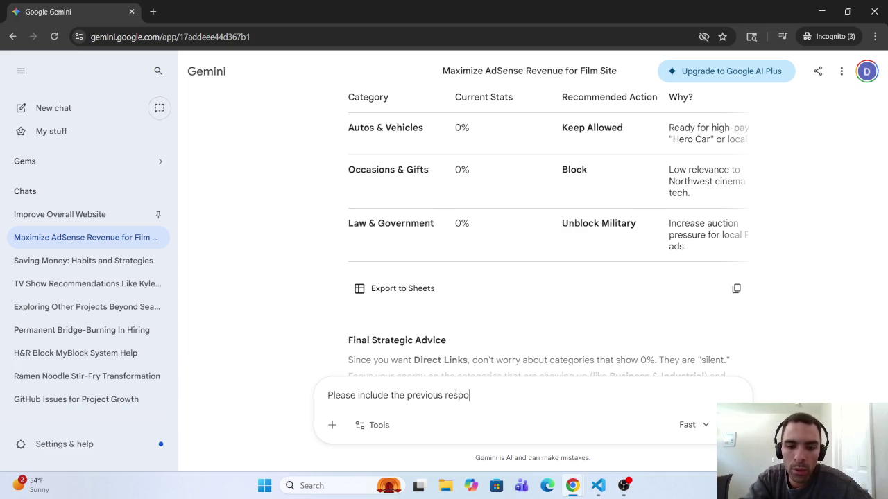
{"action": "type", "text": "nse. I"}
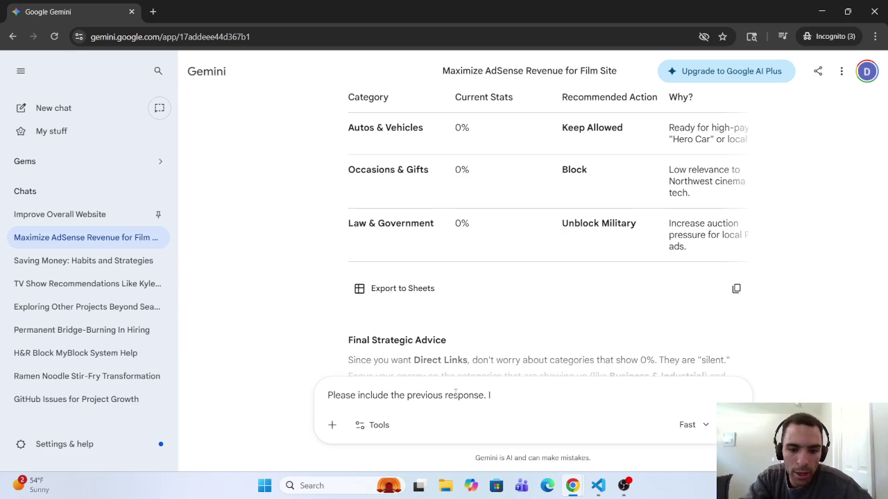
{"action": "type", "text": " do notwant "}
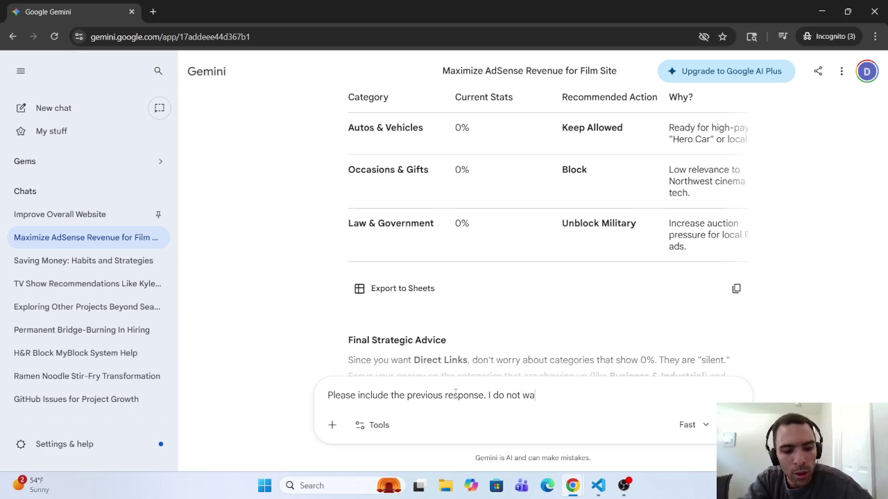
{"action": "type", "text": "ac"}
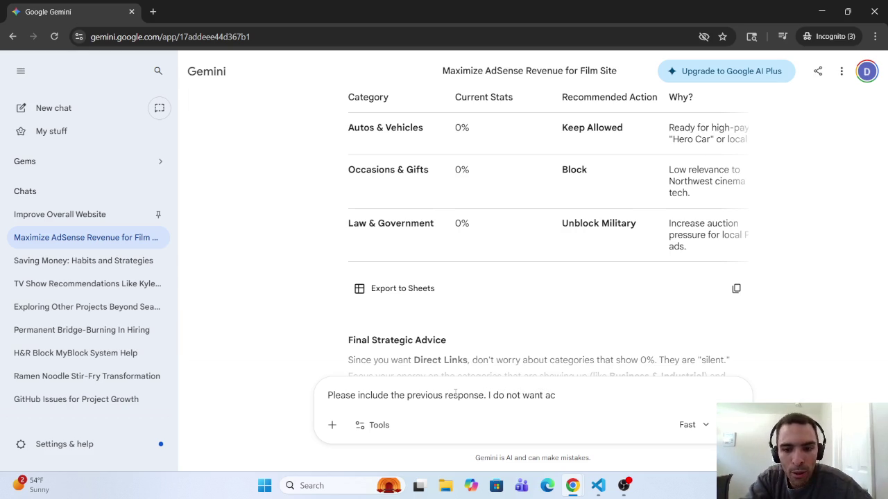
{"action": "type", "text": "ohol"}
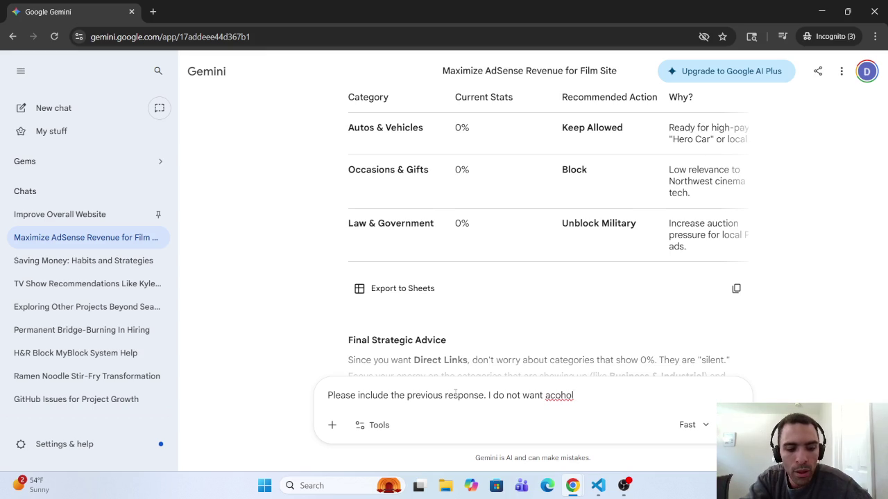
{"action": "type", "text": " ads,"}
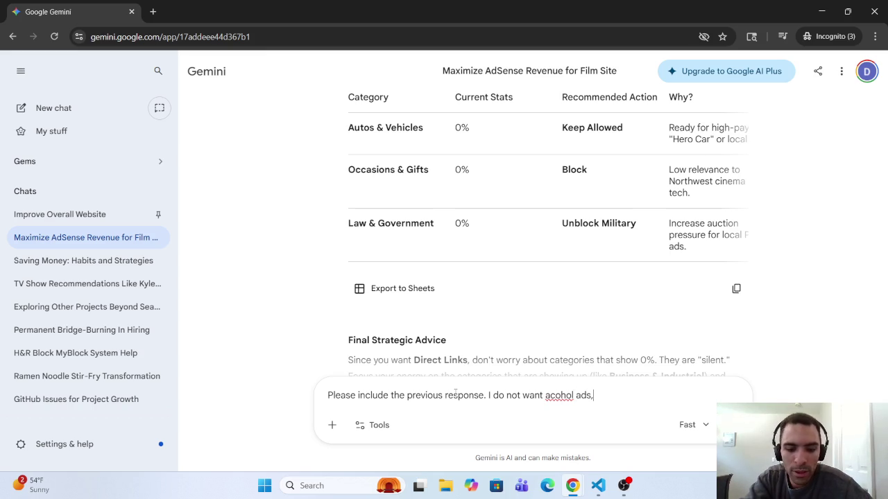
{"action": "type", "text": "gu"}
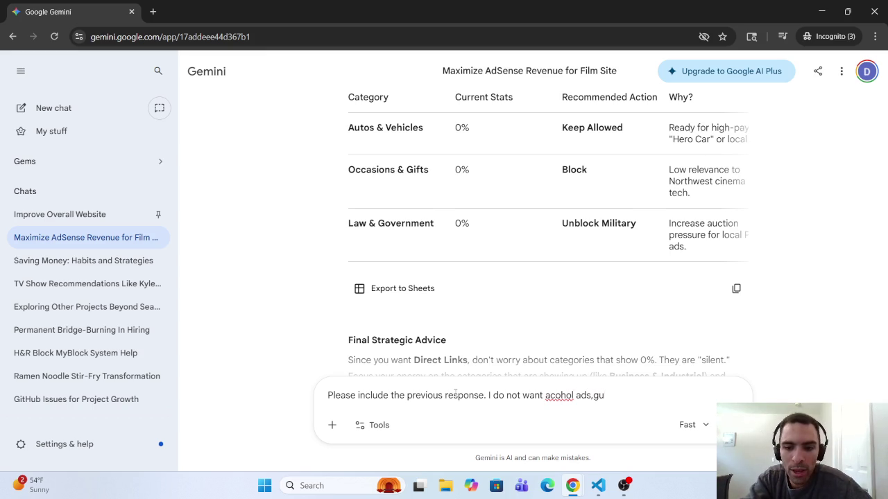
{"action": "key", "text": "BackSpace"}
{"action": "key", "text": "BackSpace"}
{"action": "key", "text": "BackSpace"}
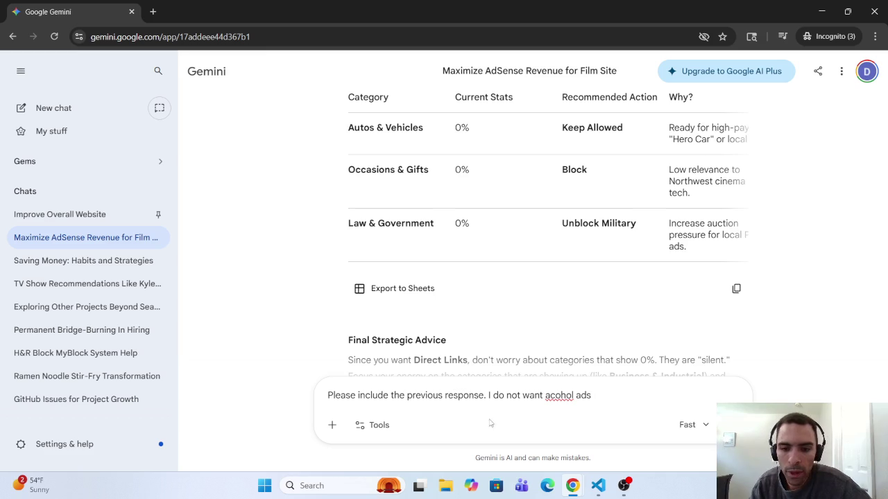
{"action": "right_click", "coordinate": [562, 397]}
{"action": "left_click", "coordinate": [597, 163]}
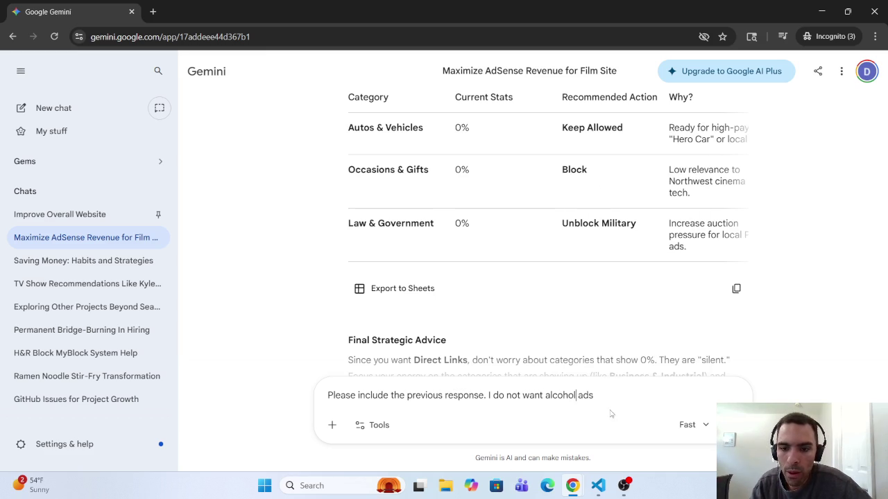
{"action": "type", "text": " a"}
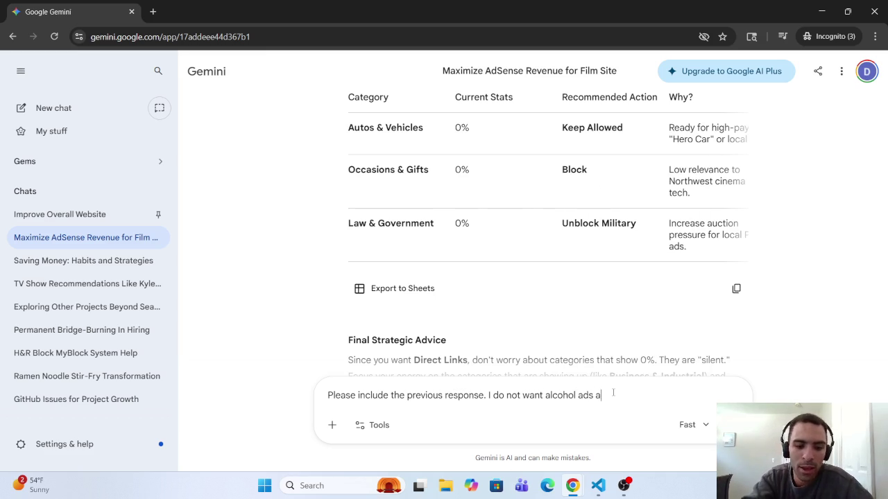
{"action": "type", "text": "nd gun "}
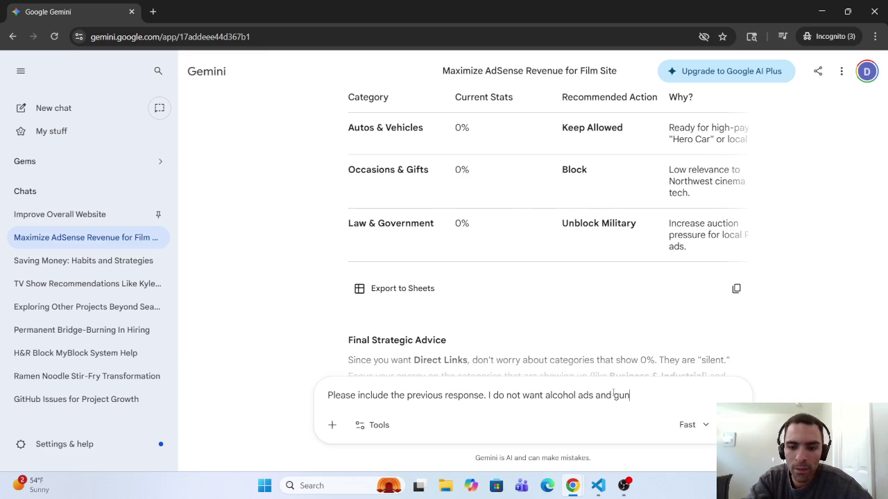
{"action": "type", "text": "a"}
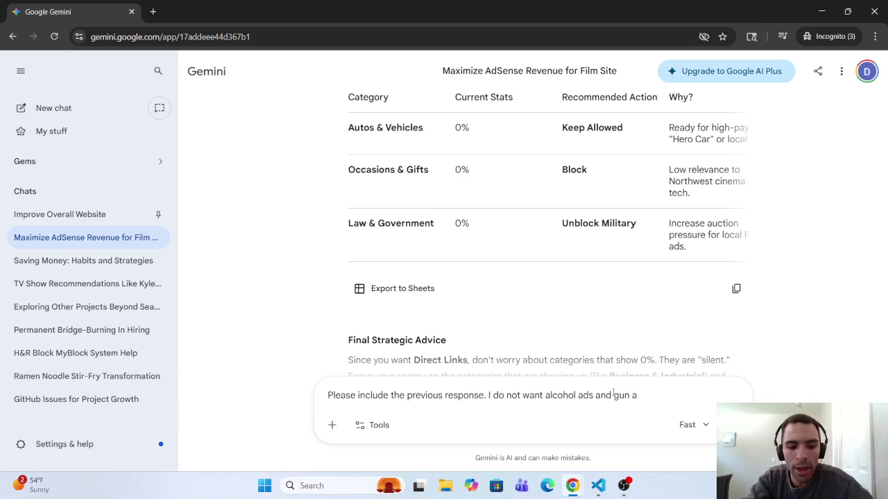
{"action": "type", "text": "ds."}
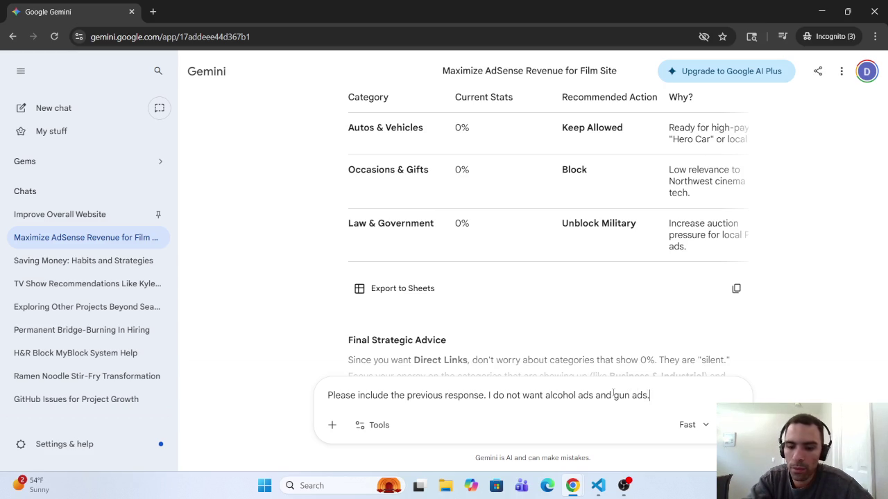
{"action": "key", "text": "Return"}
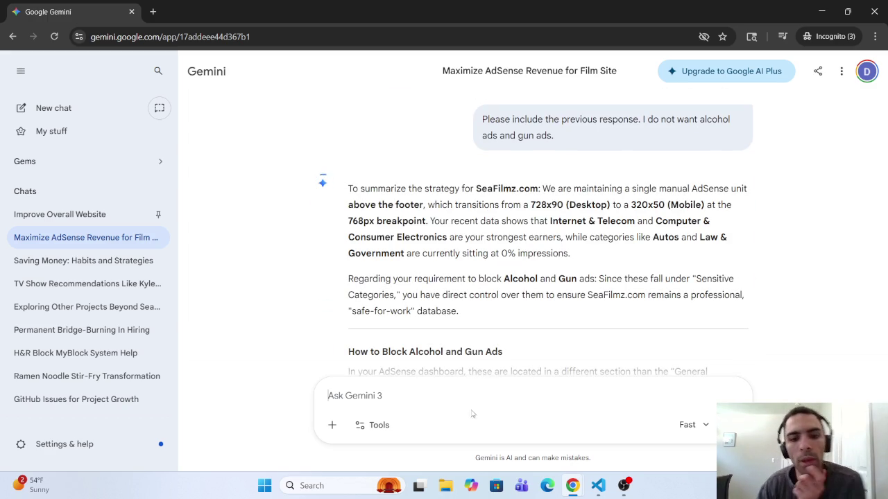
{"action": "scroll", "coordinate": [471, 414], "scroll_direction": "down", "scroll_amount": 2}
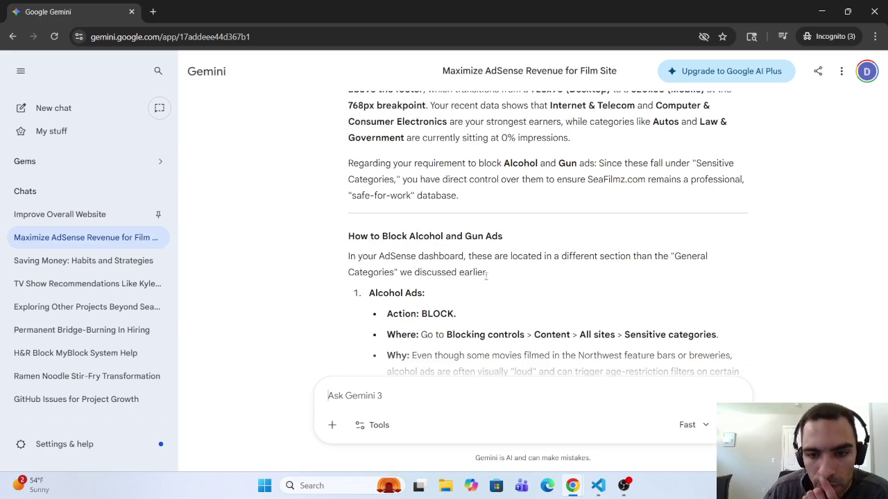
{"action": "scroll", "coordinate": [555, 285], "scroll_direction": "down", "scroll_amount": 5}
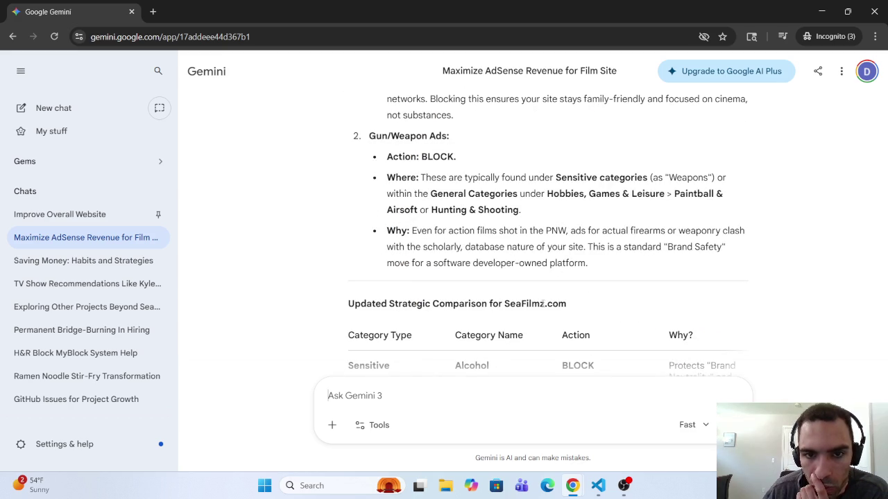
{"action": "scroll", "coordinate": [541, 304], "scroll_direction": "up", "scroll_amount": 7}
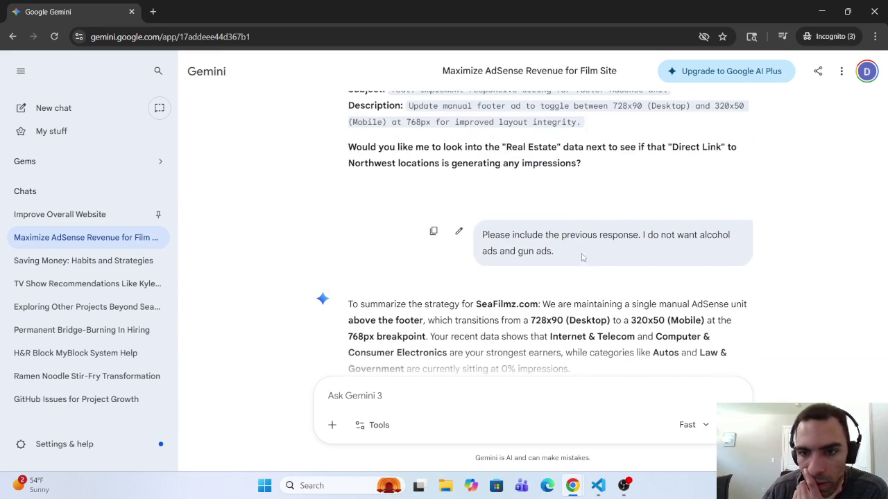
Reword the prompt to say alcohol and gun categories are already blocked, ask Gemini's opinion, and resubmit.
{"action": "left_click", "coordinate": [459, 231]}
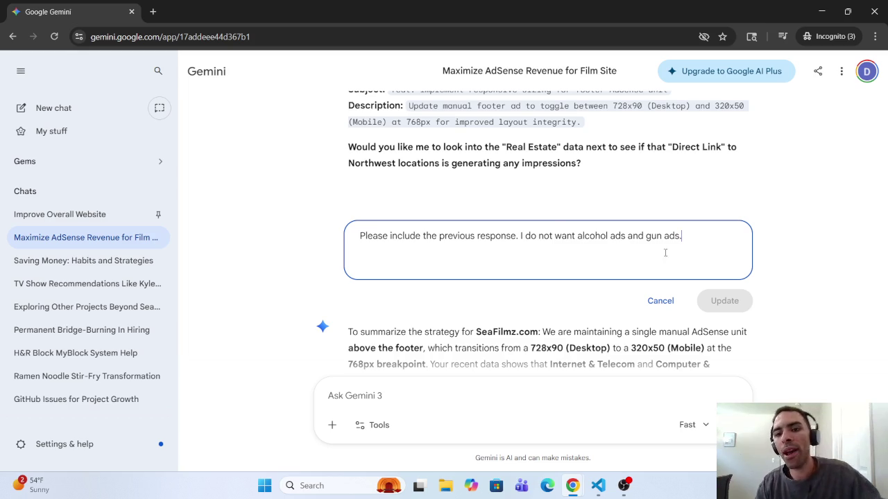
{"action": "type", "text": "I"}
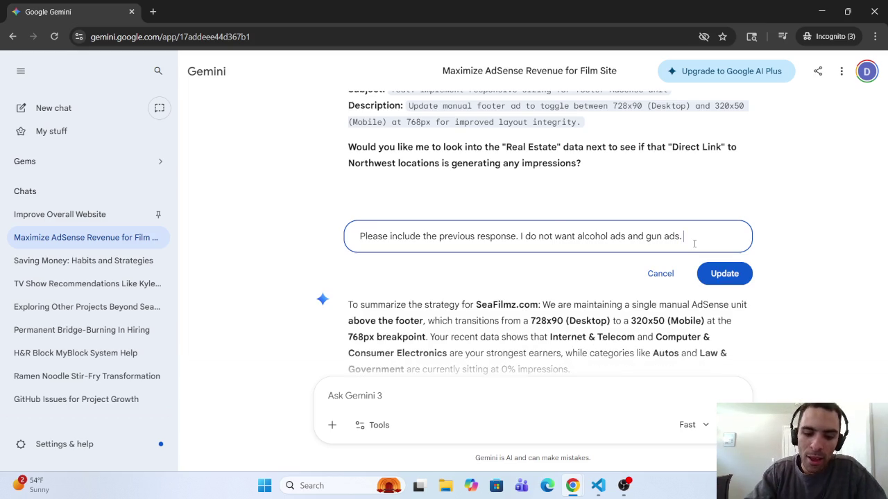
{"action": "type", "text": "have "}
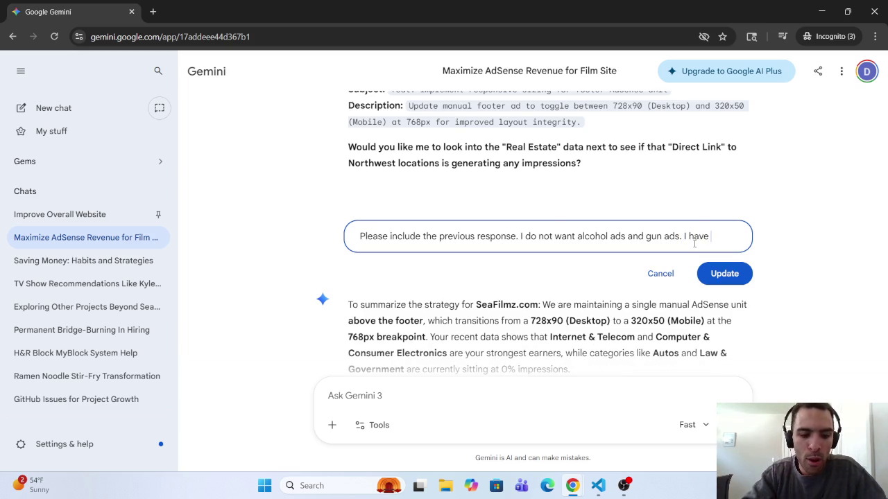
{"action": "type", "text": "o"}
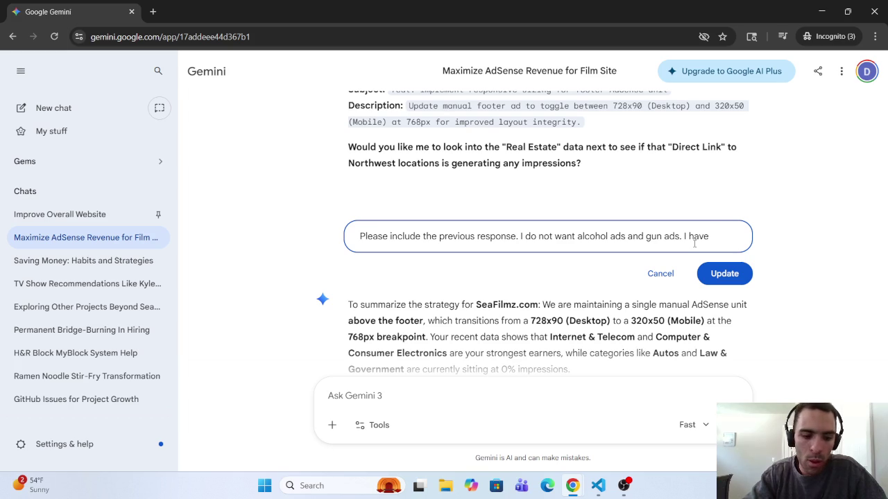
{"action": "type", "text": "already"}
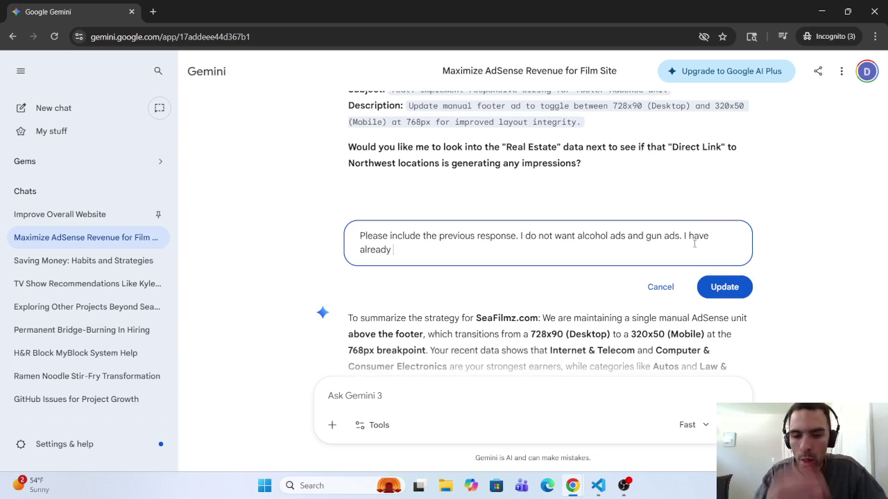
{"action": "type", "text": " bl"}
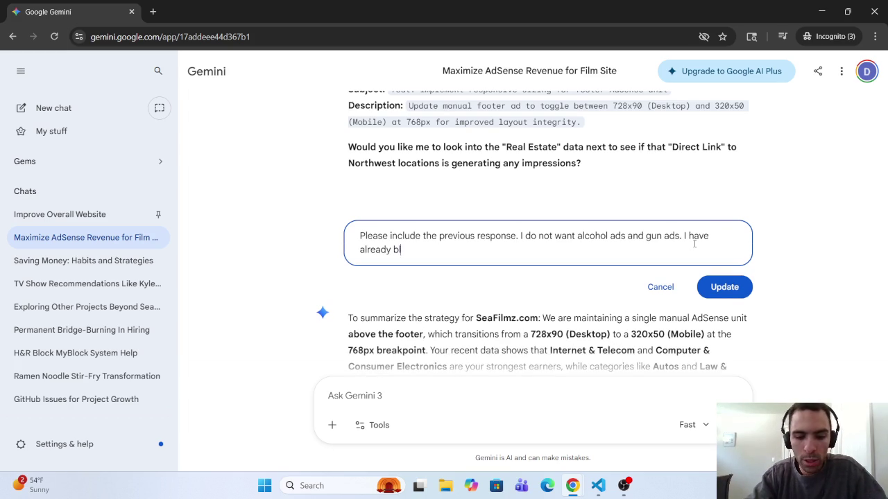
{"action": "type", "text": "ockedthese"}
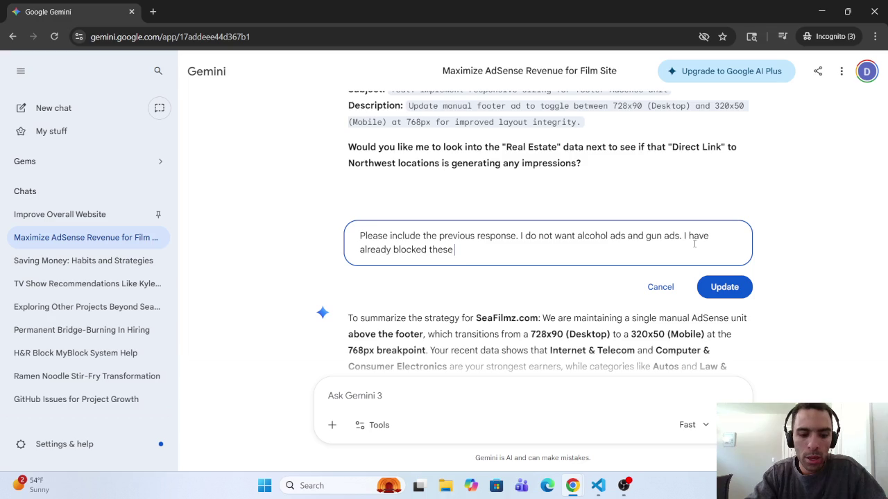
{"action": "type", "text": "categor"}
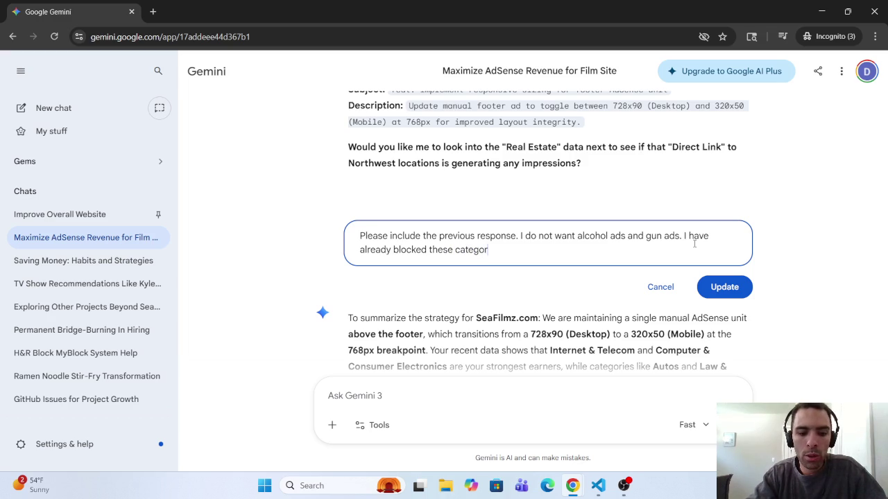
{"action": "type", "text": "ies."}
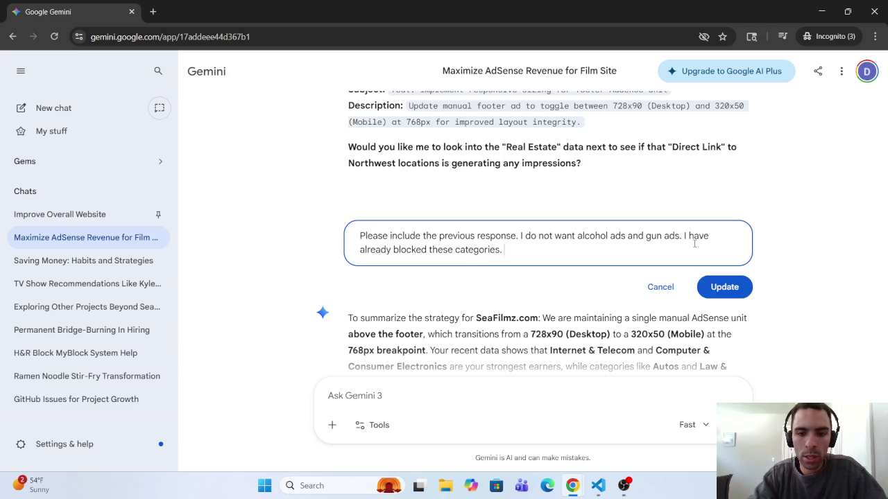
{"action": "type", "text": " What"}
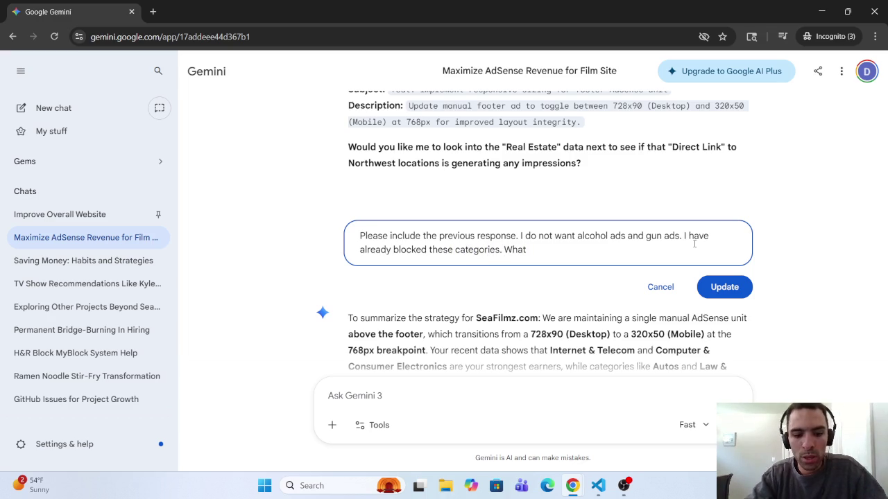
{"action": "type", "text": " do you think"}
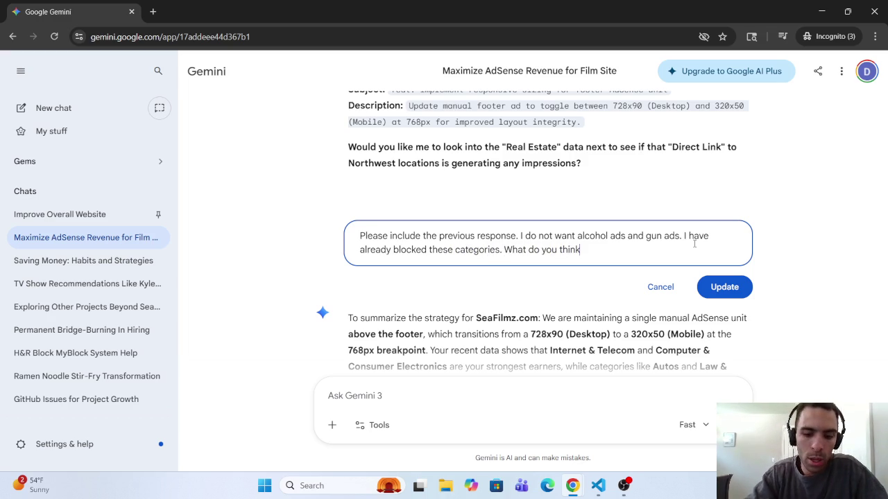
{"action": "type", "text": " of these "}
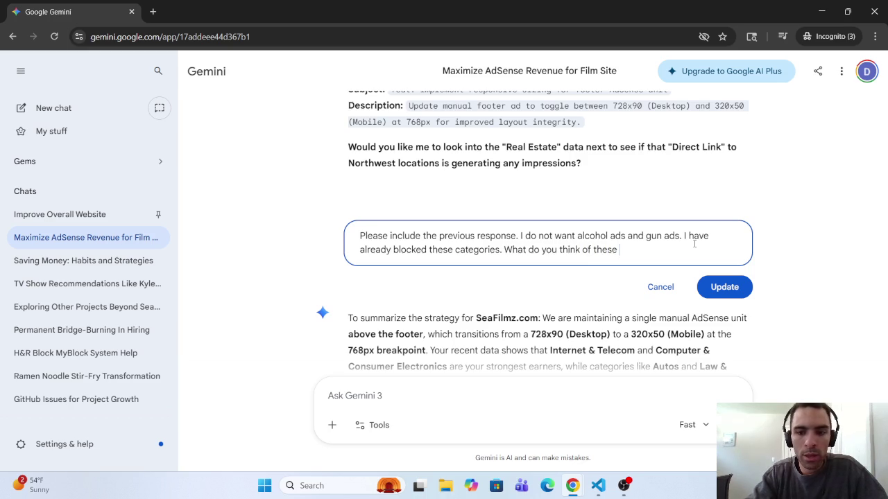
{"action": "type", "text": "categ"}
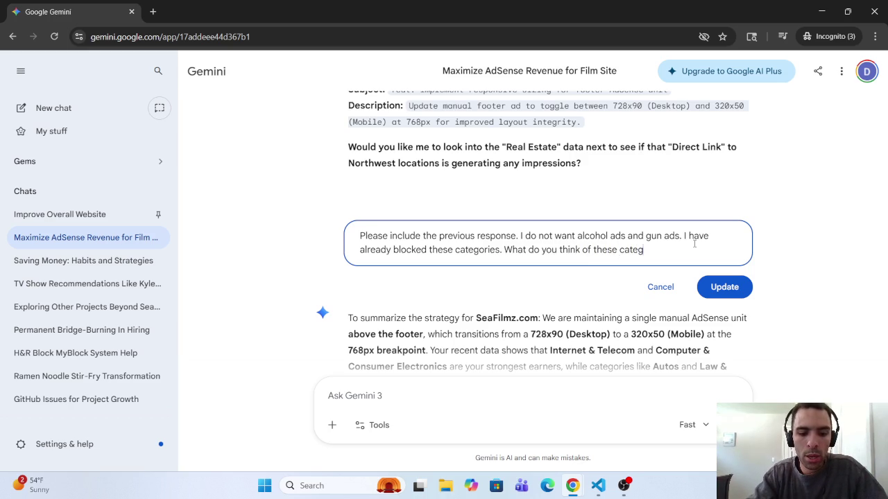
{"action": "type", "text": "ories"}
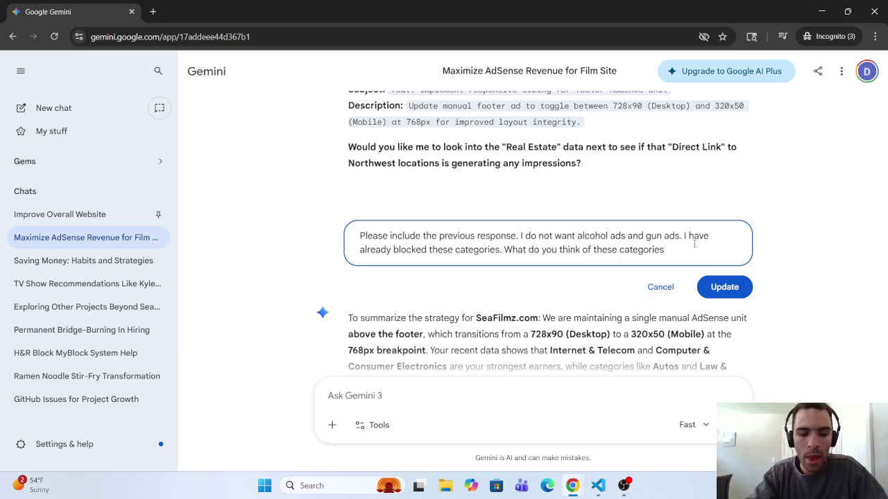
{"action": "type", "text": "being "}
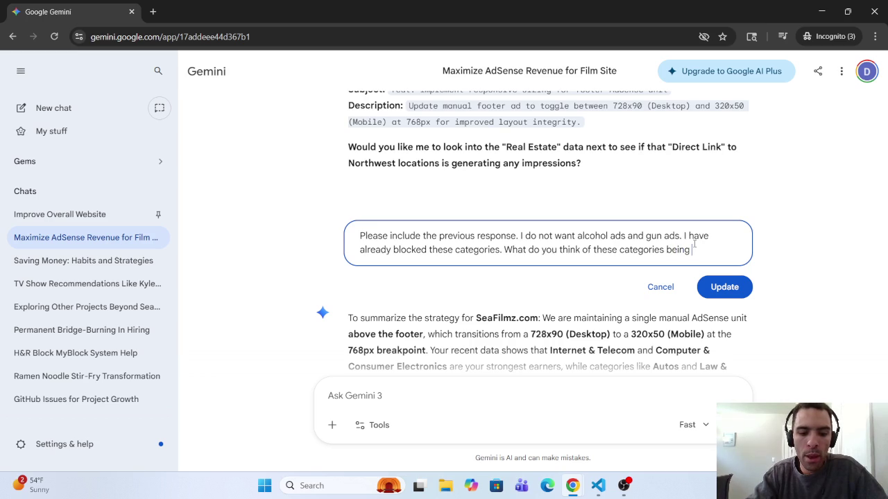
{"action": "type", "text": "blocked"}
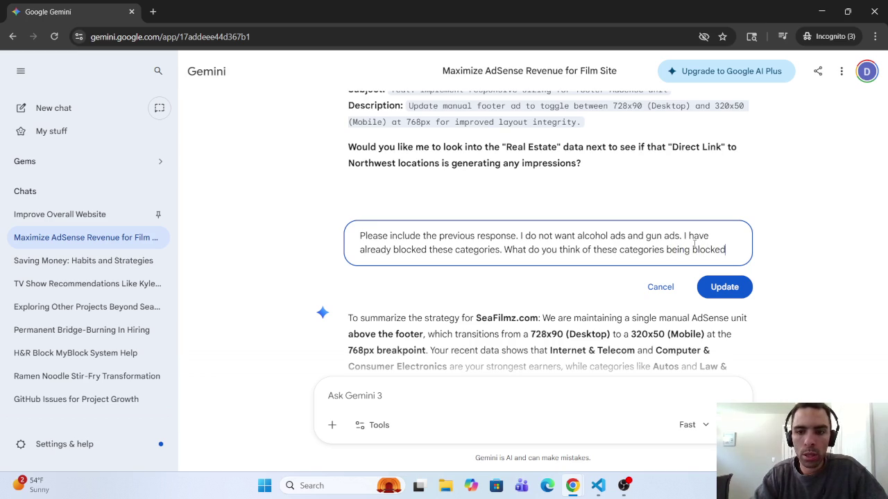
{"action": "type", "text": "?"}
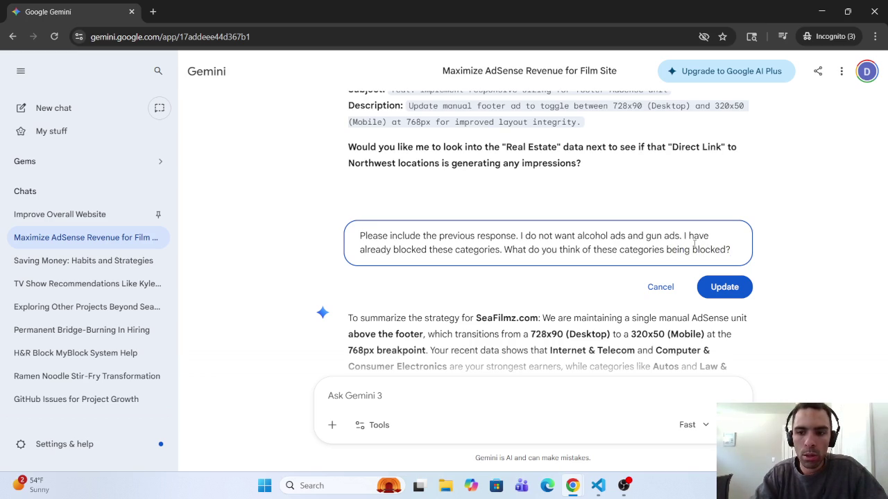
{"action": "key", "text": "BackSpace"}
{"action": "type", "text": " fo"}
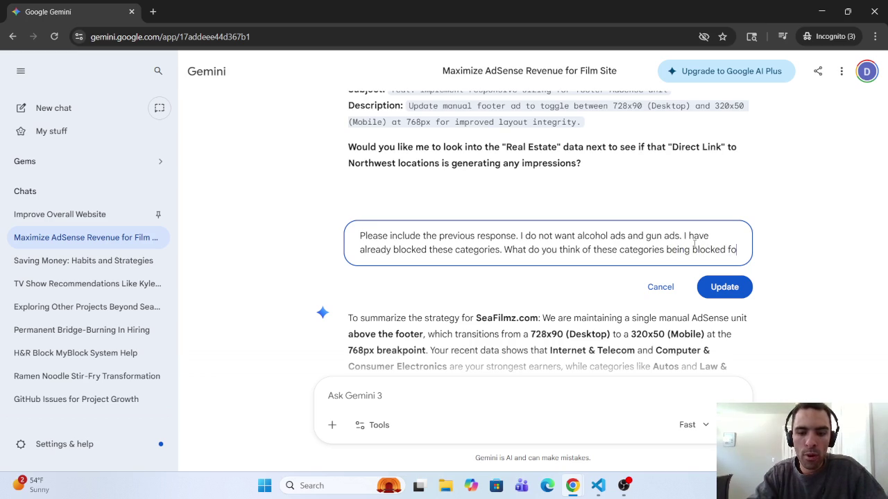
{"action": "type", "text": "r the "}
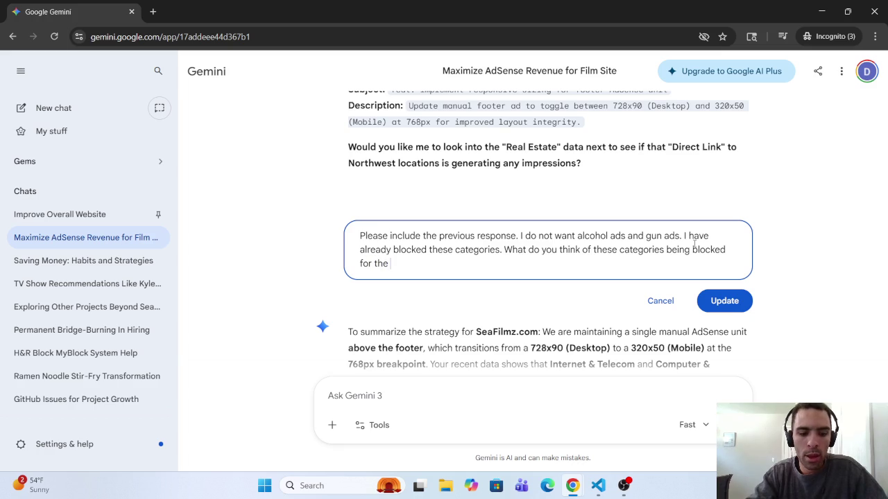
{"action": "type", "text": "SeaFil"}
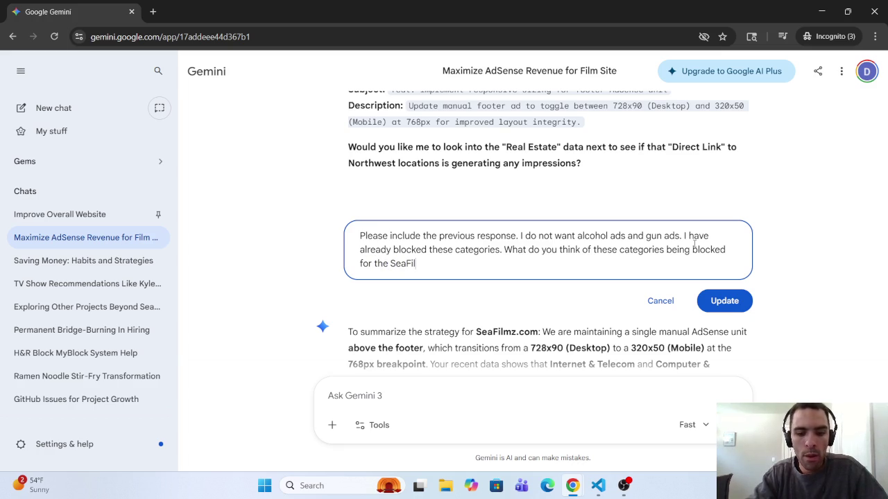
{"action": "type", "text": "mz.com we"}
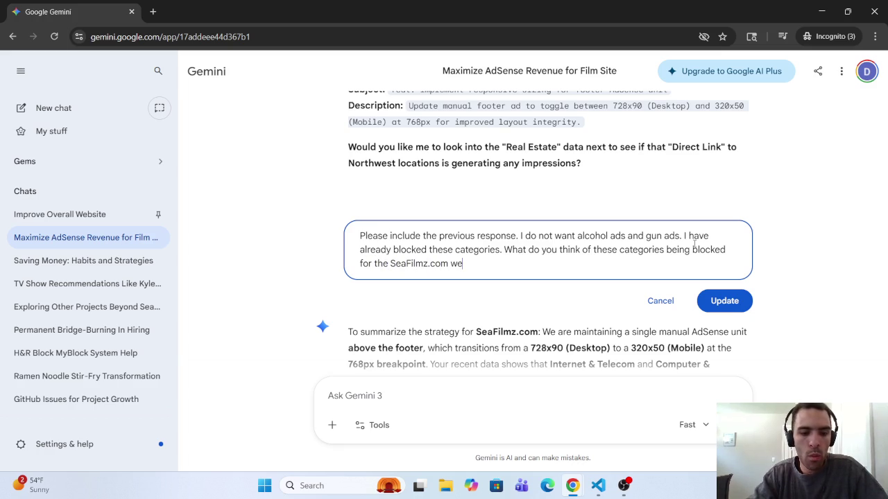
{"action": "type", "text": "bsite"}
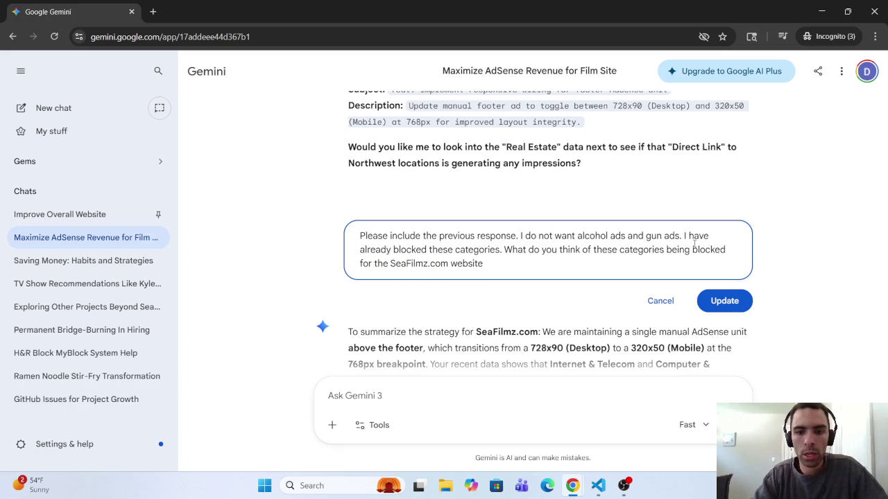
{"action": "type", "text": "?"}
{"action": "key", "text": "Return"}
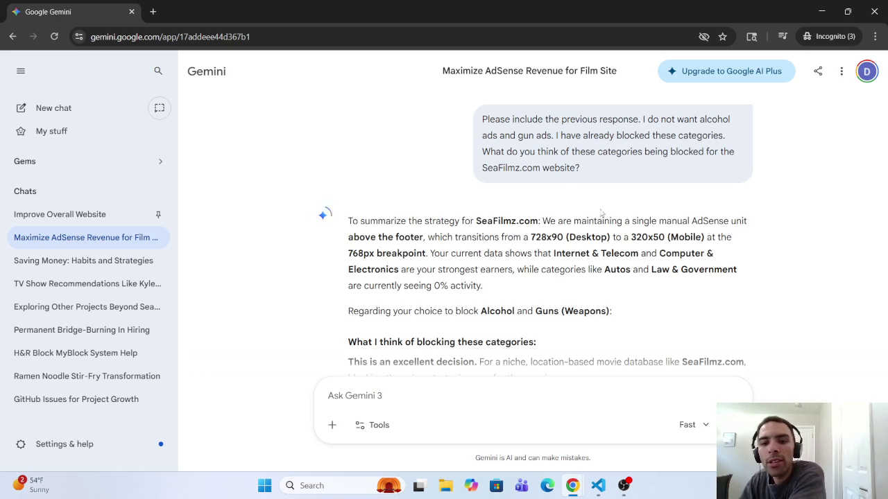
{"action": "scroll", "coordinate": [384, 227], "scroll_direction": "down", "scroll_amount": 2}
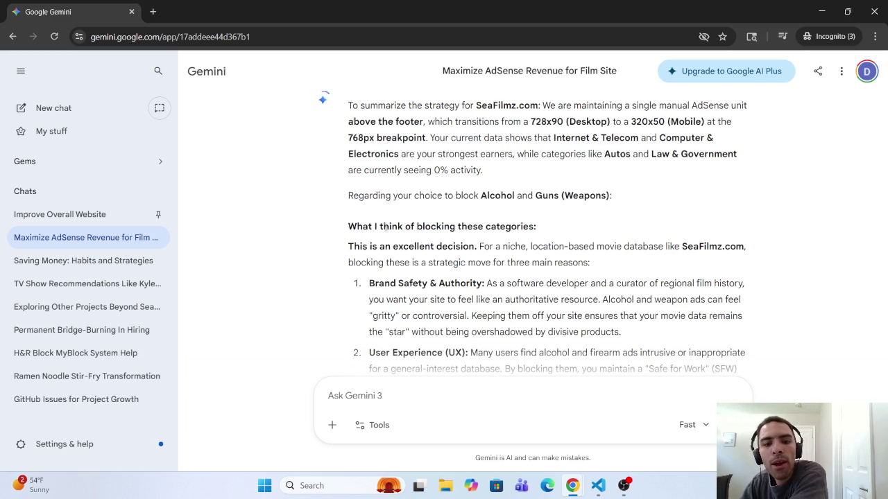
{"action": "mouse_move", "coordinate": [412, 227]}
{"action": "left_mouse_down"}
{"action": "mouse_move", "coordinate": [506, 226]}
{"action": "mouse_move", "coordinate": [391, 247]}
{"action": "left_mouse_up"}
{"action": "left_click", "coordinate": [391, 247]}
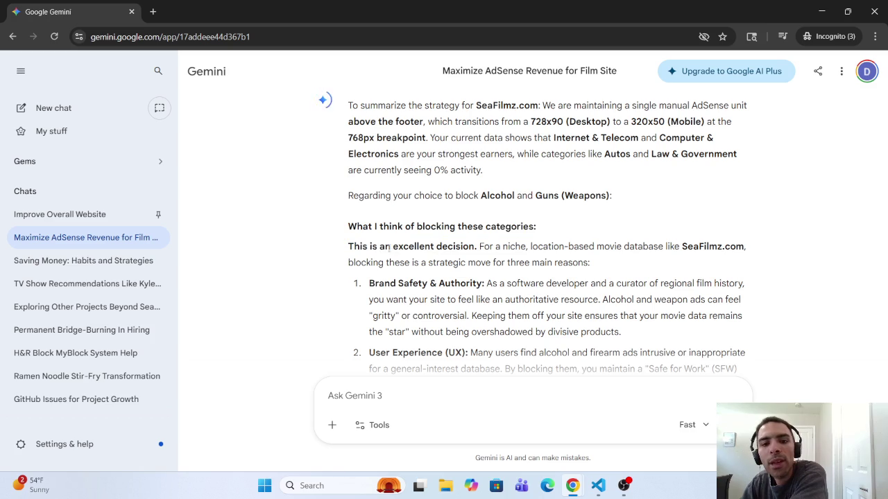
{"action": "left_click_drag", "start_coordinate": [348, 104], "coordinate": [553, 263]}
{"action": "left_click", "coordinate": [602, 245]}
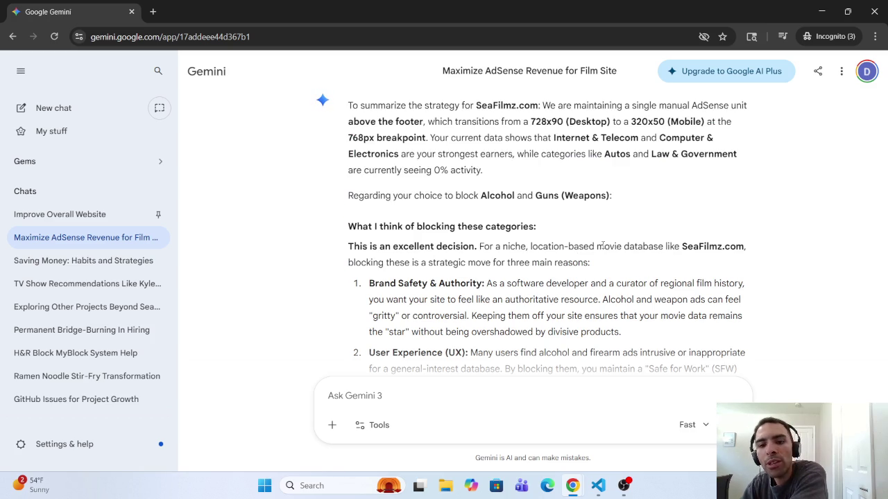
{"action": "mouse_move", "coordinate": [602, 245]}
{"action": "left_mouse_down"}
{"action": "mouse_move", "coordinate": [748, 247]}
{"action": "mouse_move", "coordinate": [456, 264]}
{"action": "mouse_move", "coordinate": [428, 276]}
{"action": "mouse_move", "coordinate": [428, 265]}
{"action": "mouse_move", "coordinate": [531, 263]}
{"action": "mouse_move", "coordinate": [580, 247]}
{"action": "mouse_move", "coordinate": [530, 263]}
{"action": "left_mouse_up"}
{"action": "left_click_drag", "start_coordinate": [375, 283], "coordinate": [482, 283]}
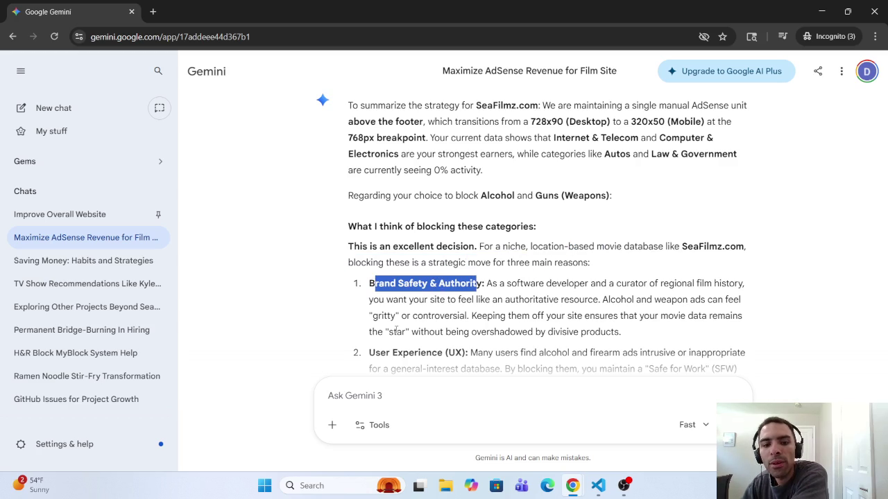
{"action": "scroll", "coordinate": [398, 351], "scroll_direction": "down", "scroll_amount": 3}
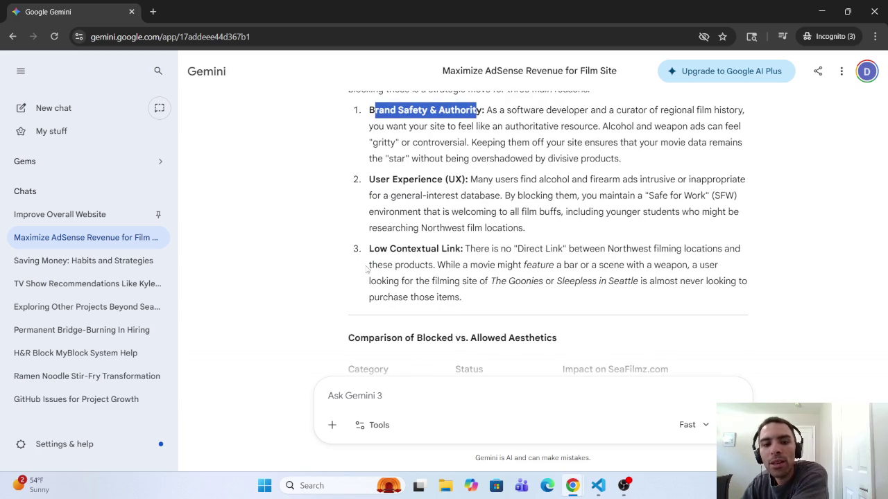
{"action": "left_click_drag", "start_coordinate": [379, 248], "coordinate": [579, 252]}
{"action": "scroll", "coordinate": [576, 256], "scroll_direction": "down", "scroll_amount": 2}
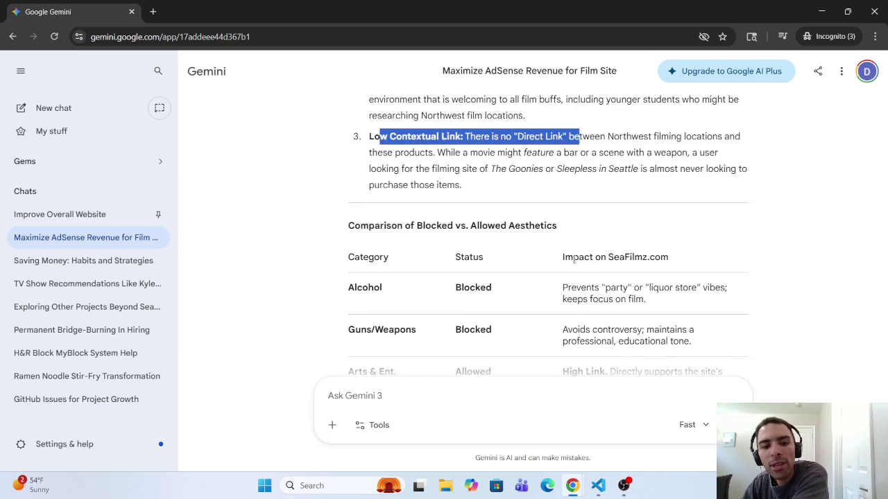
{"action": "scroll", "coordinate": [575, 257], "scroll_direction": "down", "scroll_amount": 2}
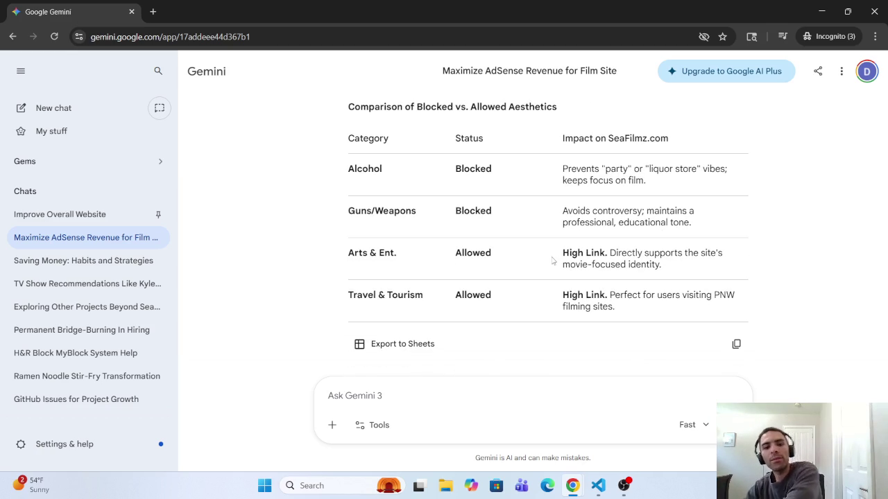
{"action": "scroll", "coordinate": [548, 256], "scroll_direction": "down", "scroll_amount": 2}
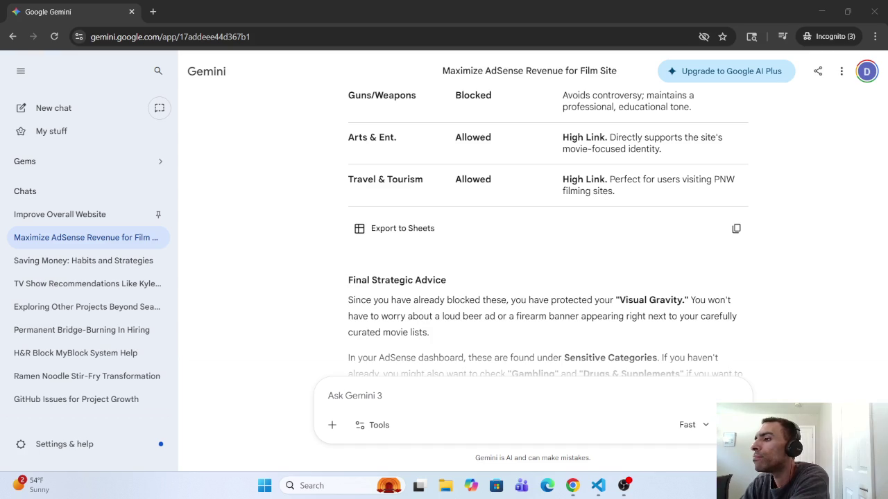
Bring the AdSense Blocking controls window for Occasions & Gifts back on screen.
{"action": "key", "text": "super+d"}
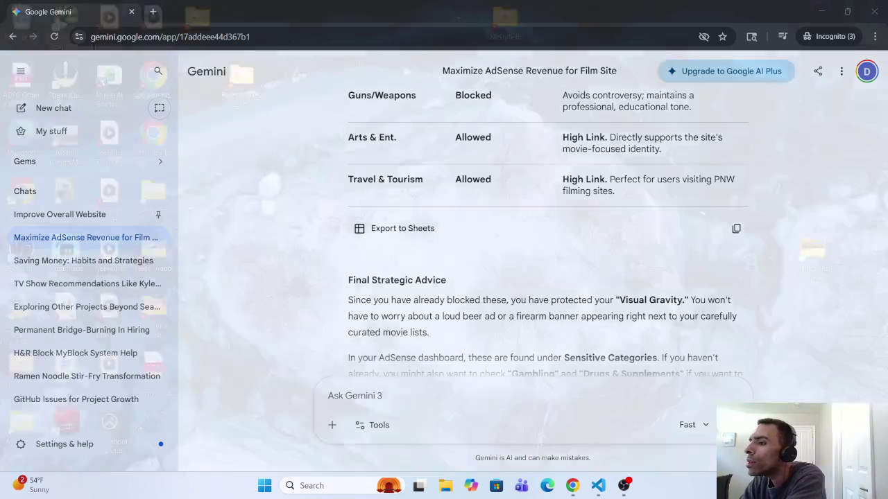
{"action": "key", "text": "super+d"}
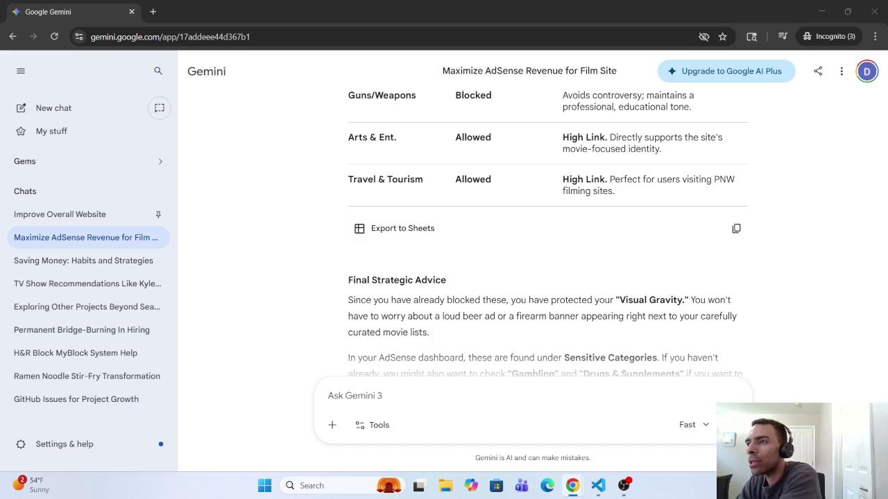
{"action": "left_click", "coordinate": [385, 396]}
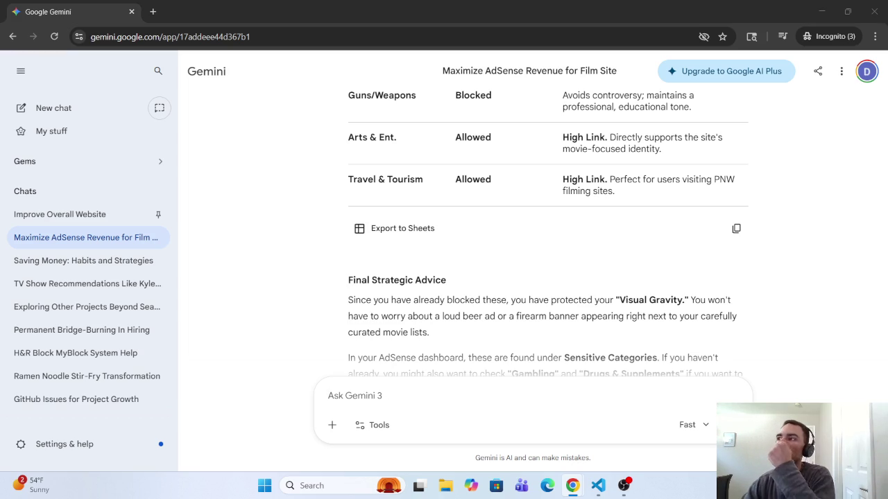
{"action": "key", "text": "super+Up"}
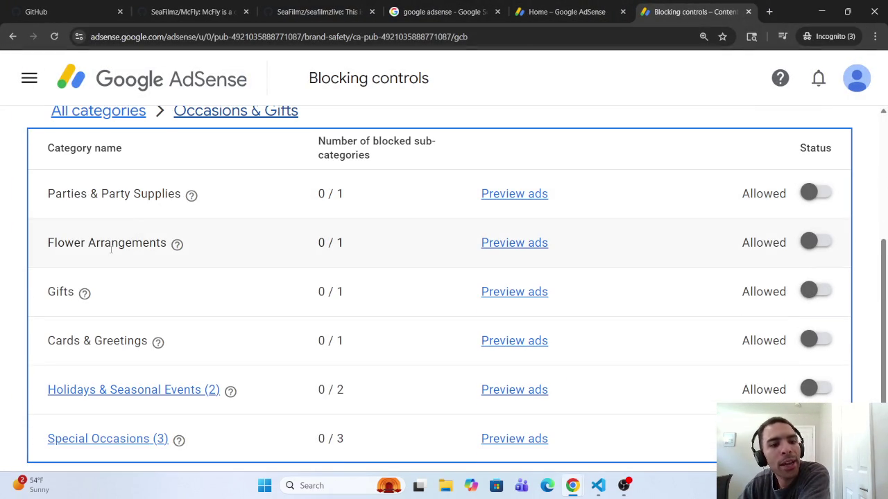
Open the Holidays & Seasonal Events (2) subcategories under Occasions & Gifts, where Halloween & October 31st is still allowed.
{"action": "scroll", "coordinate": [102, 267], "scroll_direction": "down", "scroll_amount": 1}
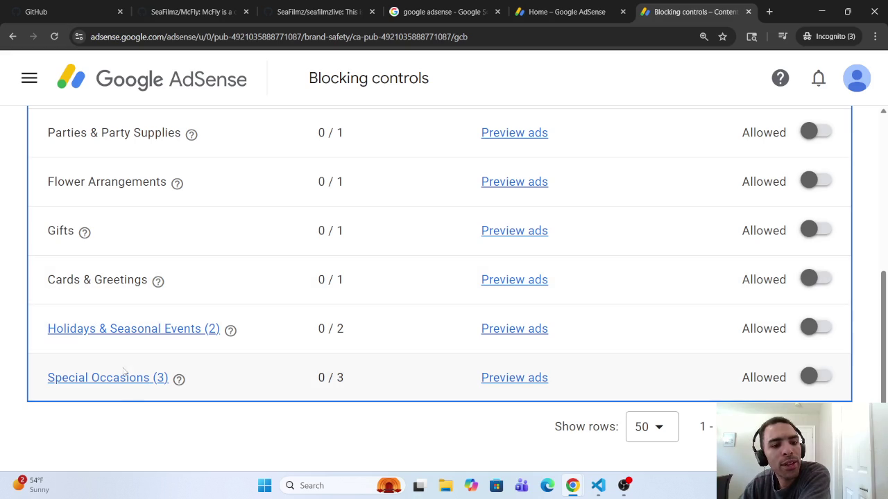
{"action": "left_click", "coordinate": [130, 330]}
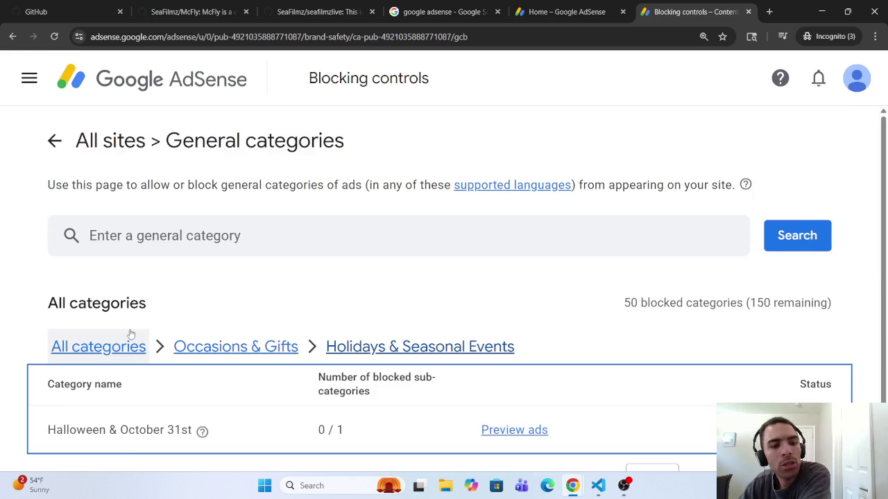